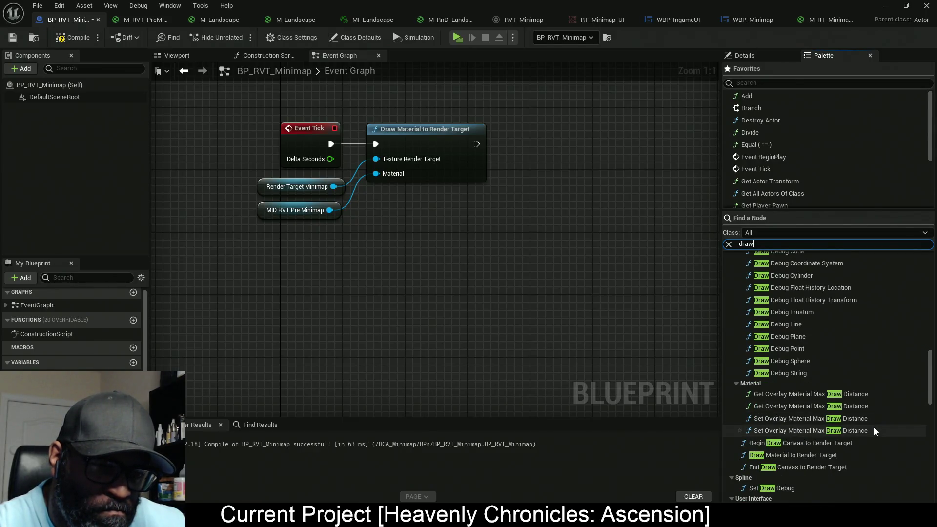
pyautogui.scroll(-2, 874, 426)
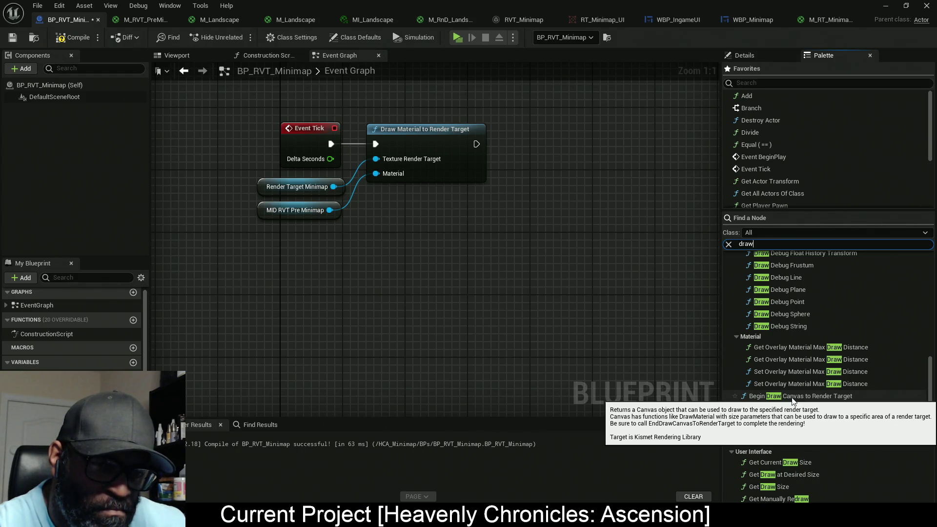
# Place a Begin Draw Canvas to Render Target node fed by the minimap render target, then delete it.
pyautogui.click(795, 397)
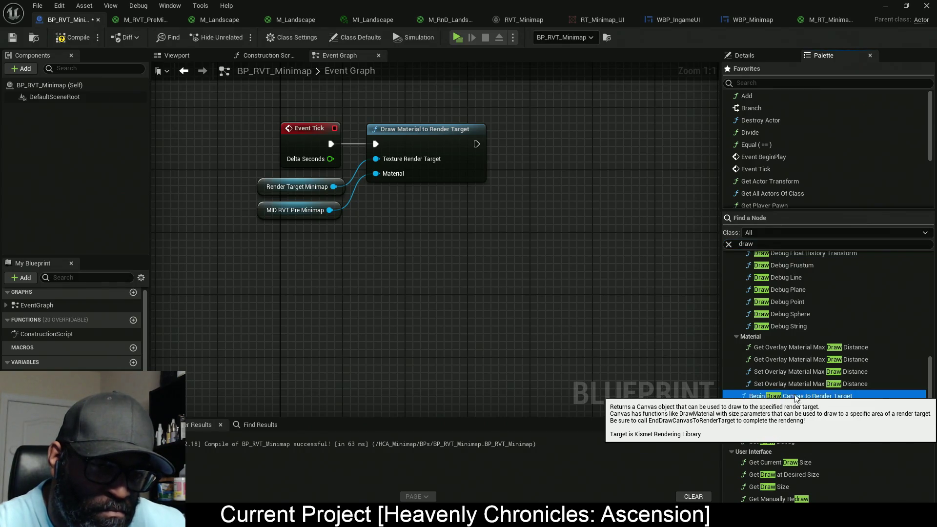
pyautogui.moveTo(795, 397)
pyautogui.mouseDown()
pyautogui.moveTo(324, 192)
pyautogui.moveTo(332, 187)
pyautogui.mouseUp()
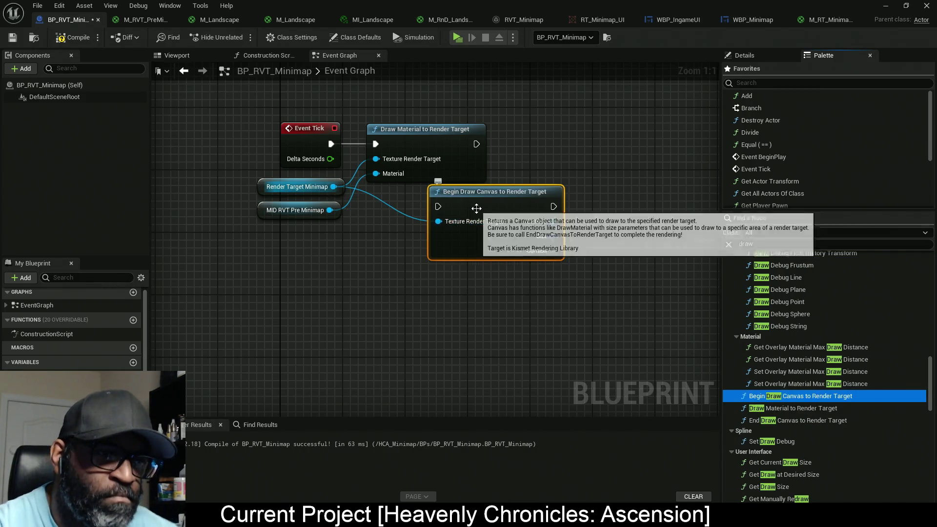
pyautogui.moveTo(476, 208); pyautogui.dragTo(483, 224)
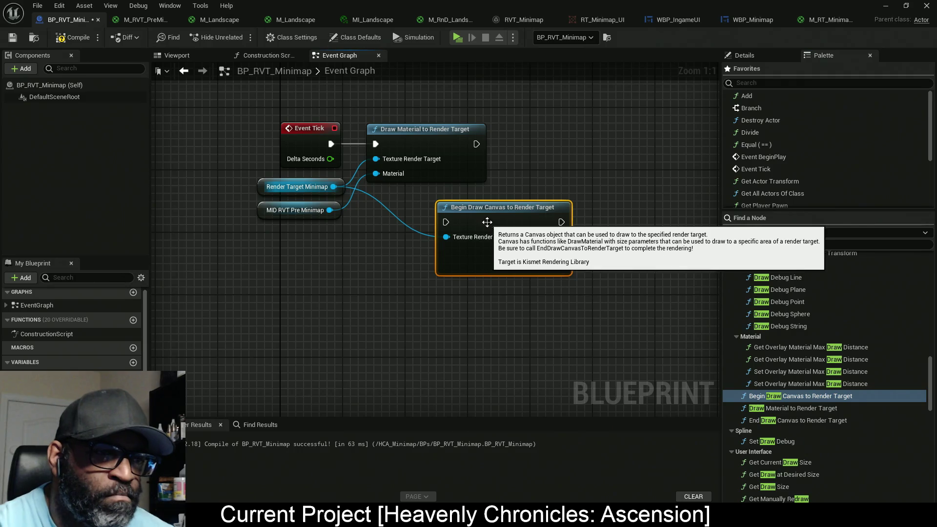
pyautogui.keyDown('alt'); pyautogui.click(446, 237); pyautogui.keyUp('alt')
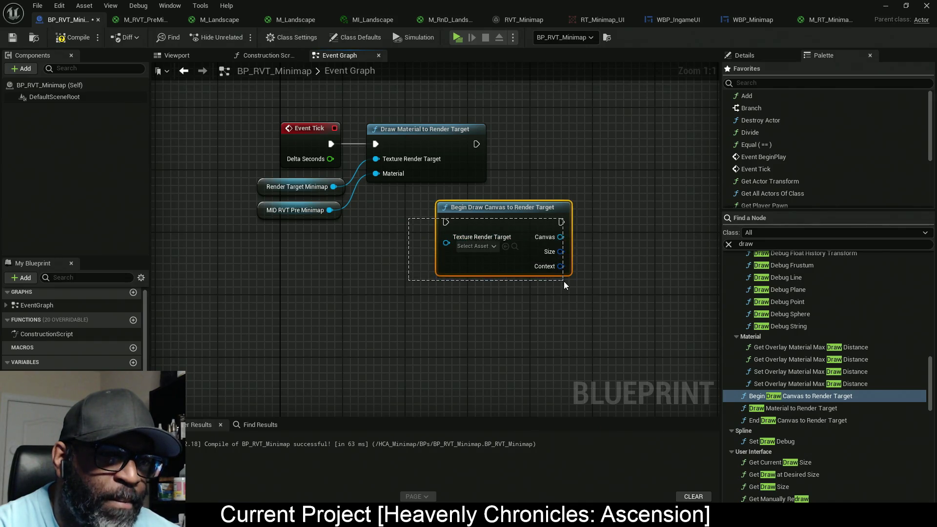
pyautogui.press('Delete')
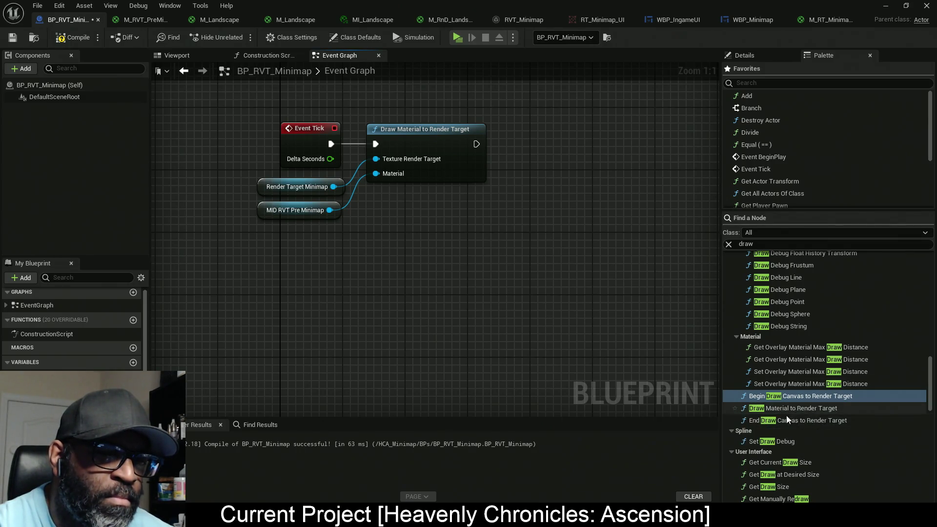
# Add a fresh Begin Draw Canvas to Render Target node, leaving its Context output unconnected.
pyautogui.moveTo(797, 399)
pyautogui.mouseDown()
pyautogui.moveTo(555, 294)
pyautogui.moveTo(467, 242)
pyautogui.mouseUp()
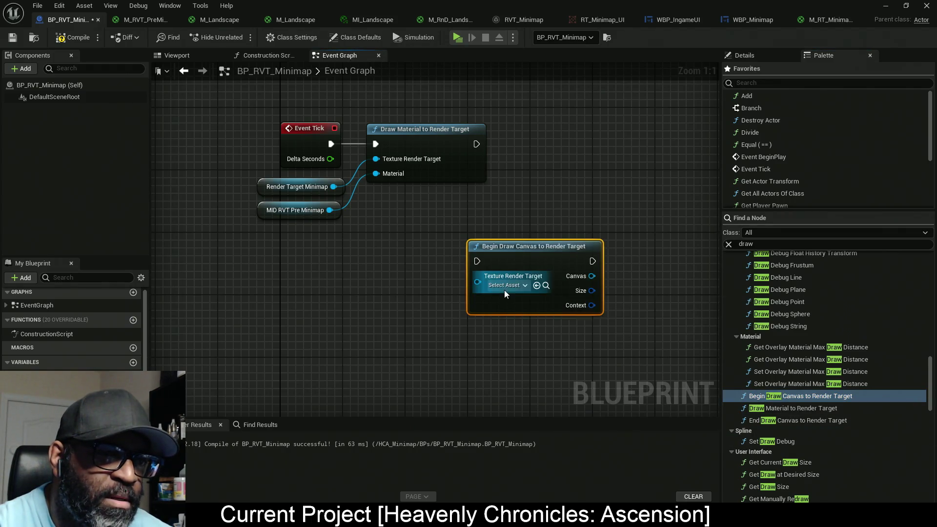
pyautogui.rightClick(592, 307)
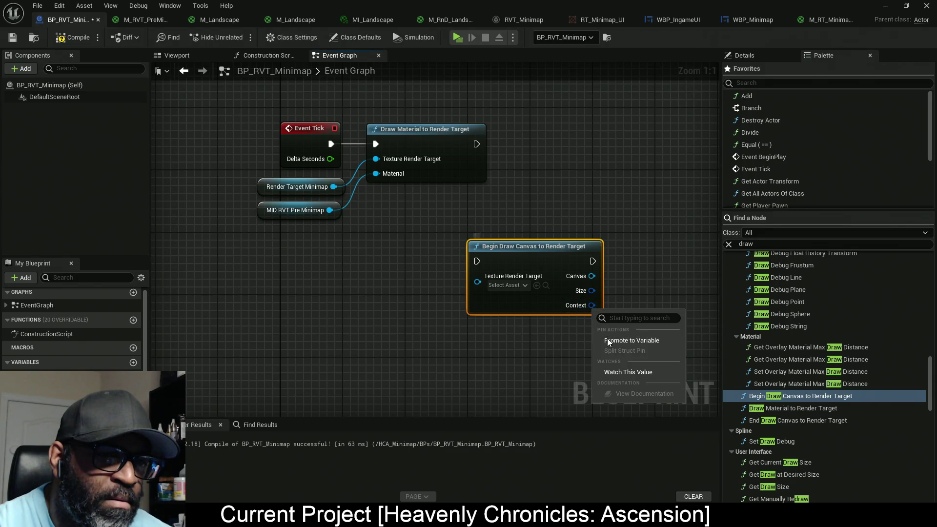
pyautogui.press('Escape')
pyautogui.moveTo(592, 305)
pyautogui.mouseDown()
pyautogui.moveTo(464, 263)
pyautogui.moveTo(484, 307)
pyautogui.mouseUp()
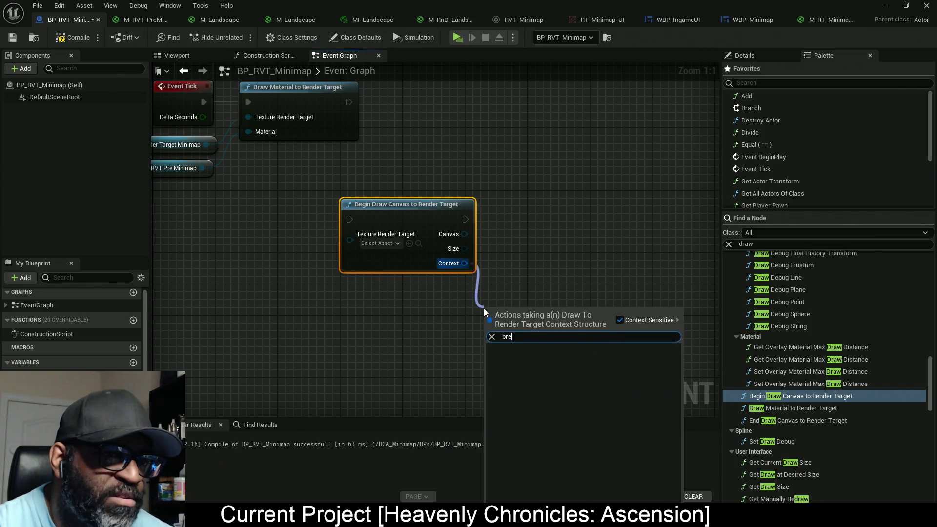
pyautogui.press('Escape')
pyautogui.moveTo(535, 187); pyautogui.dragTo(463, 273)
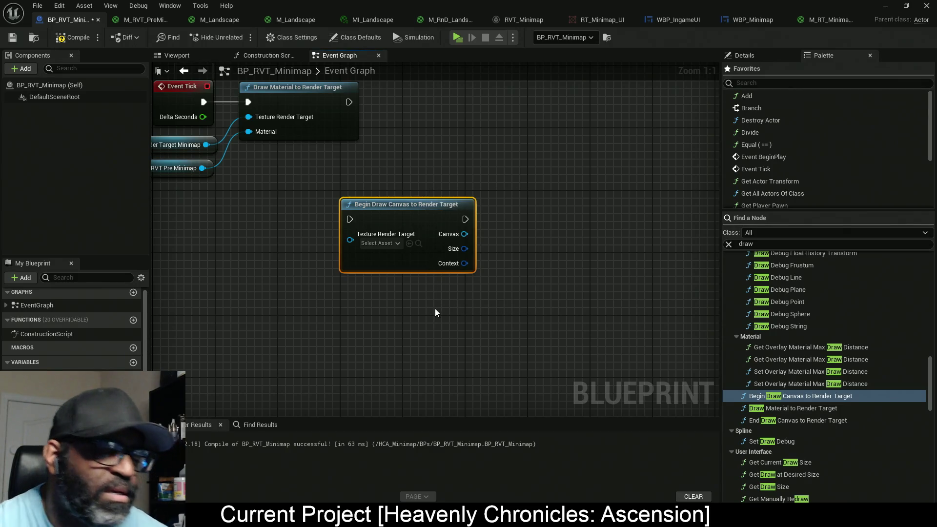
# Delete the Begin Draw Canvas node and browse the Casting and Flow Control results.
pyautogui.press('Delete')
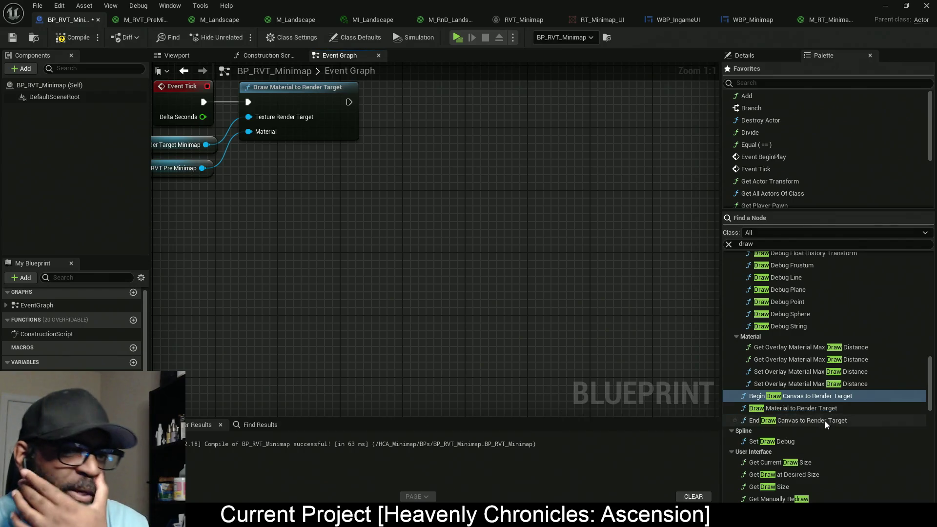
pyautogui.scroll(-2, 827, 413)
pyautogui.scroll(-4, 827, 413)
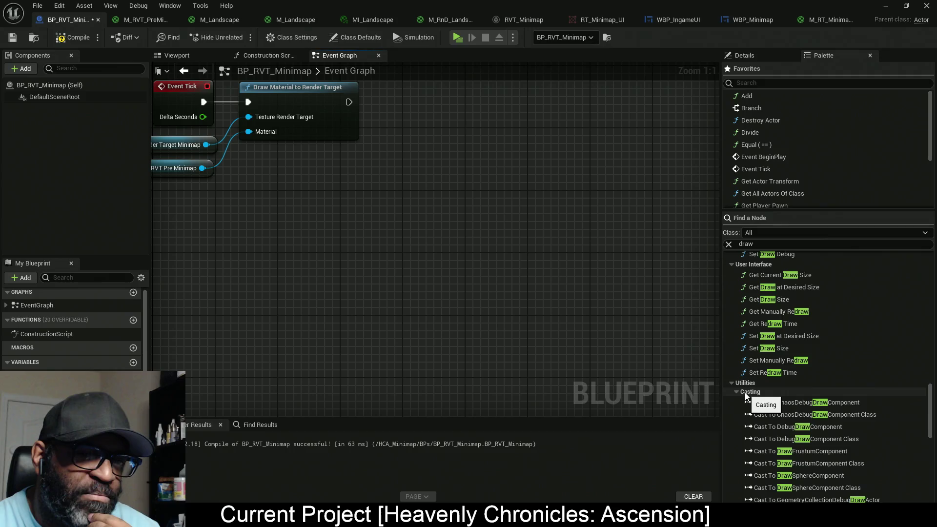
pyautogui.click(742, 393)
pyautogui.click(738, 408)
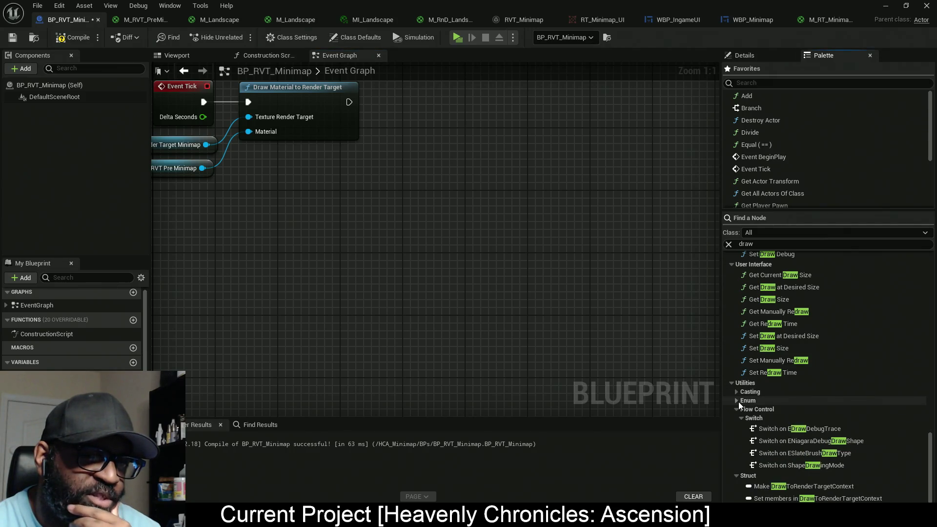
pyautogui.click(737, 409)
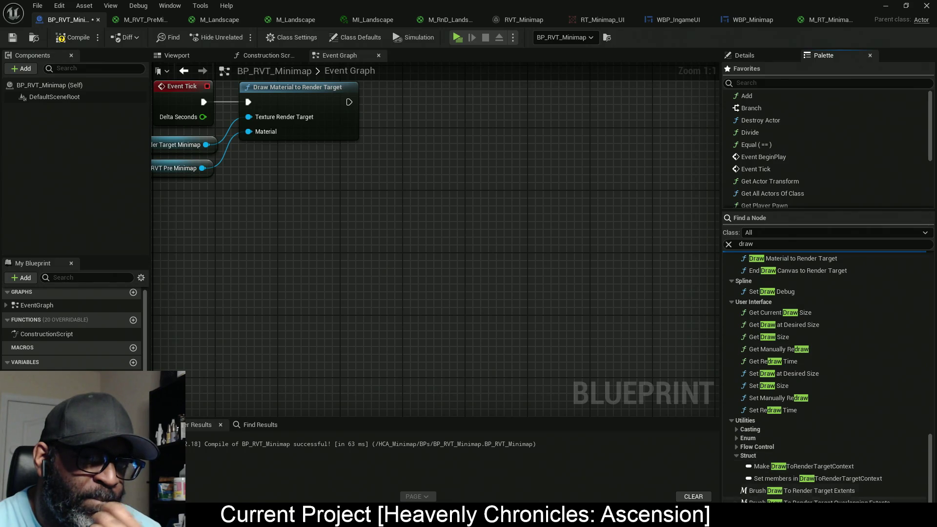
# Scroll the Palette's 'draw' results back up to the HUD category.
pyautogui.scroll(4, 799, 399)
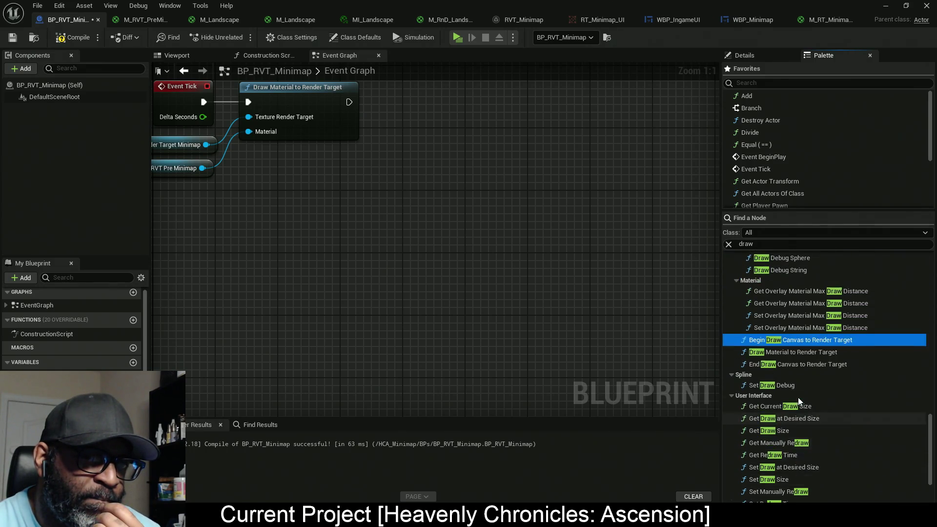
pyautogui.scroll(1, 797, 397)
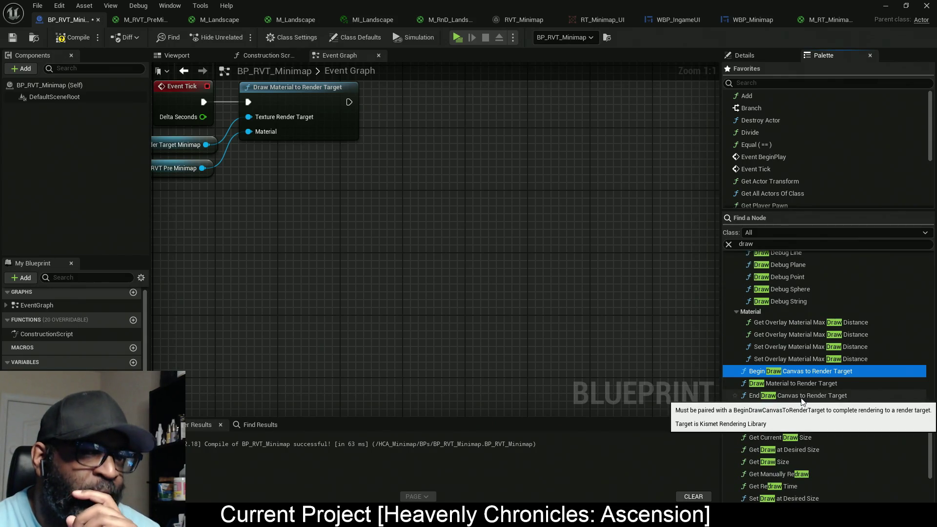
pyautogui.scroll(5, 801, 397)
pyautogui.scroll(2, 804, 398)
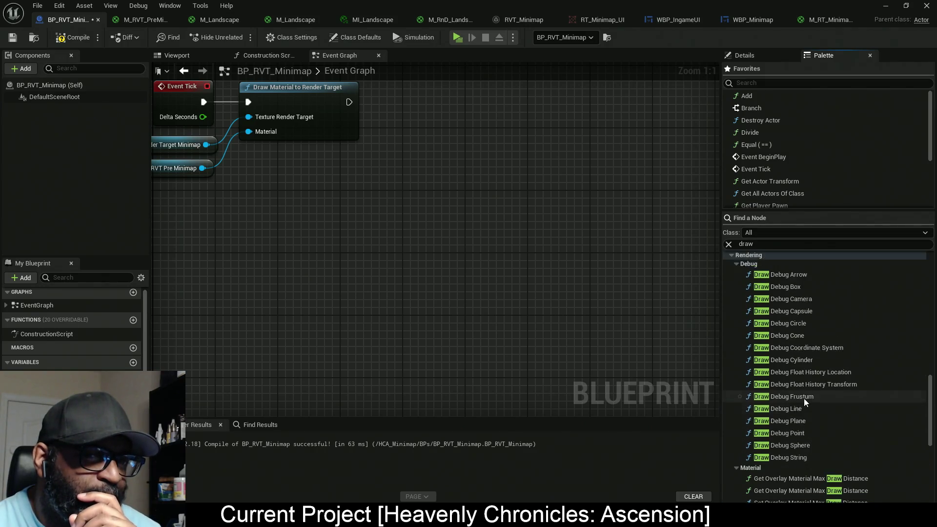
pyautogui.scroll(-2, 809, 403)
pyautogui.scroll(4, 808, 405)
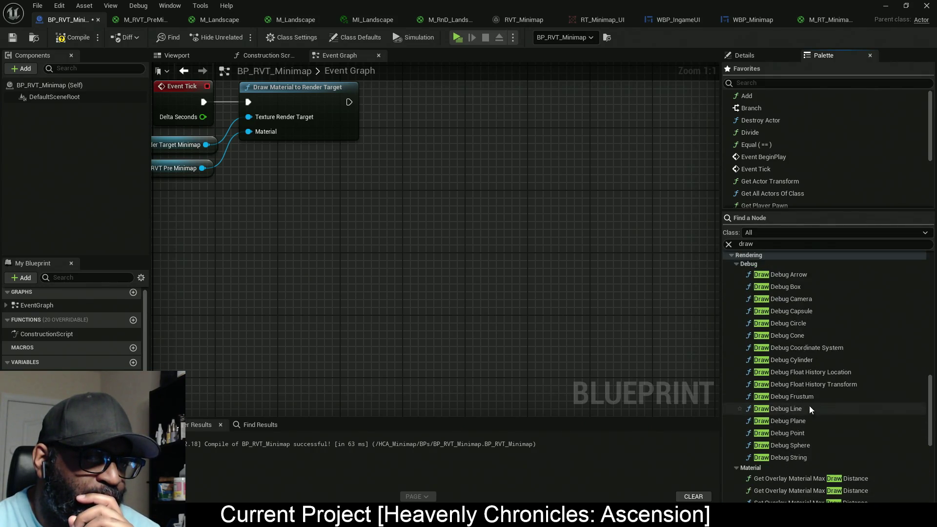
pyautogui.scroll(2, 809, 405)
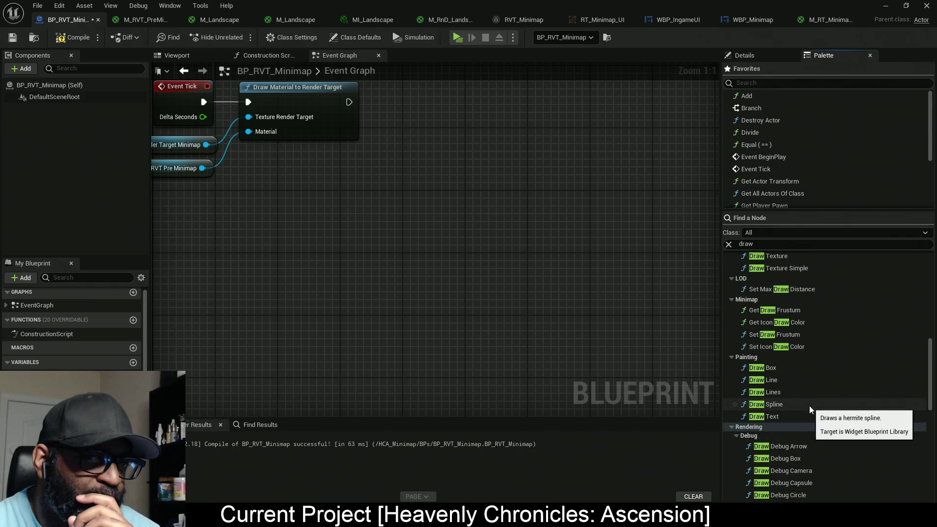
pyautogui.scroll(1, 809, 405)
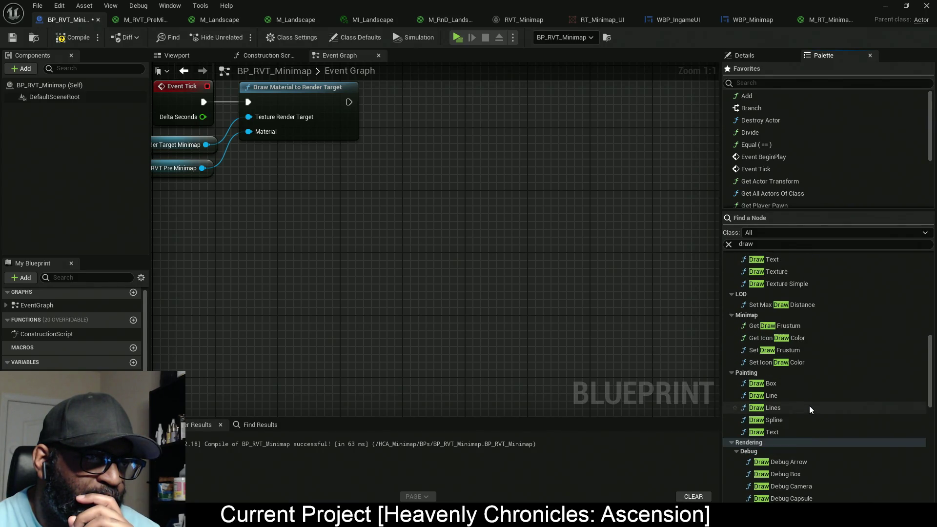
pyautogui.scroll(1, 808, 405)
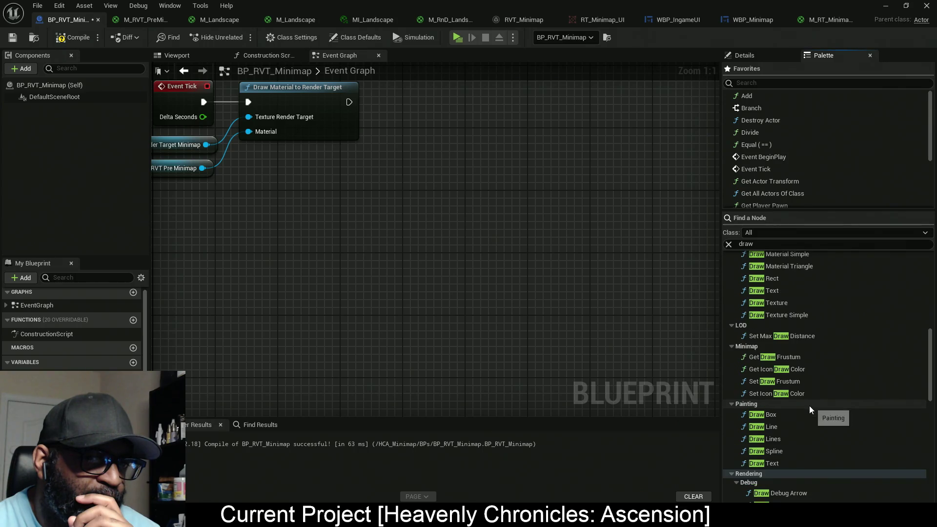
pyautogui.scroll(6, 808, 407)
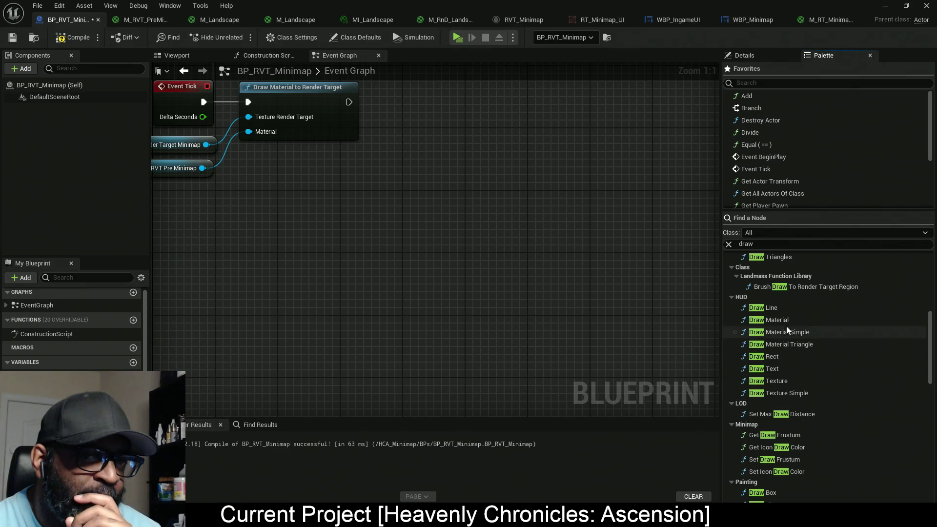
pyautogui.click(760, 319)
pyautogui.click(467, 192)
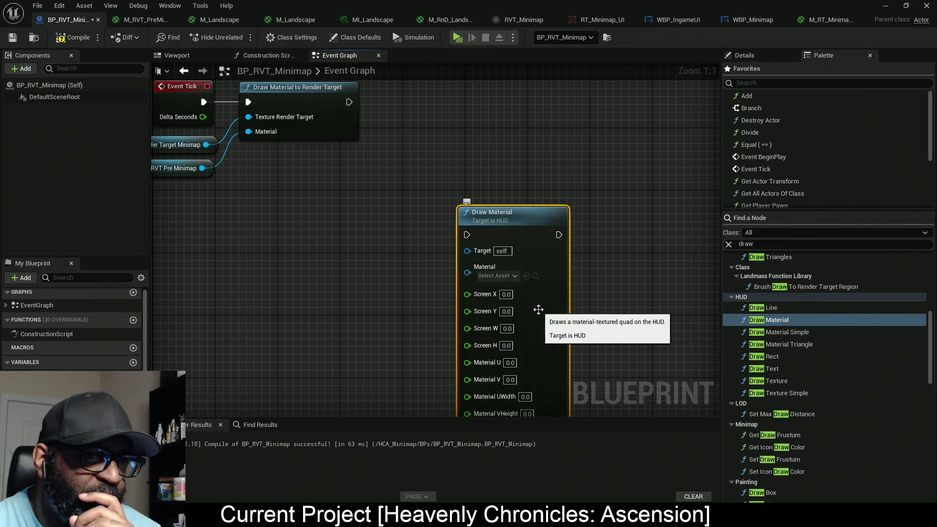
pyautogui.moveTo(547, 307); pyautogui.dragTo(560, 223)
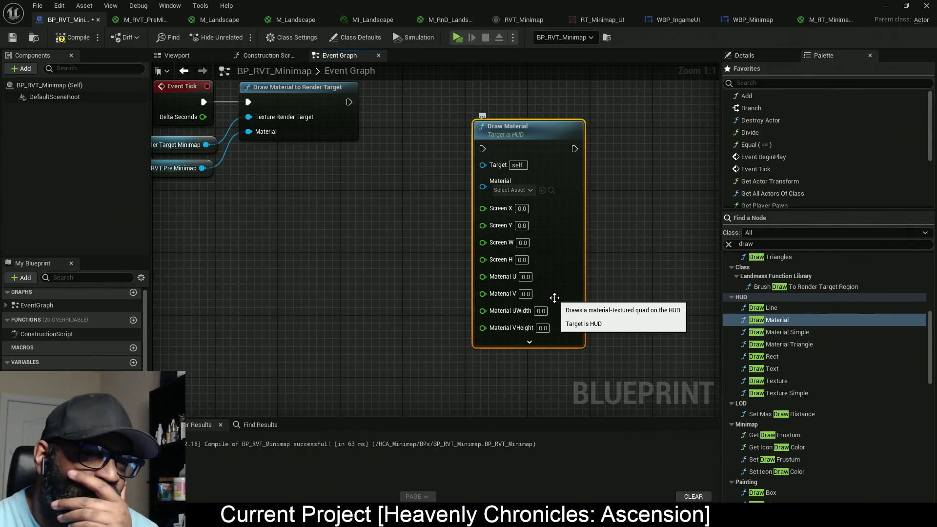
pyautogui.click(529, 341)
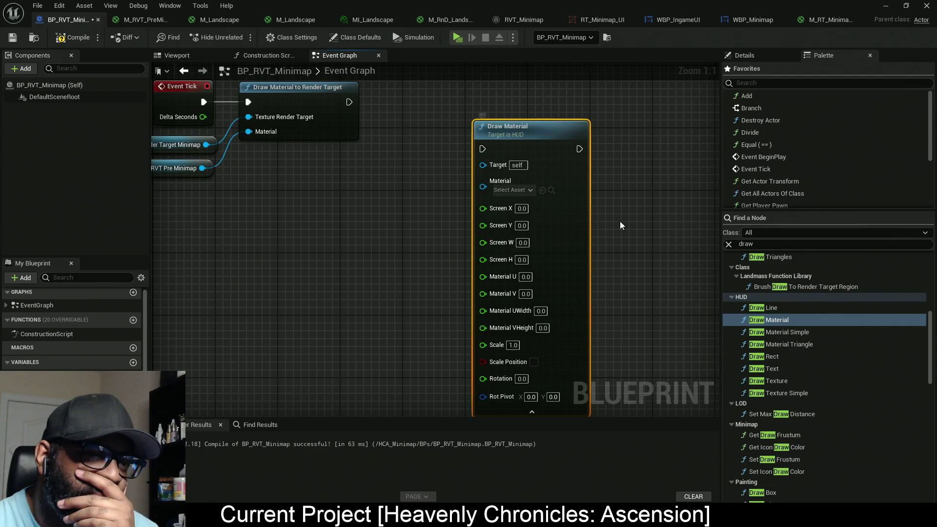
pyautogui.moveTo(629, 279)
pyautogui.mouseDown()
pyautogui.moveTo(629, 213)
pyautogui.moveTo(612, 316)
pyautogui.moveTo(615, 306)
pyautogui.mouseUp()
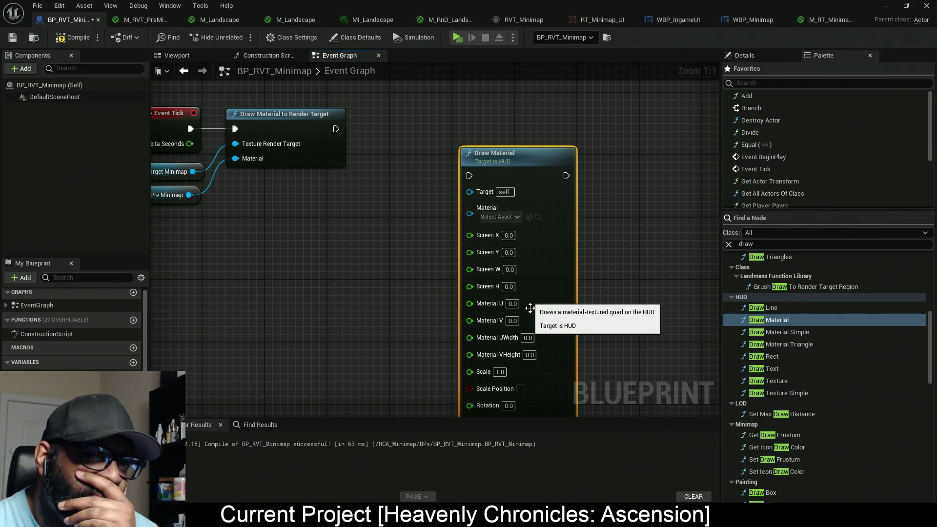
pyautogui.press('Delete')
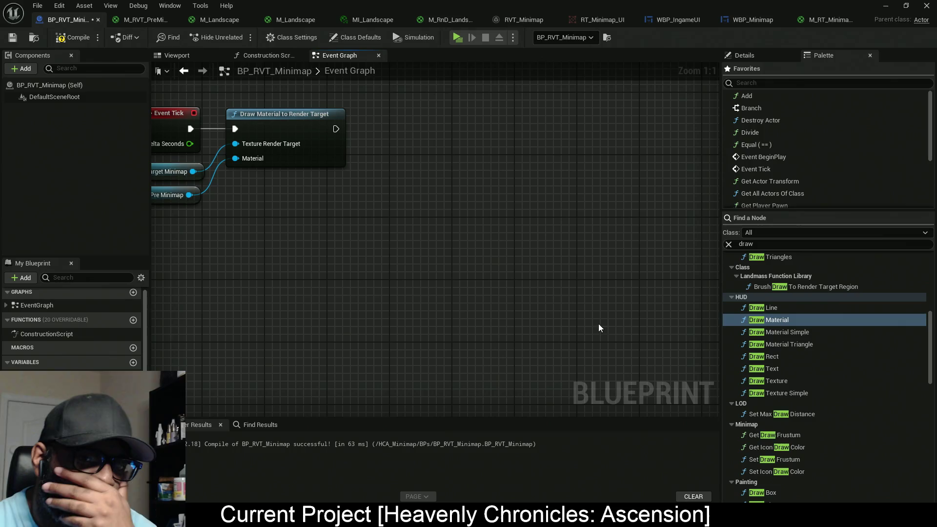
pyautogui.moveTo(752, 382); pyautogui.dragTo(478, 181)
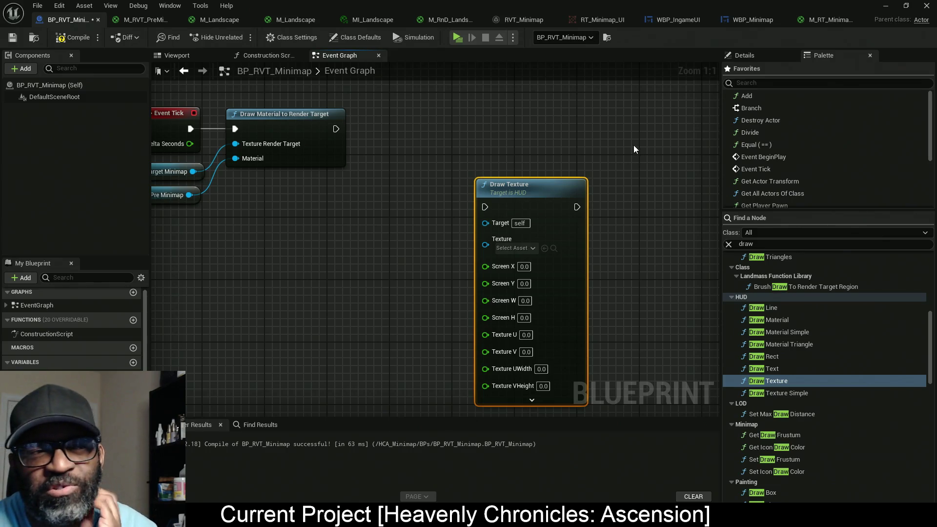
pyautogui.moveTo(633, 145)
pyautogui.mouseDown()
pyautogui.moveTo(482, 305)
pyautogui.moveTo(471, 312)
pyautogui.moveTo(453, 299)
pyautogui.mouseUp()
pyautogui.press('Delete')
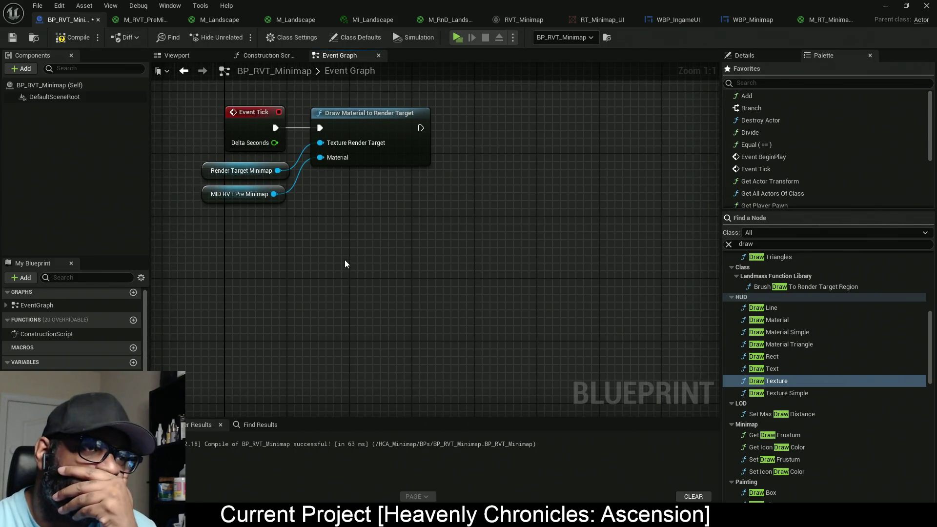
pyautogui.moveTo(345, 261)
pyautogui.mouseDown()
pyautogui.moveTo(426, 142)
pyautogui.moveTo(332, 333)
pyautogui.mouseUp()
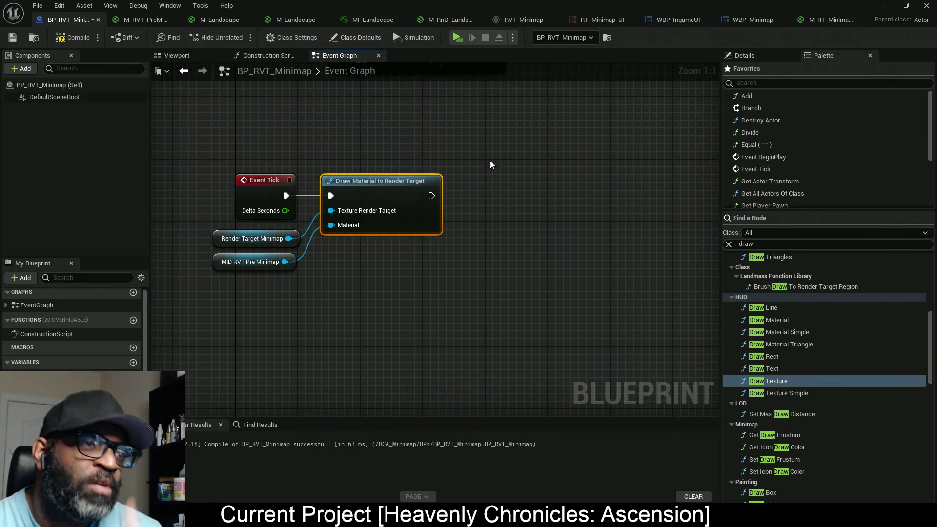
pyautogui.moveTo(493, 138)
pyautogui.mouseDown()
pyautogui.moveTo(299, 334)
pyautogui.moveTo(317, 329)
pyautogui.moveTo(507, 126)
pyautogui.moveTo(314, 312)
pyautogui.mouseUp()
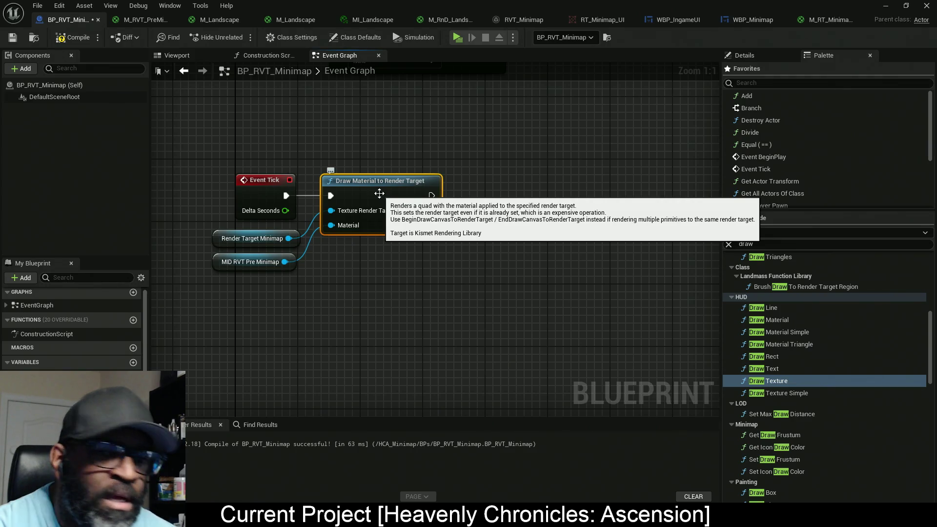
# Scroll the 'draw' results down to the Rendering Begin/End Draw Canvas to Render Target entries.
pyautogui.scroll(-3, 820, 414)
pyautogui.scroll(-12, 821, 408)
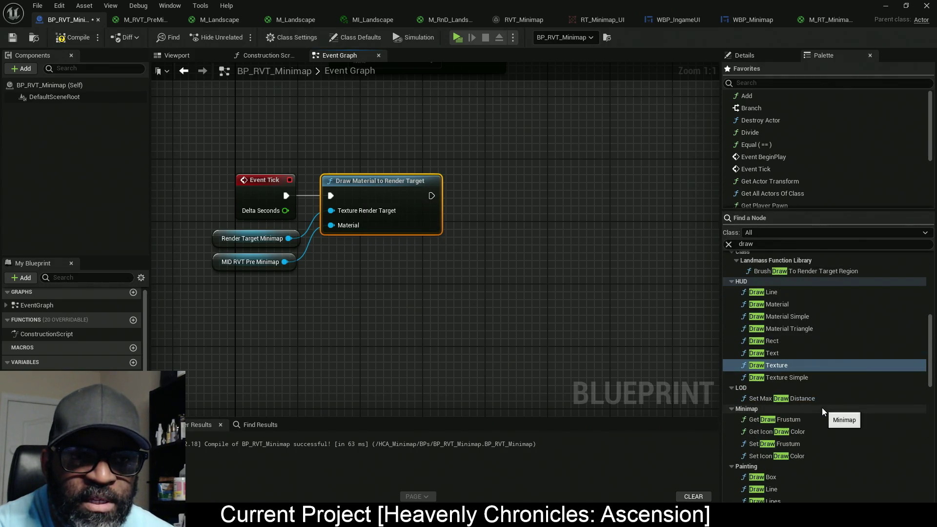
pyautogui.scroll(-5, 824, 407)
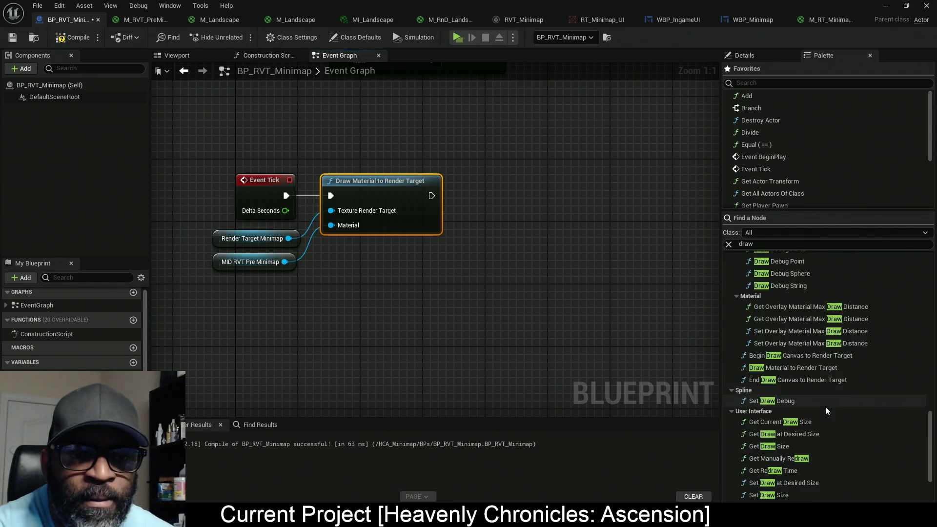
# Place Begin and End Draw Canvas to Render Target nodes and shift the Draw Material group aside.
pyautogui.click(773, 356)
pyautogui.moveTo(773, 355); pyautogui.dragTo(445, 313)
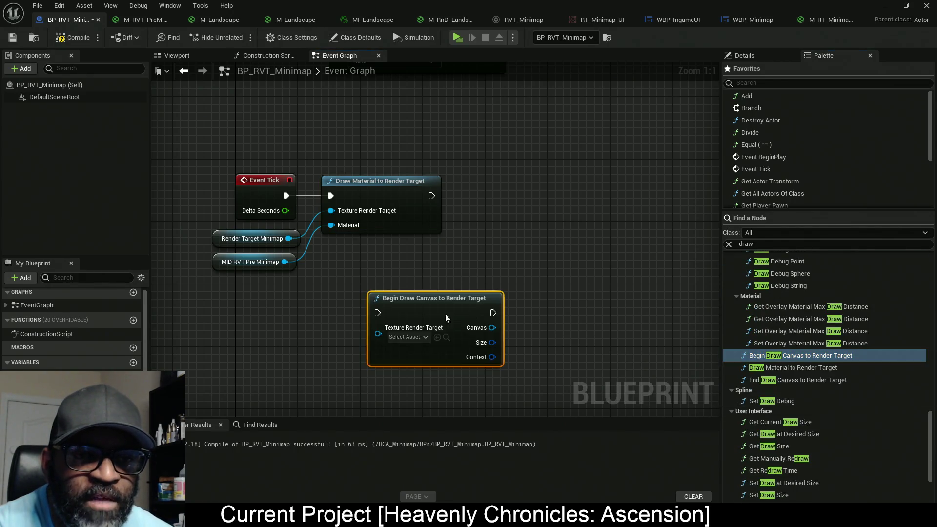
pyautogui.moveTo(783, 380); pyautogui.dragTo(578, 276)
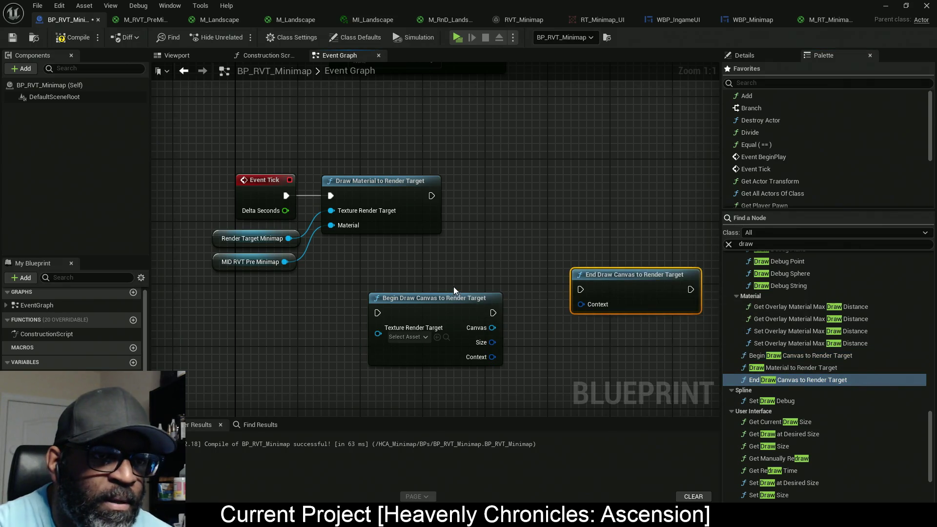
pyautogui.moveTo(353, 228); pyautogui.dragTo(367, 198)
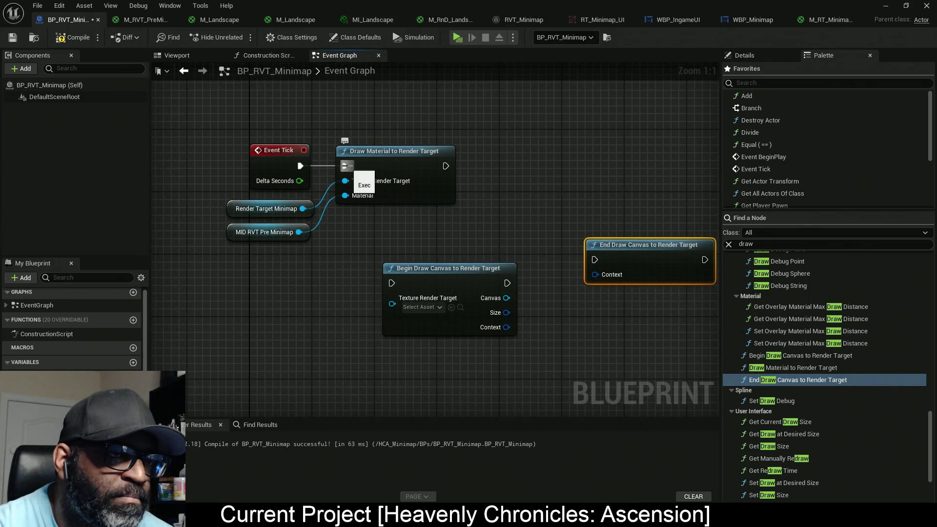
pyautogui.moveTo(343, 229); pyautogui.dragTo(271, 198)
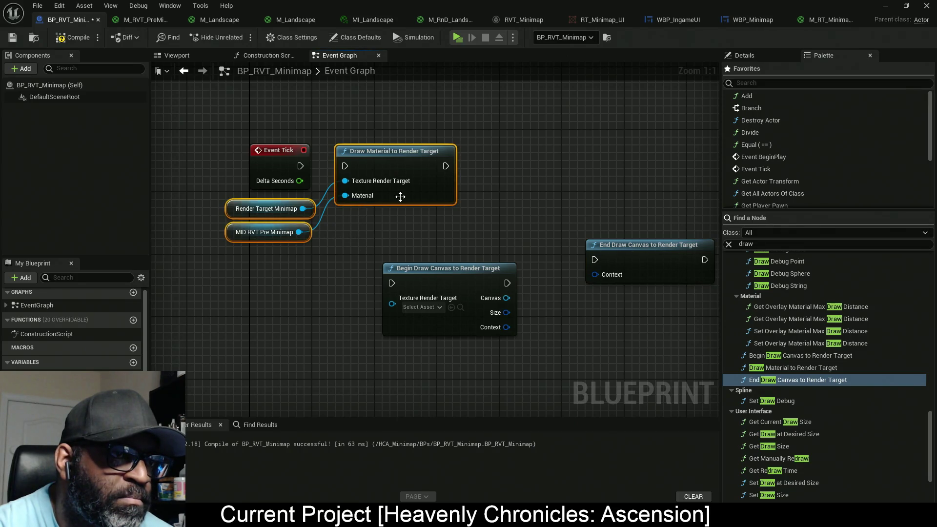
pyautogui.moveTo(433, 202)
pyautogui.mouseDown()
pyautogui.moveTo(351, 204)
pyautogui.moveTo(567, 394)
pyautogui.mouseUp()
pyautogui.moveTo(344, 285)
pyautogui.mouseDown()
pyautogui.moveTo(413, 301)
pyautogui.moveTo(288, 185)
pyautogui.mouseUp()
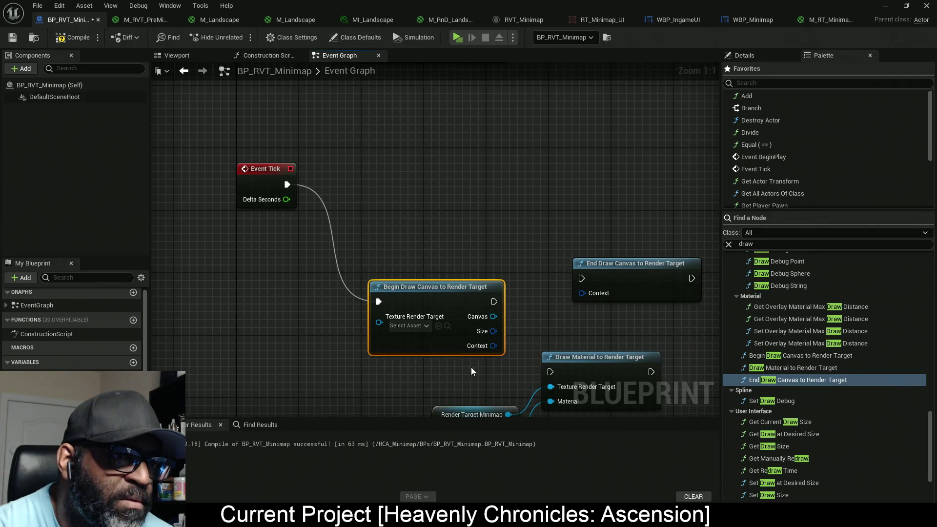
# Wire Event Tick → Begin Draw Canvas → Draw Material to Render Target → End Draw Canvas.
pyautogui.moveTo(457, 346); pyautogui.dragTo(425, 244)
pyautogui.press('q')
pyautogui.moveTo(797, 379)
pyautogui.mouseDown()
pyautogui.moveTo(586, 263)
pyautogui.moveTo(485, 253)
pyautogui.moveTo(617, 170)
pyautogui.mouseUp()
pyautogui.moveTo(417, 342); pyautogui.dragTo(345, 154)
pyautogui.moveTo(331, 273)
pyautogui.mouseDown()
pyautogui.moveTo(467, 428)
pyautogui.moveTo(479, 151)
pyautogui.moveTo(429, 216)
pyautogui.moveTo(444, 215)
pyautogui.mouseUp()
pyautogui.moveTo(526, 215)
pyautogui.mouseDown()
pyautogui.moveTo(602, 213)
pyautogui.moveTo(596, 199)
pyautogui.mouseUp()
pyautogui.moveTo(517, 187); pyautogui.dragTo(454, 187)
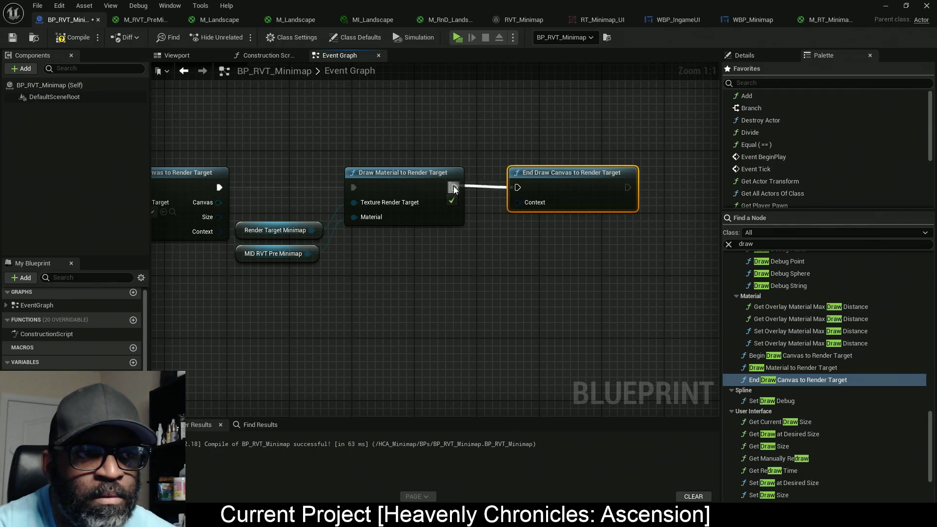
# Add a reroute node on End Draw Canvas's Context wire.
pyautogui.moveTo(619, 195)
pyautogui.mouseDown()
pyautogui.moveTo(397, 269)
pyautogui.moveTo(575, 267)
pyautogui.mouseUp()
pyautogui.write('reroute')
pyautogui.click(622, 319)
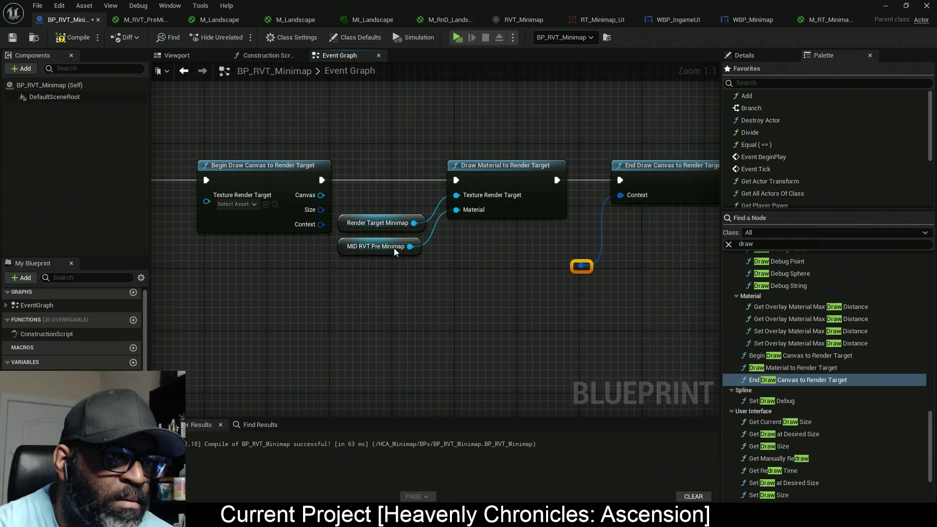
pyautogui.moveTo(416, 298)
pyautogui.mouseDown()
pyautogui.moveTo(388, 249)
pyautogui.moveTo(353, 232)
pyautogui.mouseUp()
# Route Begin Draw Canvas's Context through a second reroute to End Draw Canvas's Context.
pyautogui.moveTo(361, 188); pyautogui.dragTo(354, 195)
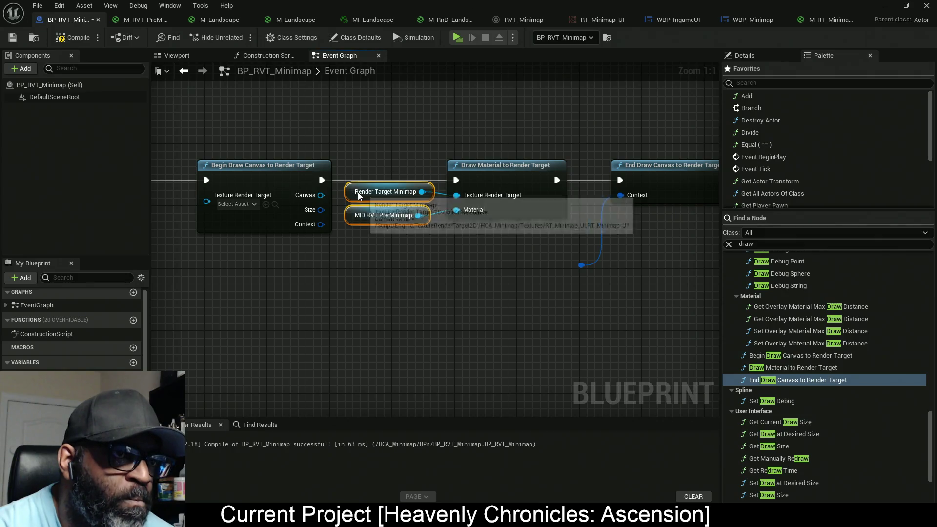
pyautogui.moveTo(320, 224)
pyautogui.mouseDown()
pyautogui.moveTo(541, 274)
pyautogui.moveTo(420, 259)
pyautogui.moveTo(410, 267)
pyautogui.moveTo(581, 265)
pyautogui.mouseUp()
pyautogui.click(444, 302)
pyautogui.moveTo(375, 281); pyautogui.dragTo(417, 288)
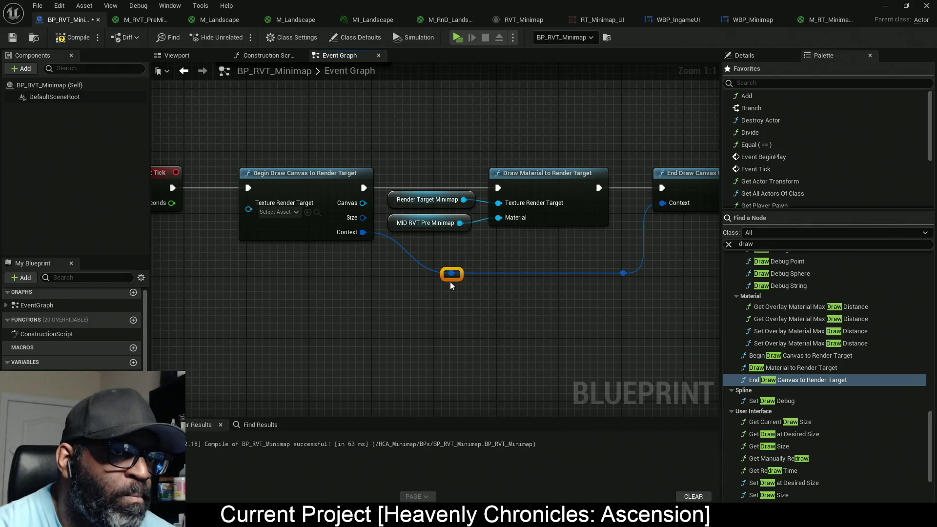
pyautogui.moveTo(266, 272); pyautogui.dragTo(359, 290)
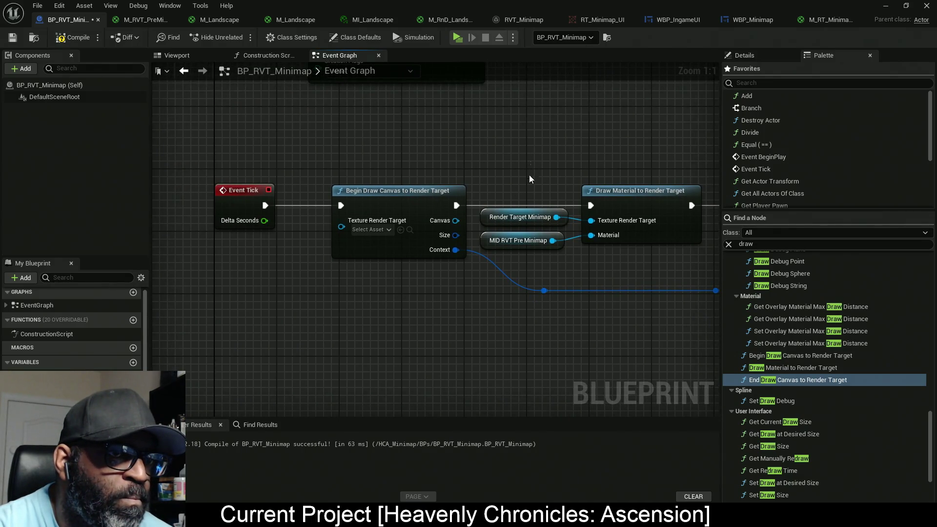
# Duplicate the Render Target Minimap getter for Begin Draw Canvas and compile the blueprint.
pyautogui.moveTo(528, 175); pyautogui.dragTo(525, 226)
pyautogui.moveTo(262, 307)
pyautogui.mouseDown()
pyautogui.moveTo(369, 300)
pyautogui.moveTo(447, 213)
pyautogui.mouseUp()
pyautogui.hotkey('ctrl', 'c')
pyautogui.hotkey('ctrl', 'v')
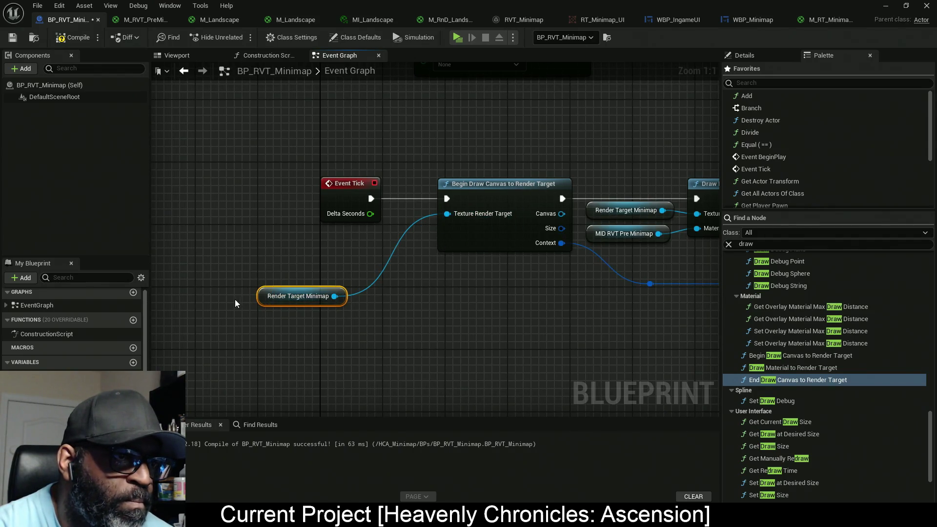
pyautogui.moveTo(523, 255); pyautogui.dragTo(335, 238)
pyautogui.click(73, 38)
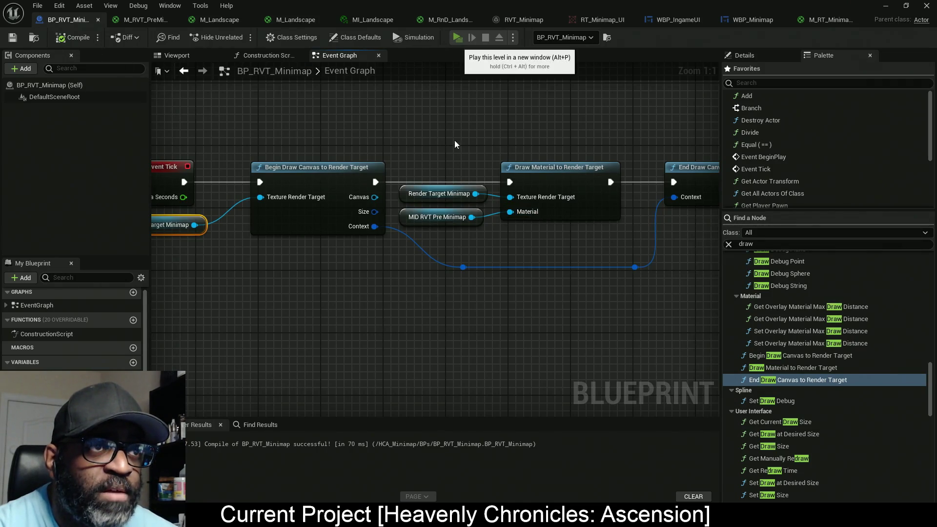
pyautogui.click(457, 37)
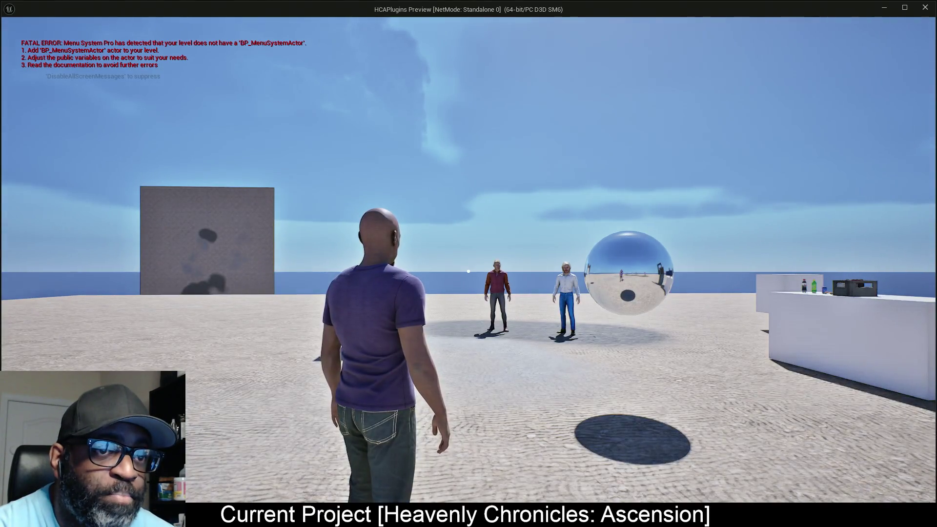
pyautogui.press('a')
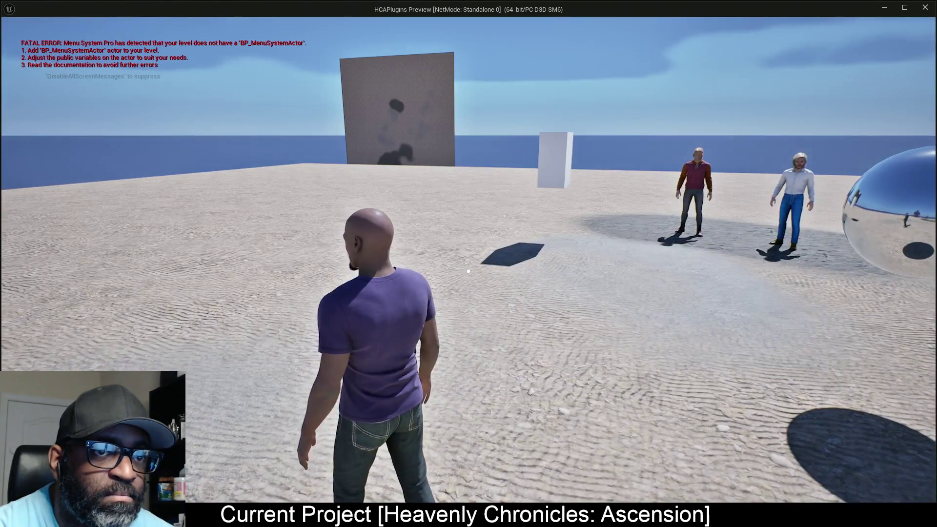
pyautogui.press('w')
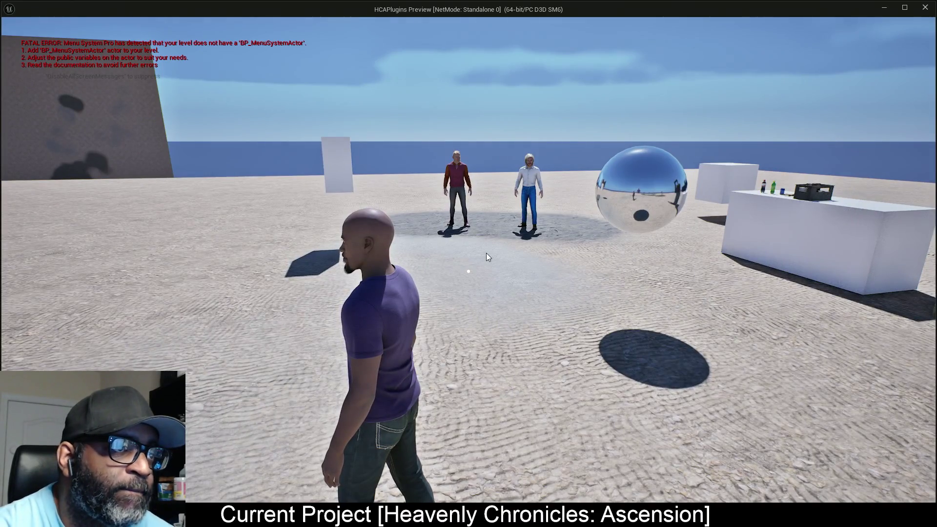
pyautogui.press('Escape')
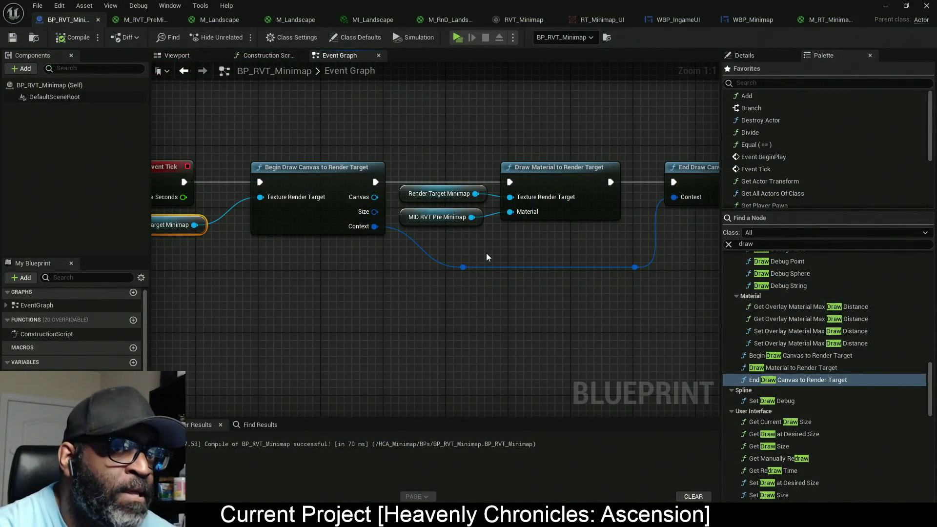
pyautogui.moveTo(477, 351)
pyautogui.mouseDown()
pyautogui.moveTo(445, 328)
pyautogui.moveTo(391, 325)
pyautogui.moveTo(457, 331)
pyautogui.mouseUp()
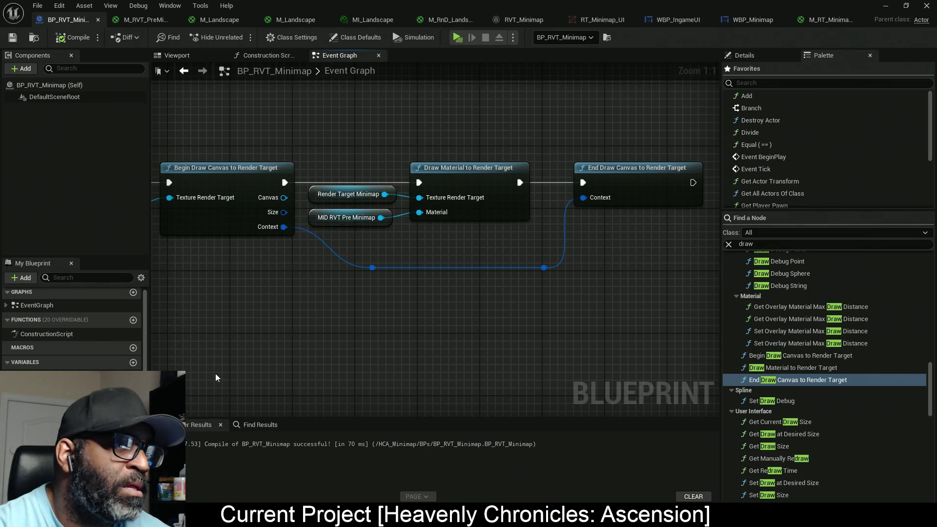
pyautogui.click(468, 215)
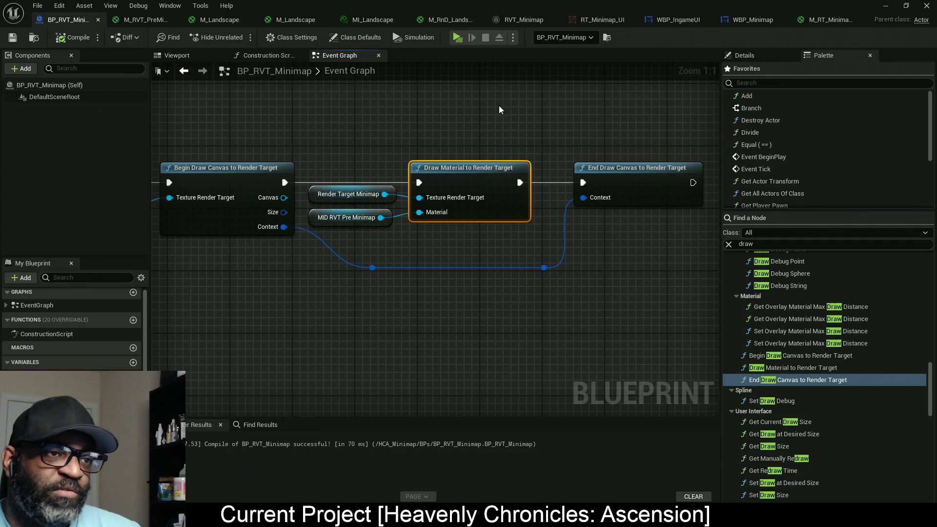
pyautogui.moveTo(498, 106)
pyautogui.mouseDown()
pyautogui.moveTo(329, 280)
pyautogui.moveTo(424, 225)
pyautogui.moveTo(419, 220)
pyautogui.moveTo(416, 245)
pyautogui.moveTo(508, 242)
pyautogui.moveTo(385, 244)
pyautogui.moveTo(410, 242)
pyautogui.mouseUp()
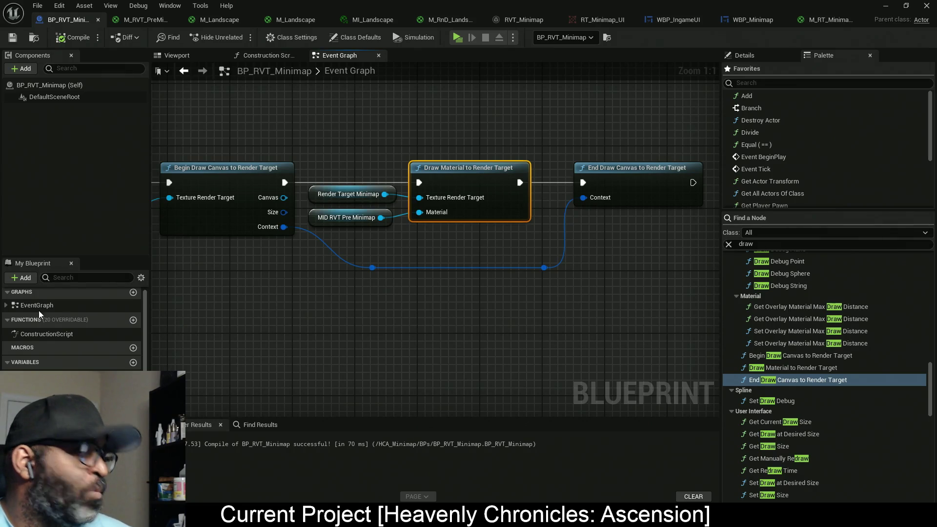
# Add a Delay node after the SET of MID RVT Pre Minimap and tuck it beside SET.
pyautogui.scroll(-2, 401, 107)
pyautogui.moveTo(401, 106)
pyautogui.mouseDown()
pyautogui.moveTo(463, 188)
pyautogui.moveTo(510, 180)
pyautogui.moveTo(442, 238)
pyautogui.mouseUp()
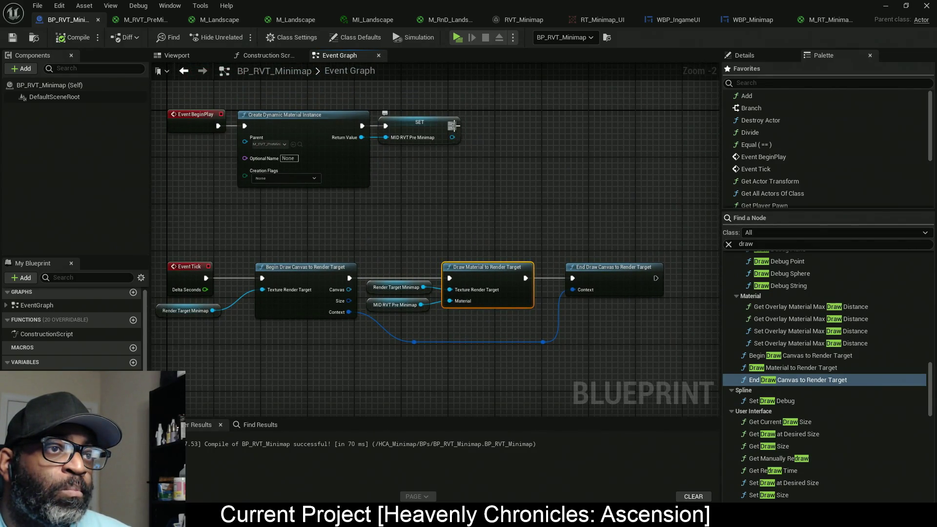
pyautogui.moveTo(453, 126); pyautogui.dragTo(509, 124)
pyautogui.write('del')
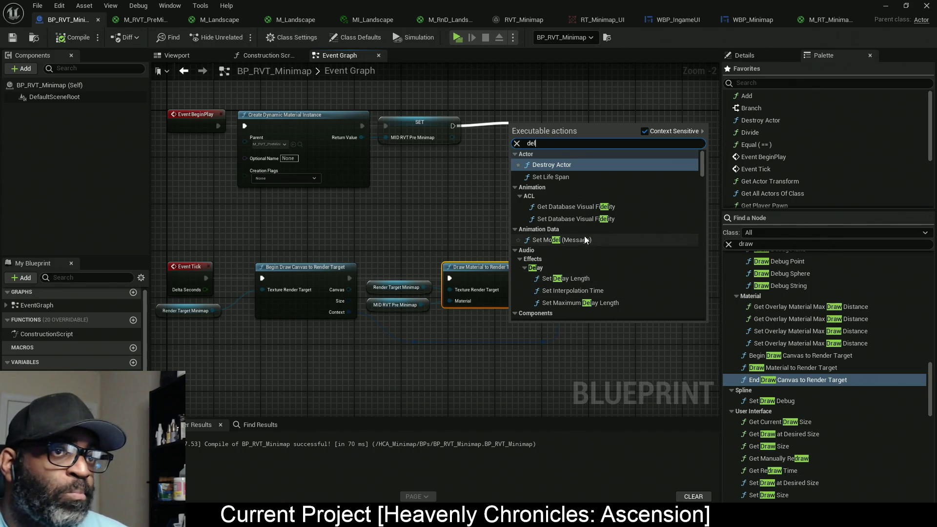
pyautogui.scroll(-2, 584, 235)
pyautogui.scroll(2, 584, 235)
pyautogui.scroll(-3, 583, 235)
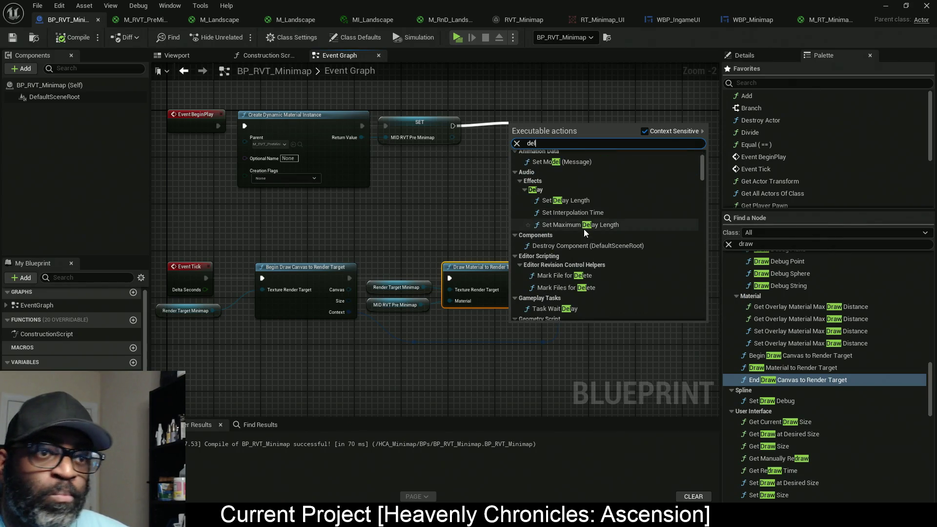
pyautogui.write('a')
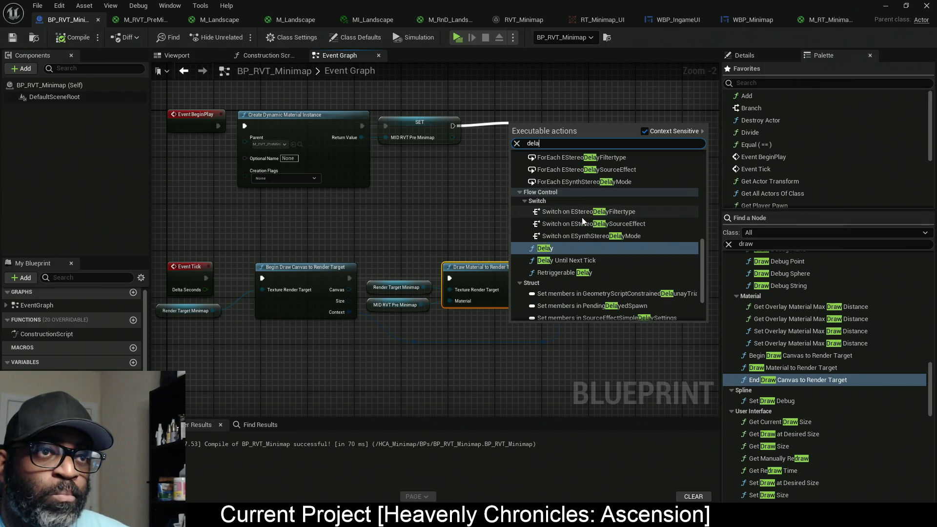
pyautogui.click(570, 248)
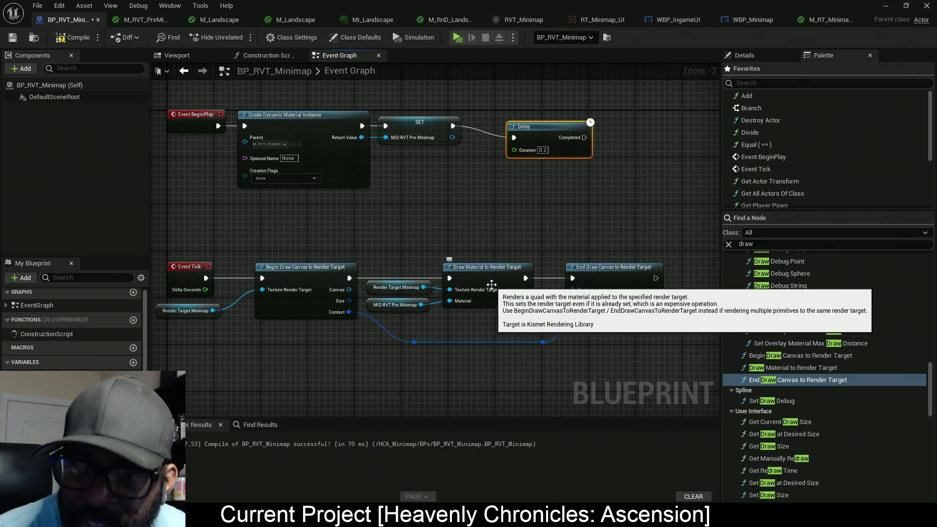
pyautogui.moveTo(551, 135); pyautogui.dragTo(513, 124)
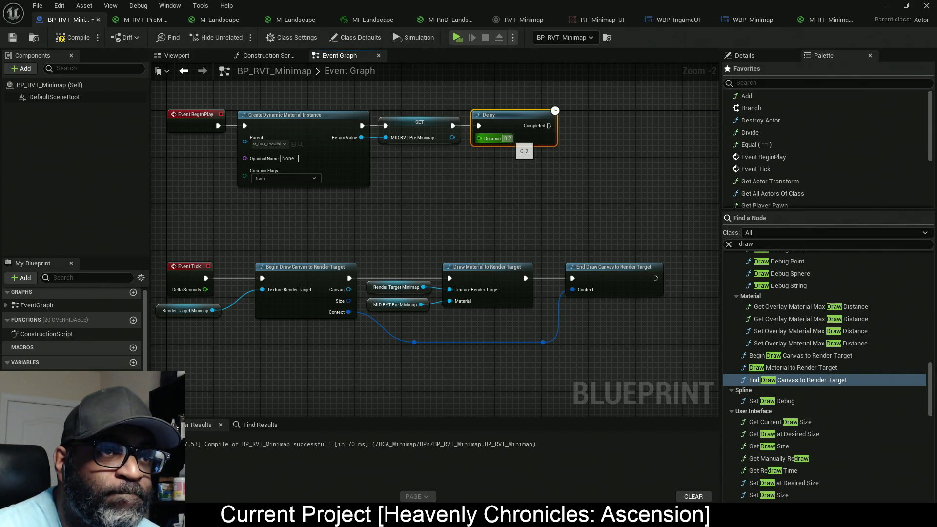
pyautogui.click(508, 138)
# Set the Delay Duration to 2.0 and move the Draw Material to Render Target node rightward.
pyautogui.write('2')
pyautogui.press('Return')
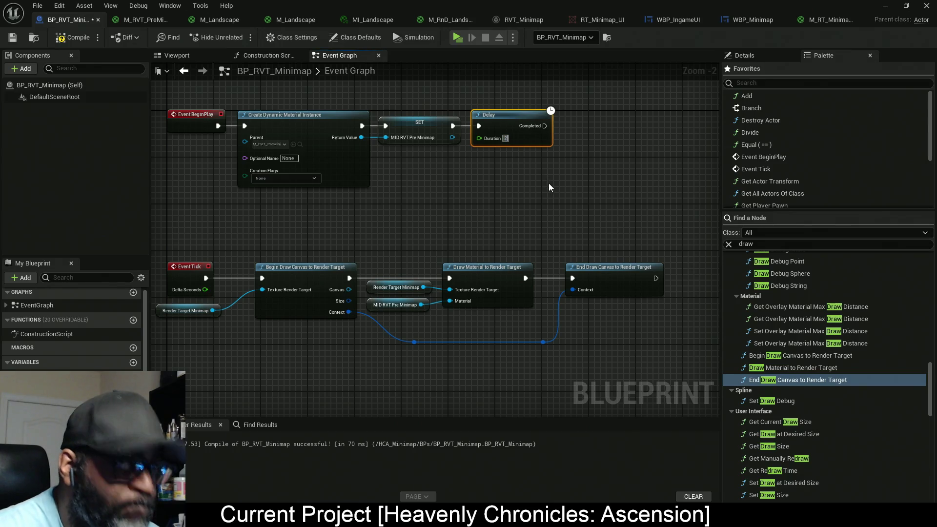
pyautogui.moveTo(535, 191); pyautogui.dragTo(440, 203)
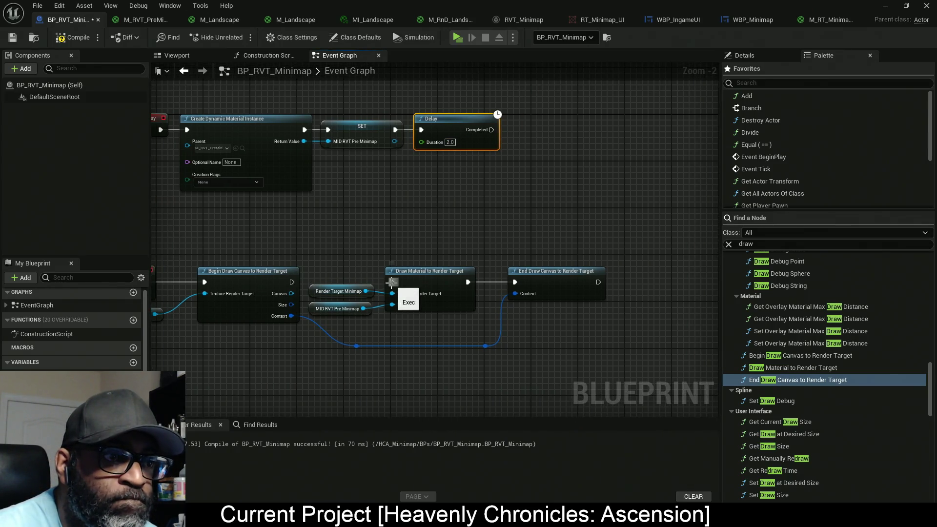
pyautogui.moveTo(501, 337)
pyautogui.mouseDown()
pyautogui.moveTo(430, 264)
pyautogui.moveTo(357, 225)
pyautogui.mouseUp()
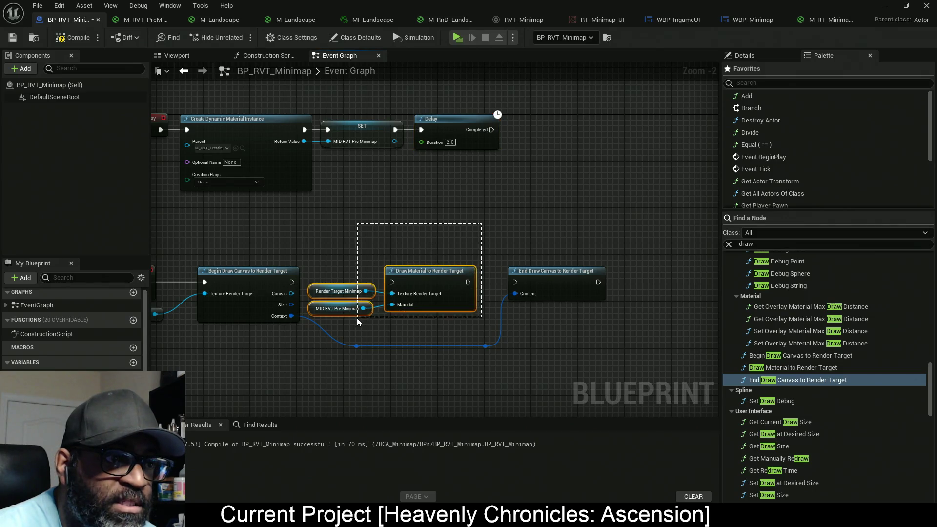
pyautogui.moveTo(432, 283)
pyautogui.mouseDown()
pyautogui.moveTo(370, 297)
pyautogui.moveTo(544, 186)
pyautogui.mouseUp()
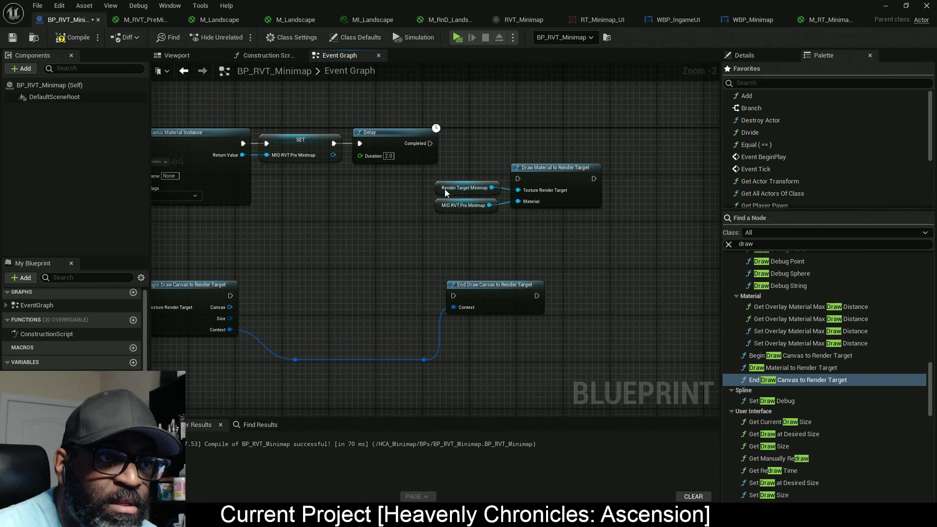
pyautogui.moveTo(544, 185); pyautogui.dragTo(597, 186)
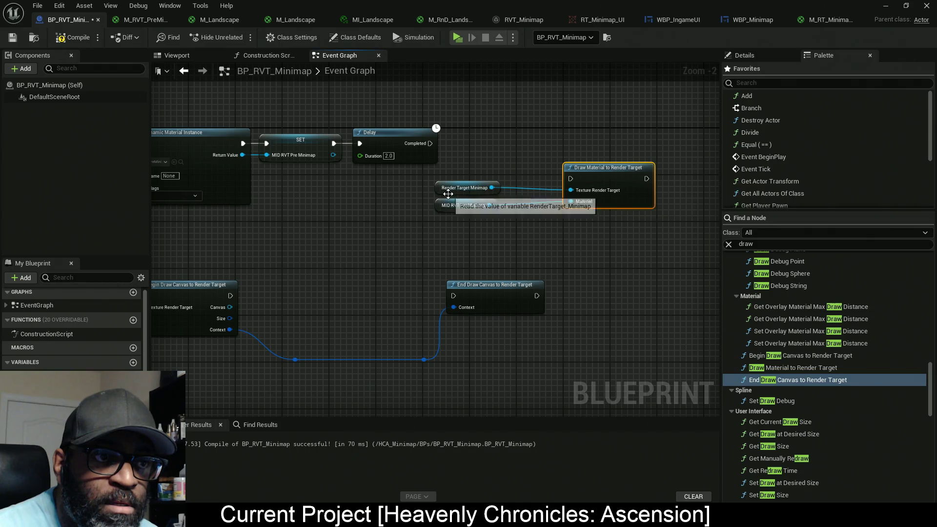
pyautogui.moveTo(441, 195)
pyautogui.mouseDown()
pyautogui.moveTo(494, 194)
pyautogui.moveTo(458, 200)
pyautogui.mouseUp()
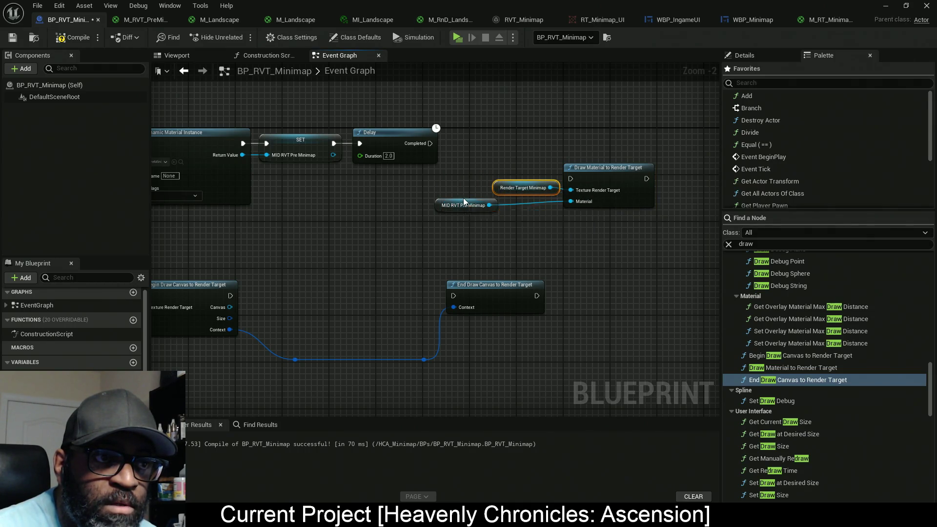
# Connect Delay's Completed to Draw Material to Render Target, compile, and un-maximize the editor.
pyautogui.keyDown('ctrl'); pyautogui.click(608, 169); pyautogui.keyUp('ctrl')
pyautogui.keyDown('ctrl'); pyautogui.click(522, 188); pyautogui.keyUp('ctrl')
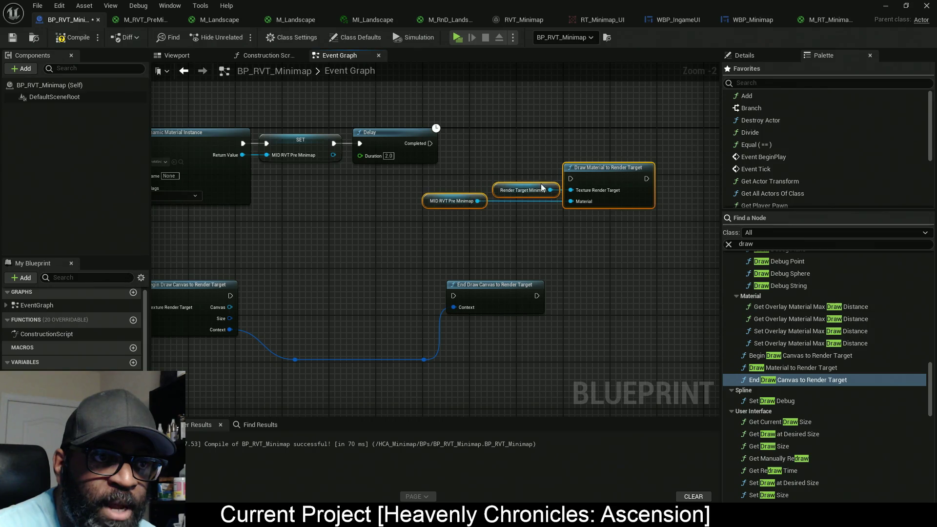
pyautogui.moveTo(570, 179)
pyautogui.mouseDown()
pyautogui.moveTo(430, 144)
pyautogui.moveTo(644, 243)
pyautogui.mouseUp()
pyautogui.moveTo(619, 184); pyautogui.dragTo(638, 149)
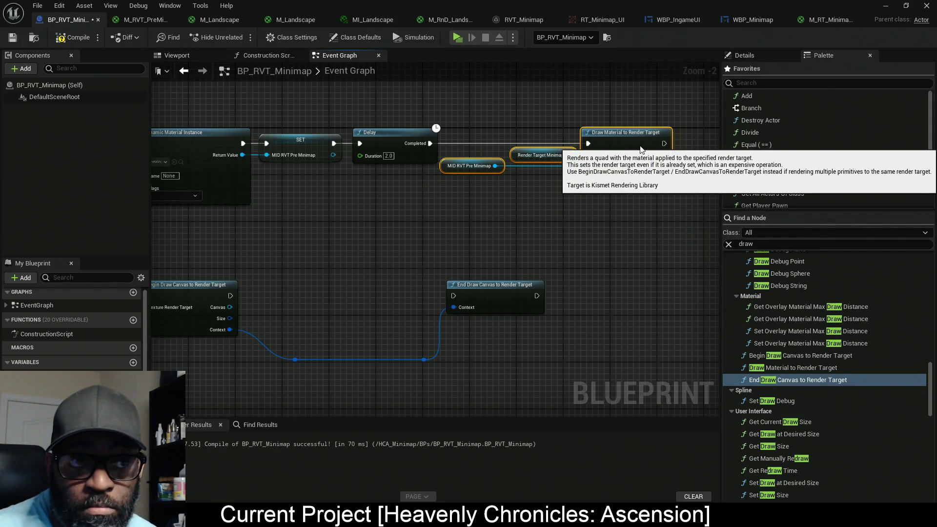
pyautogui.click(76, 39)
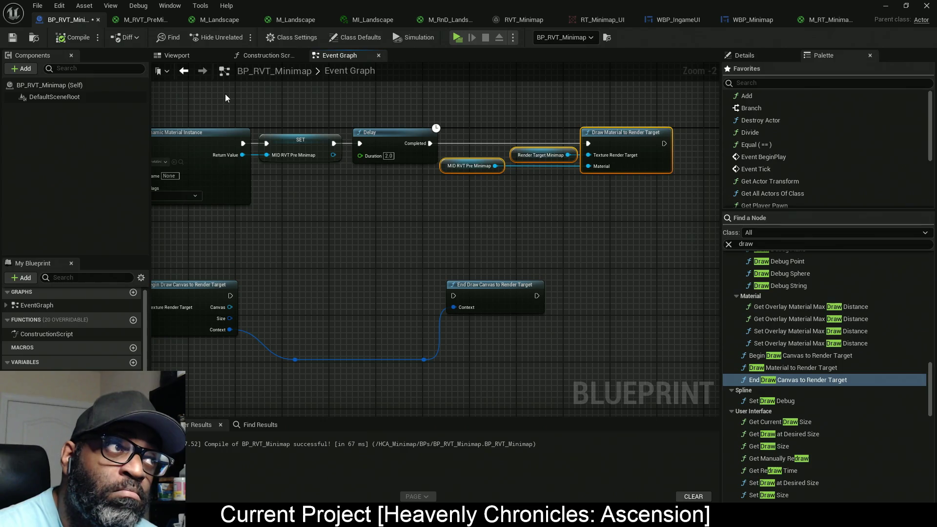
pyautogui.moveTo(556, 4)
pyautogui.mouseDown()
pyautogui.moveTo(558, 274)
pyautogui.moveTo(537, 220)
pyautogui.mouseUp()
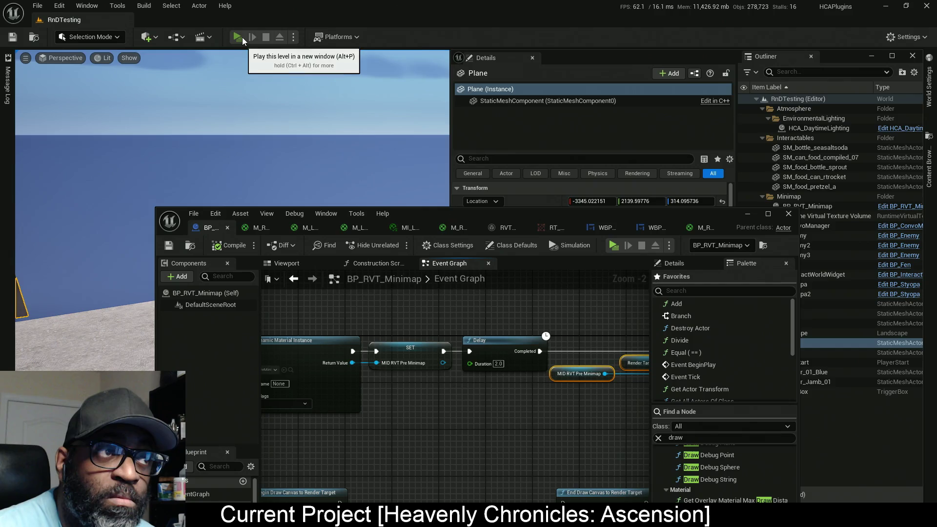
pyautogui.hotkey('alt', 'p')
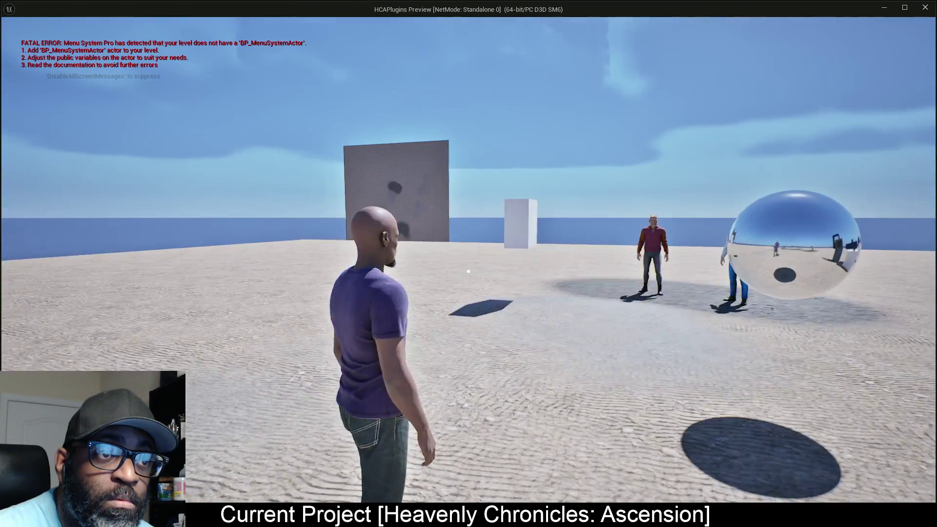
pyautogui.press('a')
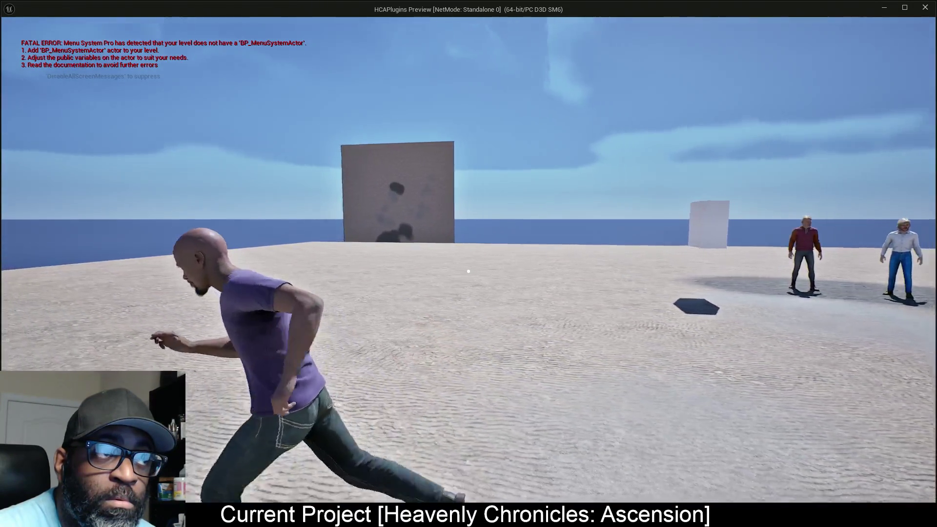
pyautogui.press('w')
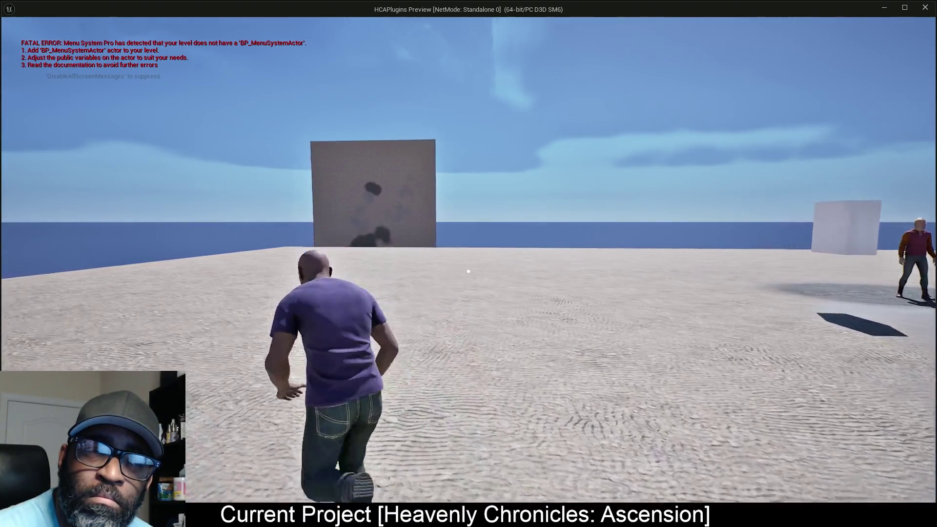
pyautogui.press('a')
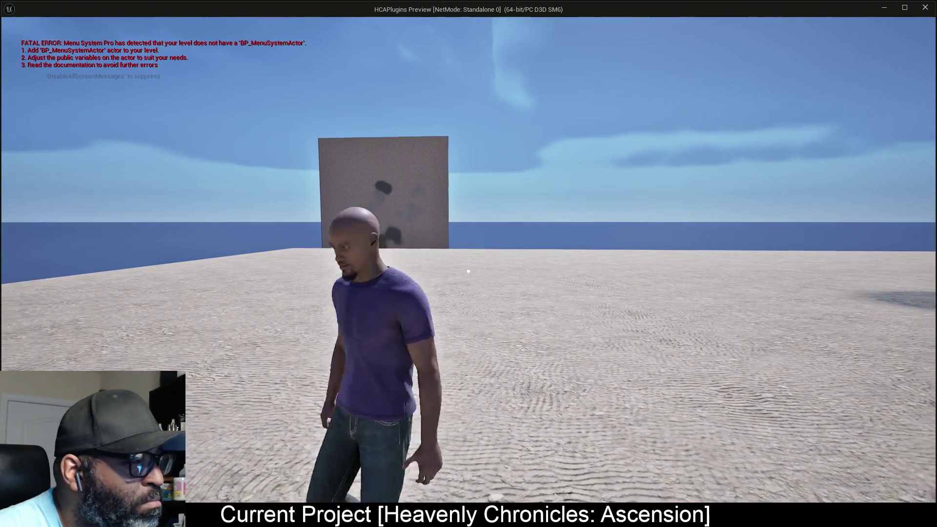
pyautogui.press('s')
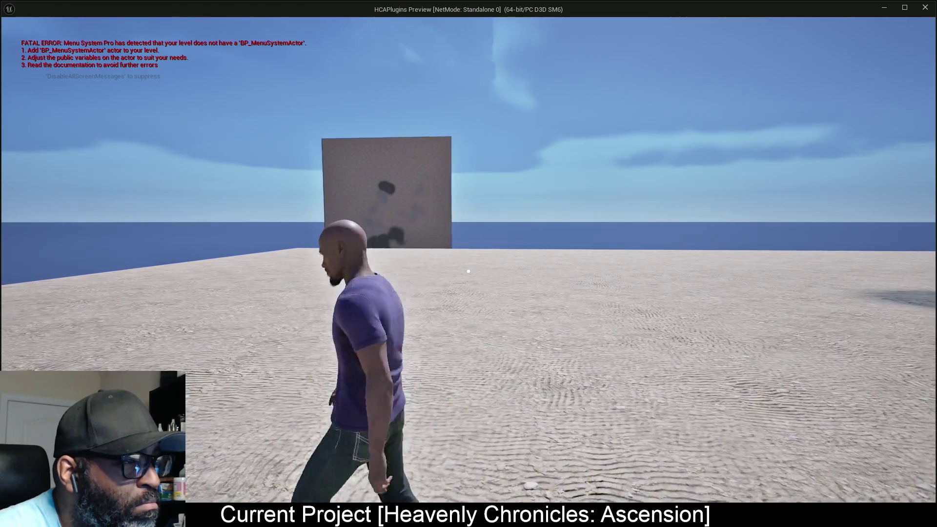
pyautogui.press('w')
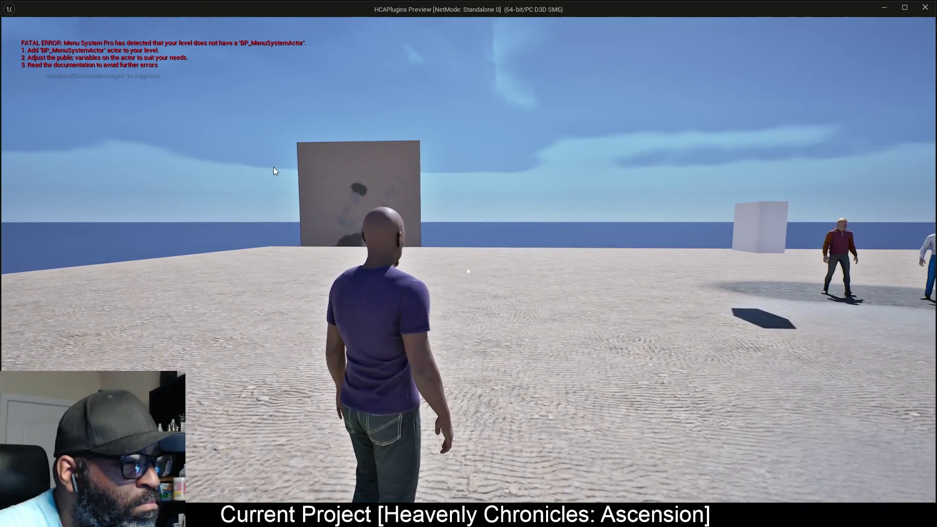
pyautogui.press('Escape')
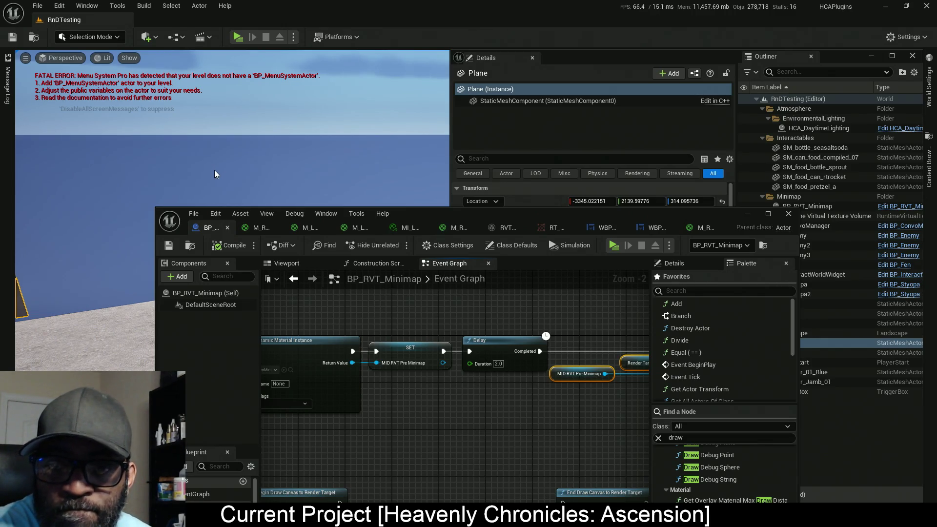
# Frame the Plane with F, then maximize the BP_RVT_Minimap editor again.
pyautogui.press('f')
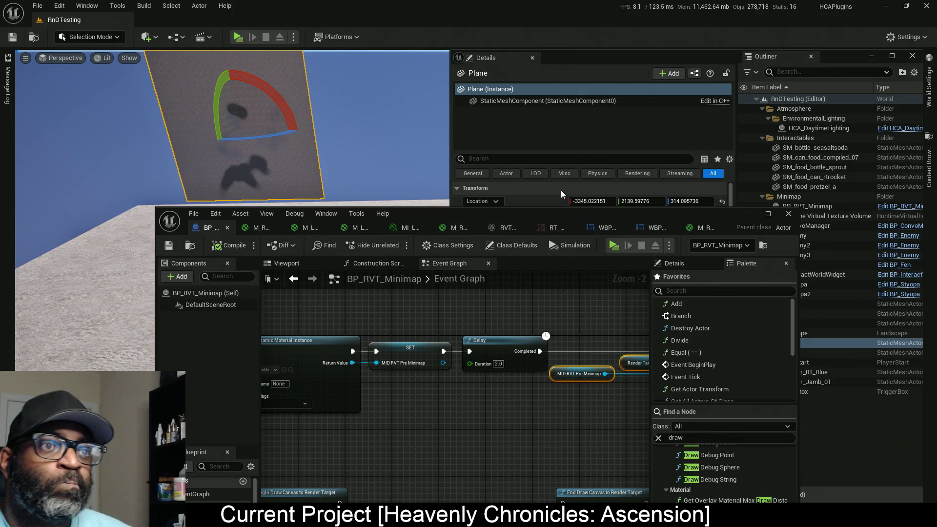
pyautogui.moveTo(548, 211); pyautogui.dragTo(599, 4)
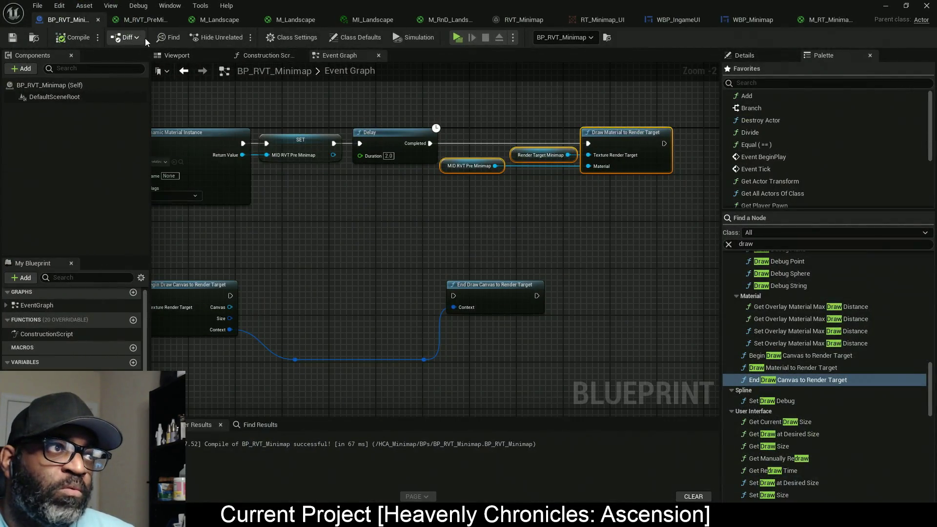
pyautogui.click(142, 20)
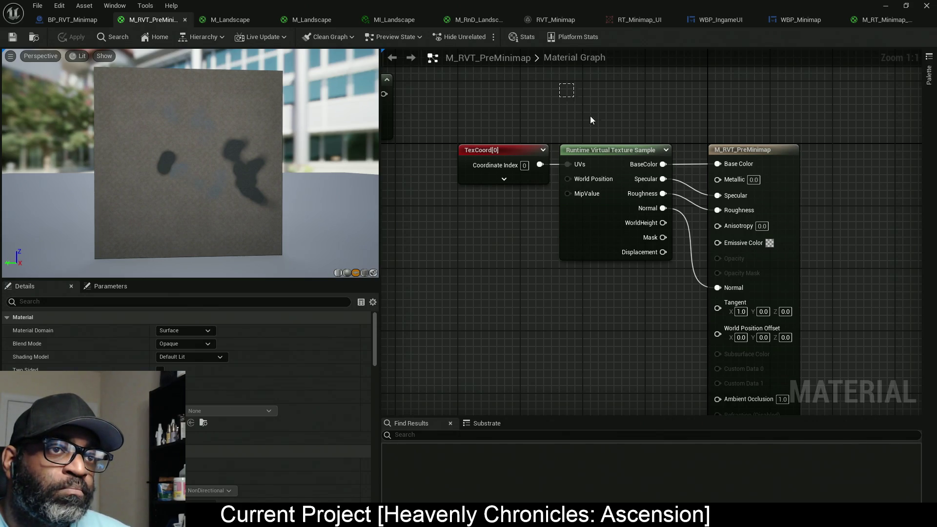
pyautogui.moveTo(590, 120)
pyautogui.mouseDown()
pyautogui.moveTo(686, 329)
pyautogui.moveTo(627, 309)
pyautogui.moveTo(616, 257)
pyautogui.moveTo(615, 267)
pyautogui.mouseUp()
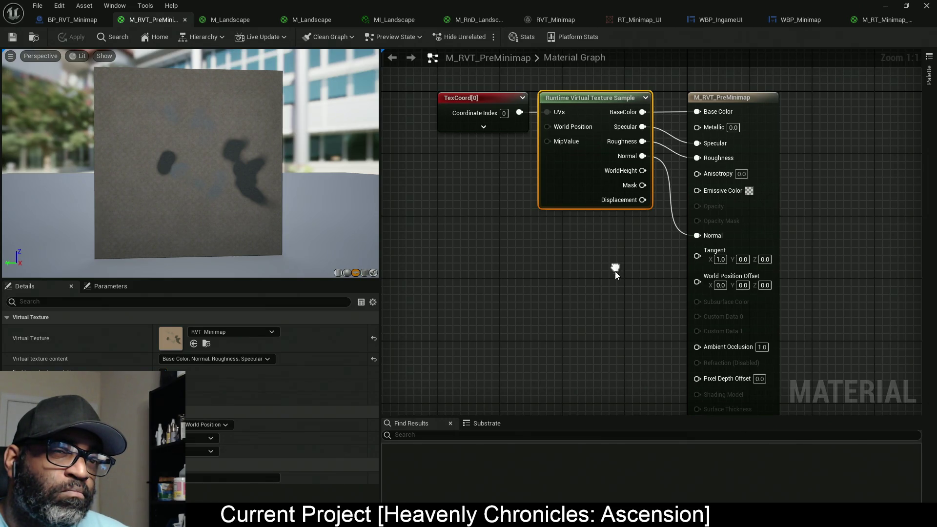
pyautogui.moveTo(615, 271)
pyautogui.mouseDown()
pyautogui.moveTo(592, 190)
pyautogui.moveTo(584, 205)
pyautogui.moveTo(649, 278)
pyautogui.mouseUp()
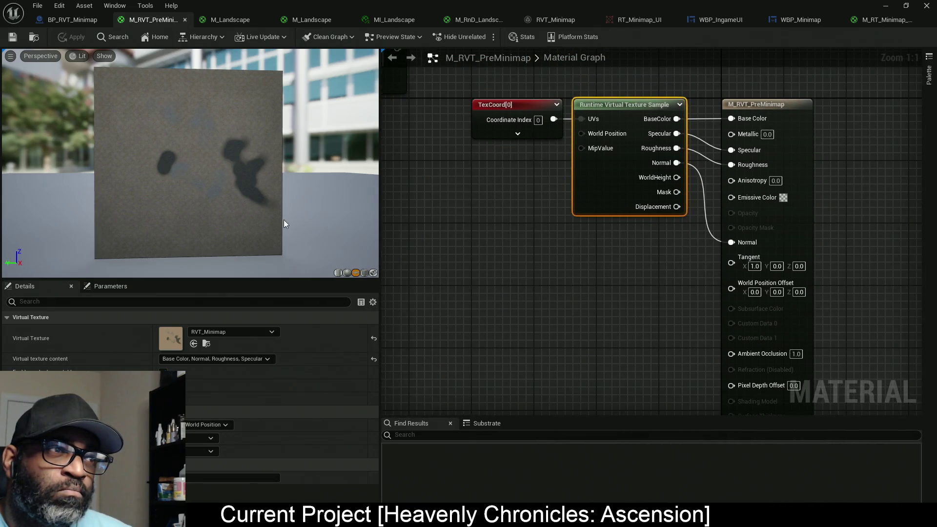
pyautogui.moveTo(284, 223)
pyautogui.mouseDown()
pyautogui.moveTo(234, 220)
pyautogui.moveTo(229, 234)
pyautogui.moveTo(219, 225)
pyautogui.moveTo(200, 234)
pyautogui.moveTo(176, 217)
pyautogui.mouseUp()
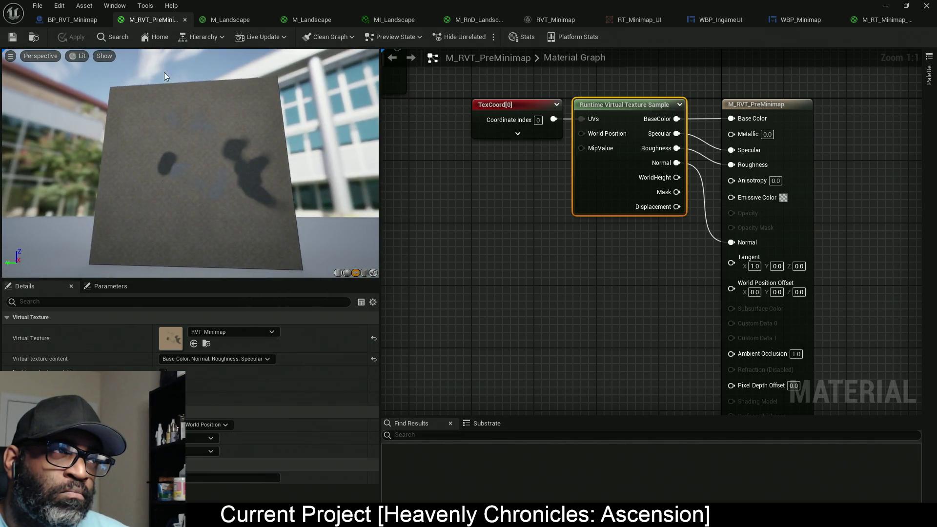
pyautogui.click(72, 19)
pyautogui.scroll(2, 558, 172)
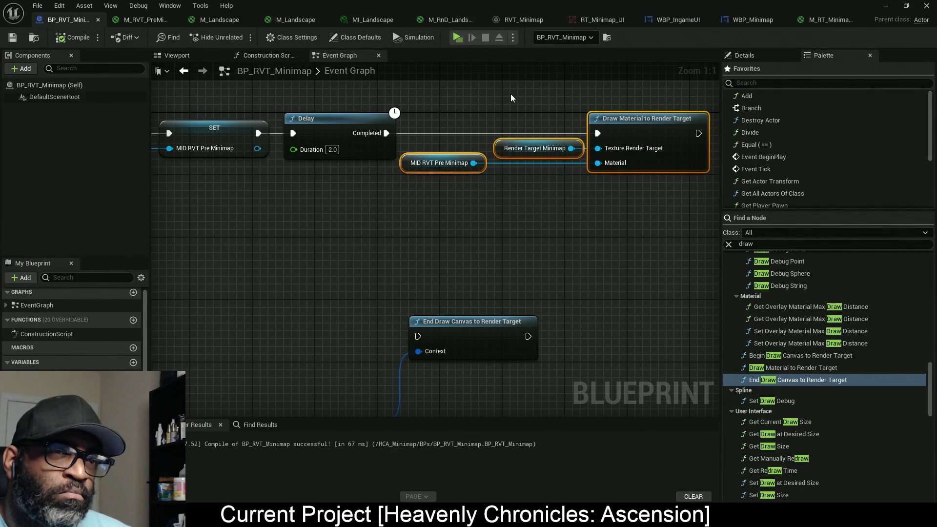
pyautogui.click(513, 106)
pyautogui.click(769, 55)
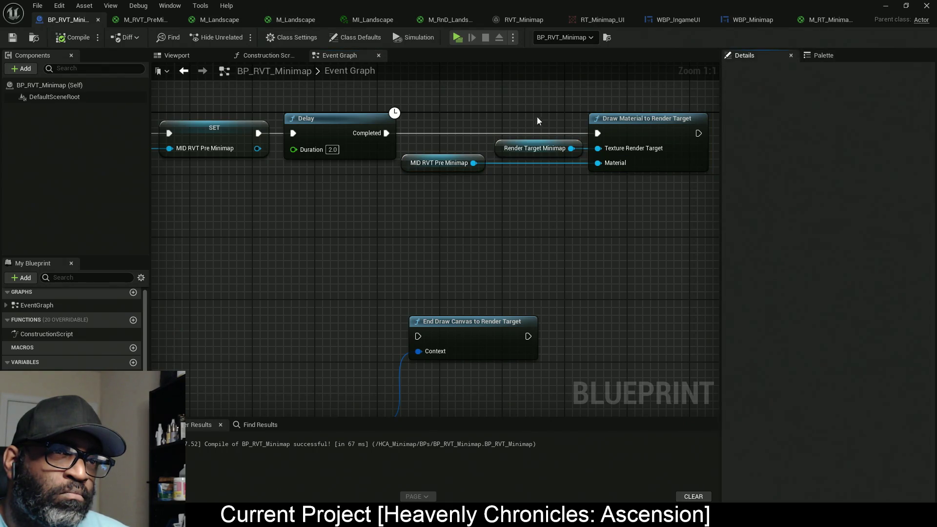
pyautogui.click(535, 148)
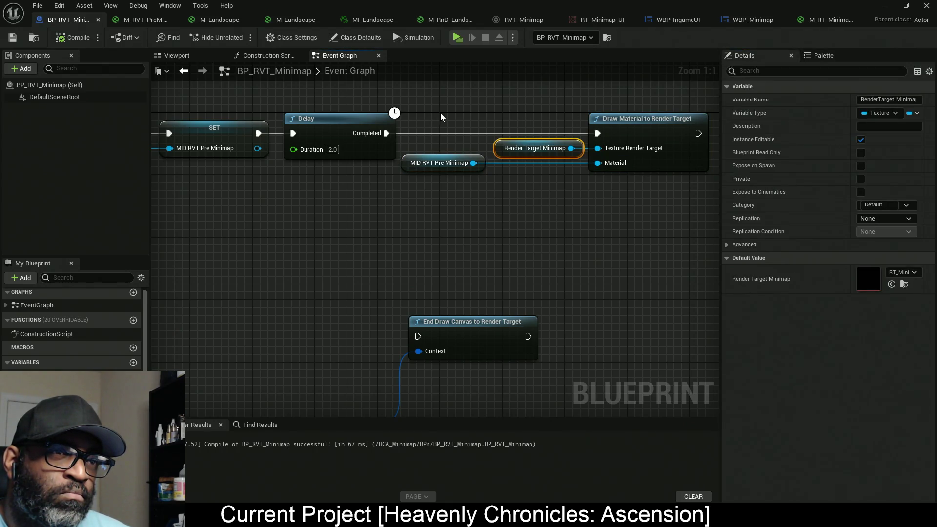
pyautogui.click(457, 163)
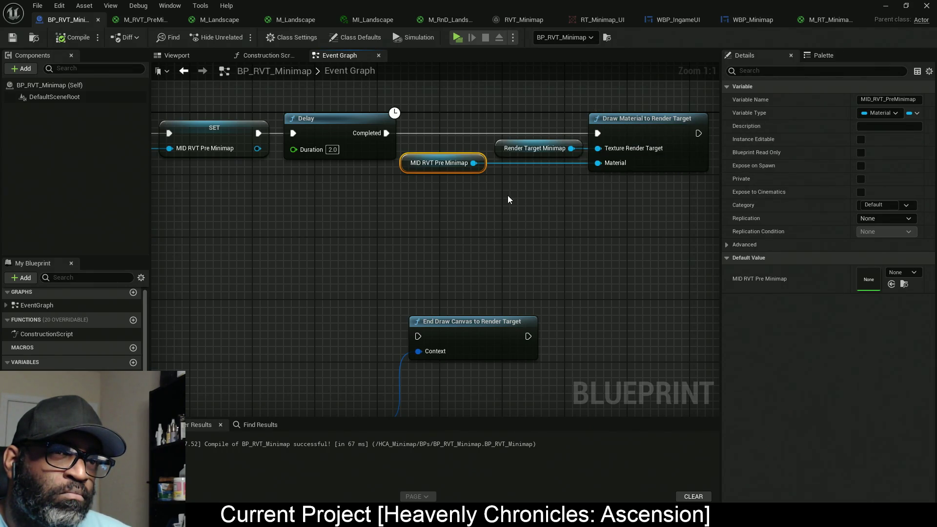
pyautogui.moveTo(504, 211); pyautogui.dragTo(498, 213)
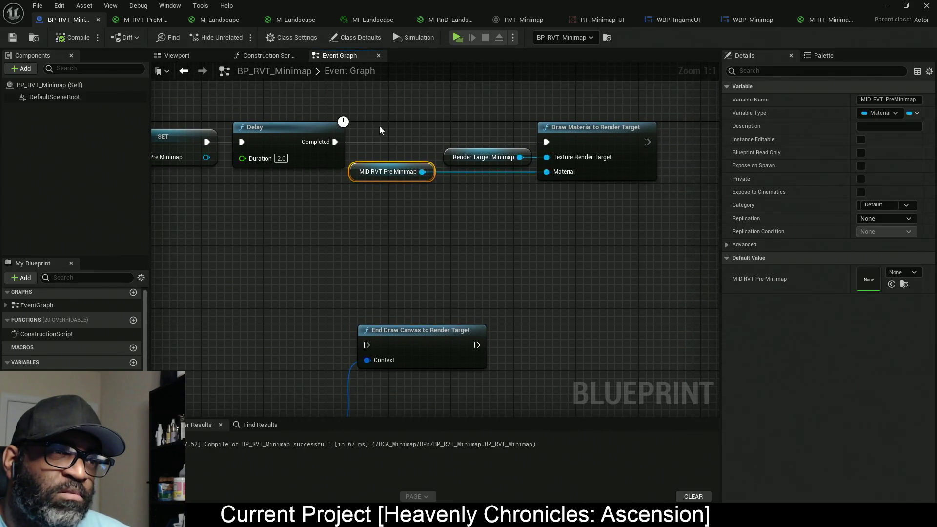
pyautogui.moveTo(372, 110); pyautogui.dragTo(415, 224)
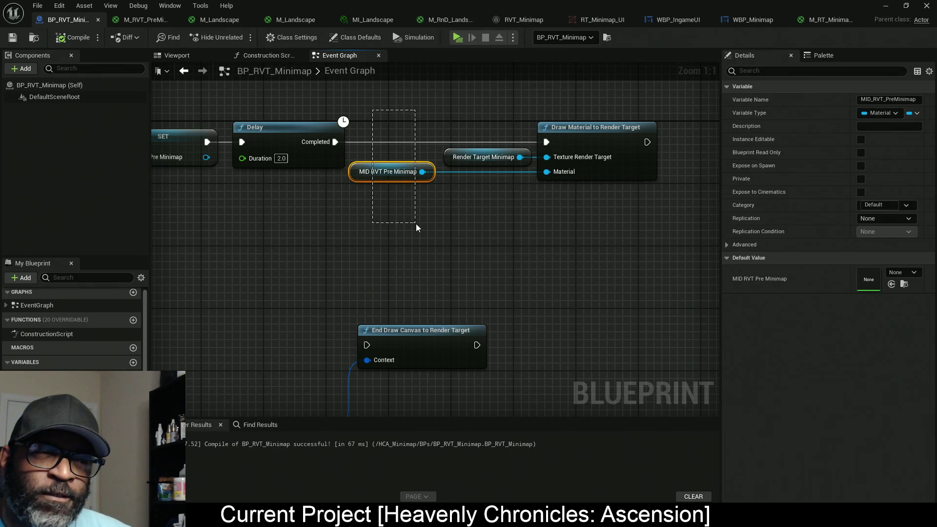
pyautogui.moveTo(416, 224); pyautogui.dragTo(415, 224)
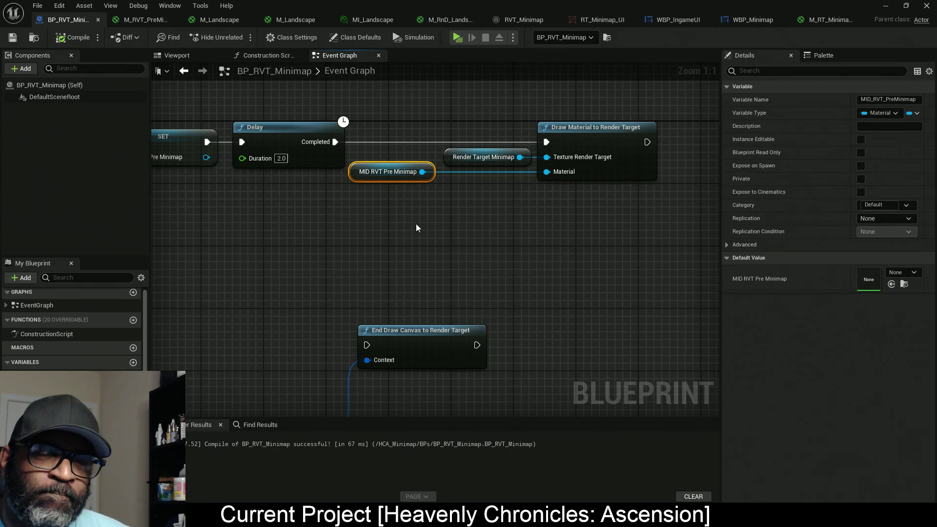
pyautogui.keyDown('alt'); pyautogui.click(547, 172); pyautogui.keyUp('alt')
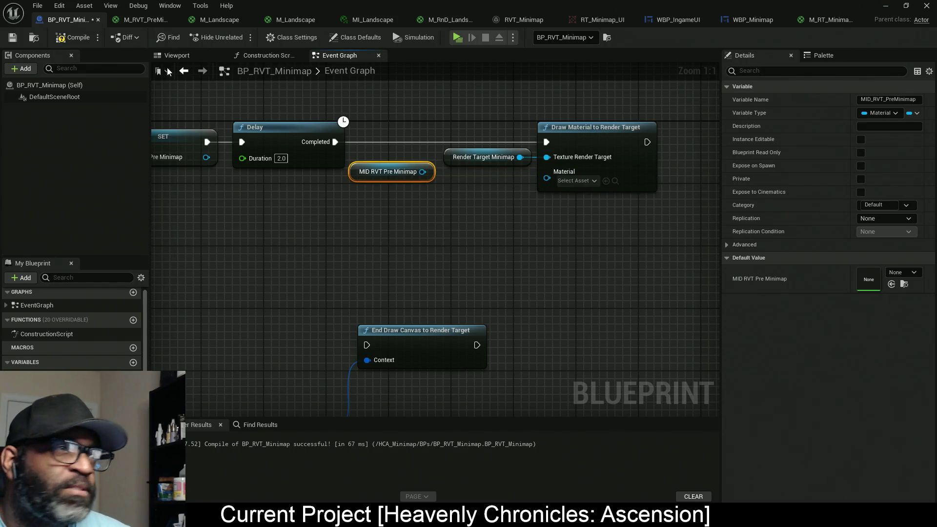
pyautogui.click(155, 19)
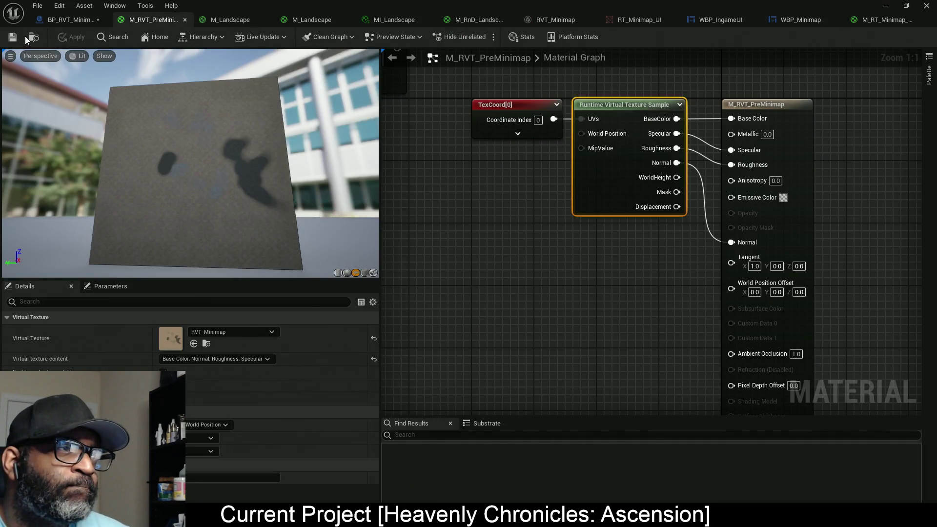
pyautogui.click(69, 20)
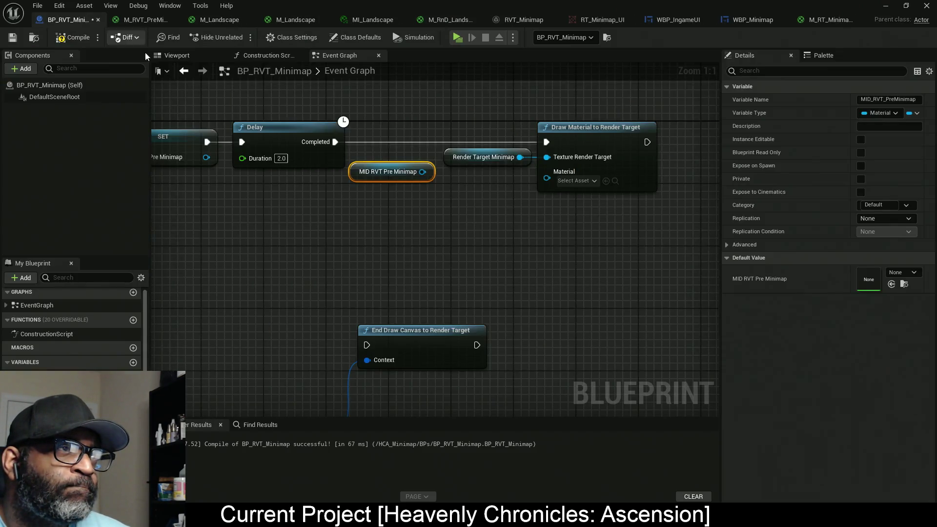
pyautogui.click(605, 181)
pyautogui.click(72, 38)
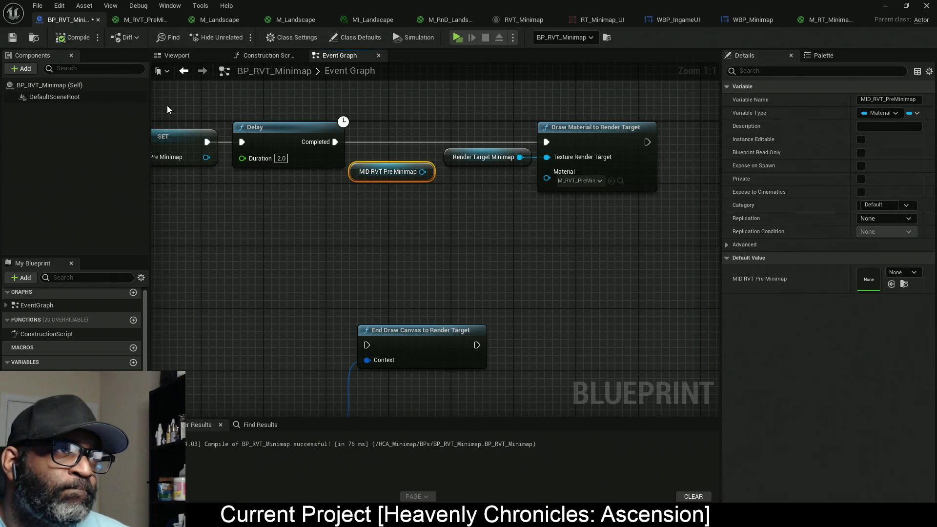
pyautogui.click(457, 38)
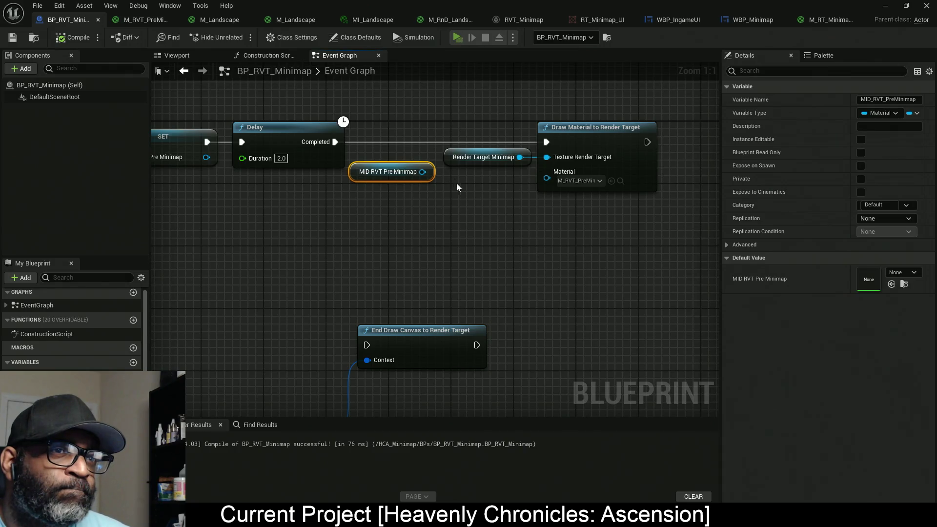
pyautogui.press('a')
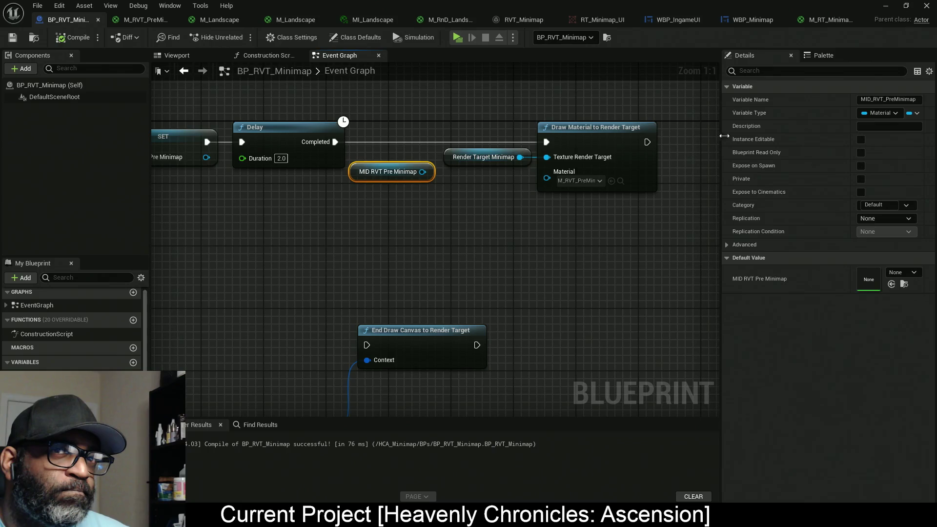
# Check RT_Minimap_UI's Render Target Format, keeping RTF RGBA8 SRGB, then return to the Event Graph.
pyautogui.click(600, 21)
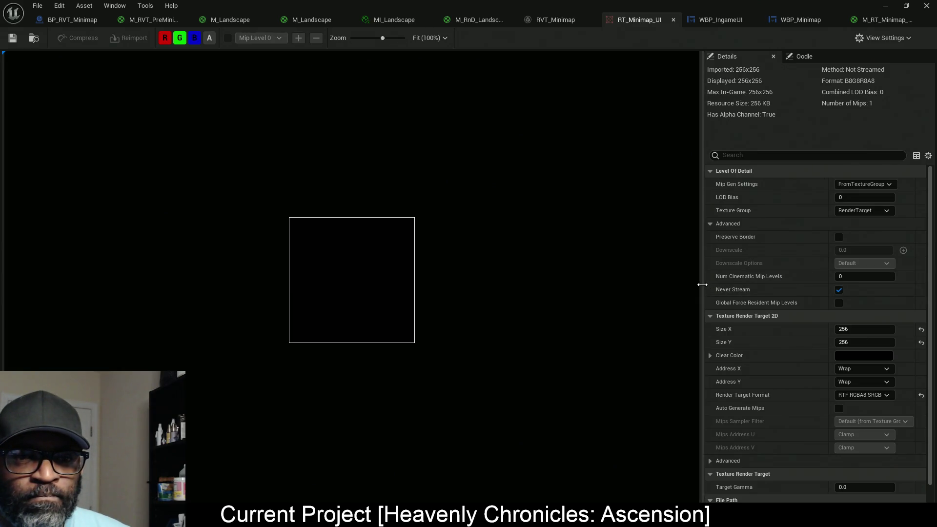
pyautogui.moveTo(701, 278); pyautogui.dragTo(626, 278)
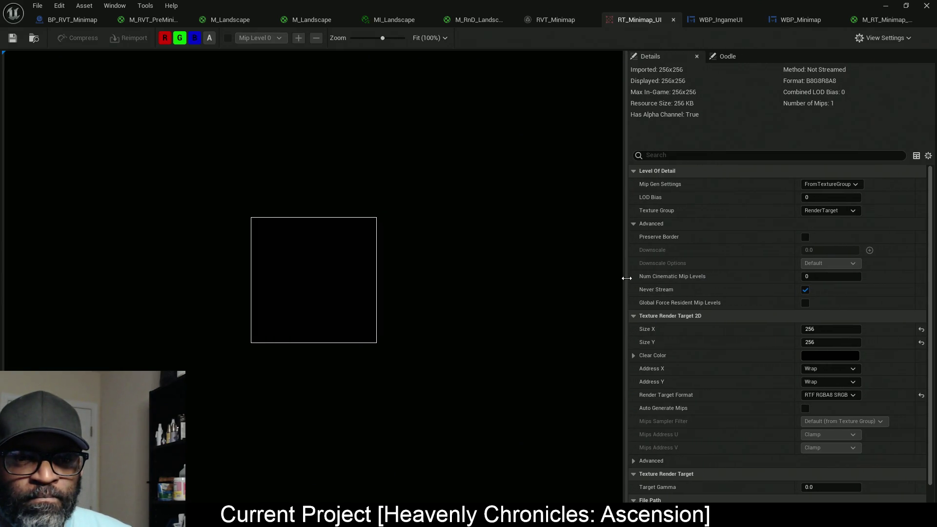
pyautogui.click(851, 396)
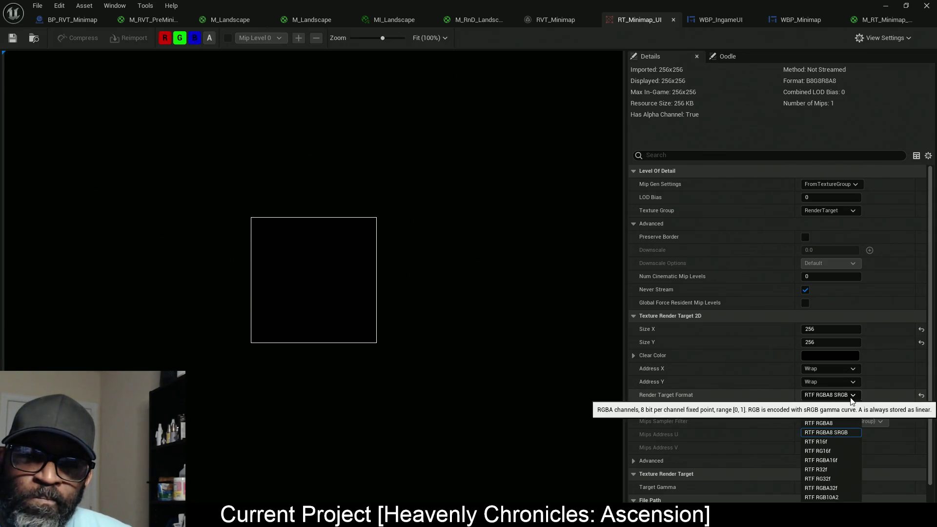
pyautogui.click(896, 394)
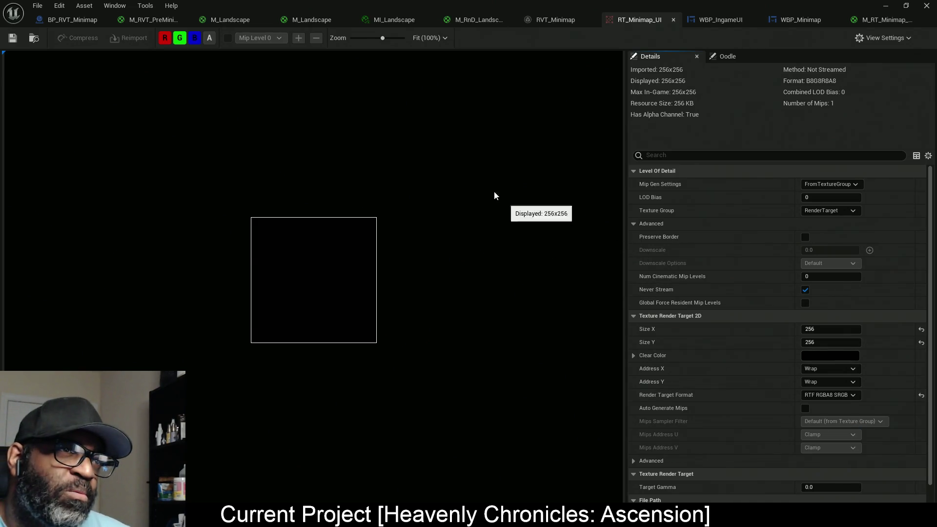
pyautogui.click(73, 20)
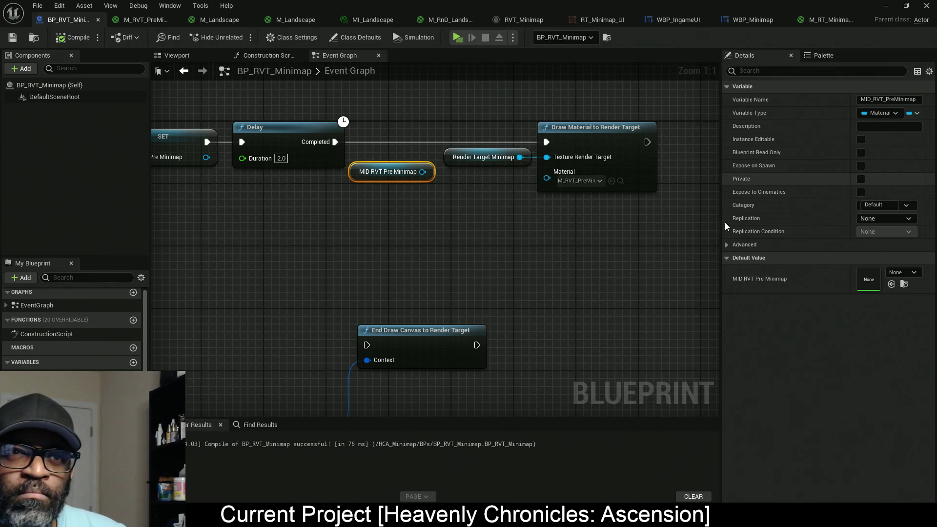
# Show the 'draw' Palette results beside the Begin and End Draw Canvas nodes and scroll them up.
pyautogui.click(826, 60)
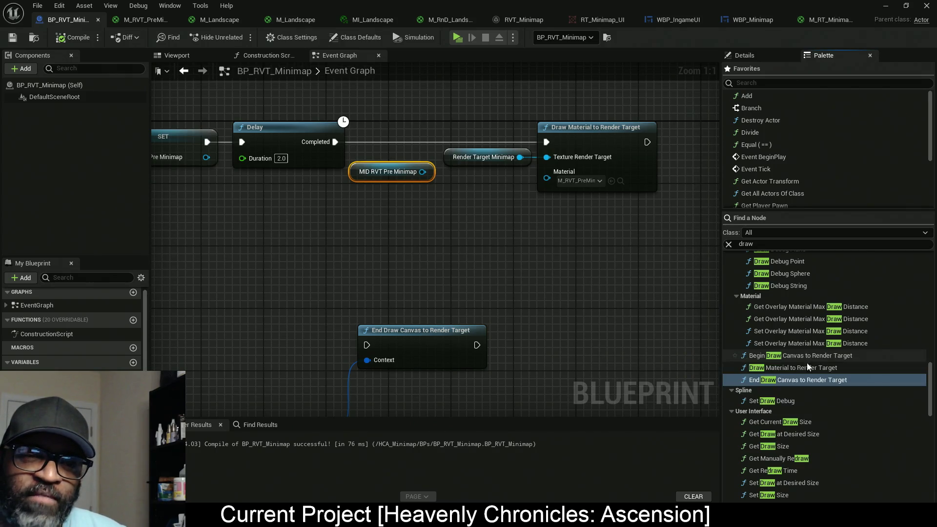
pyautogui.moveTo(389, 289)
pyautogui.mouseDown()
pyautogui.moveTo(438, 114)
pyautogui.moveTo(510, 229)
pyautogui.moveTo(568, 241)
pyautogui.mouseUp()
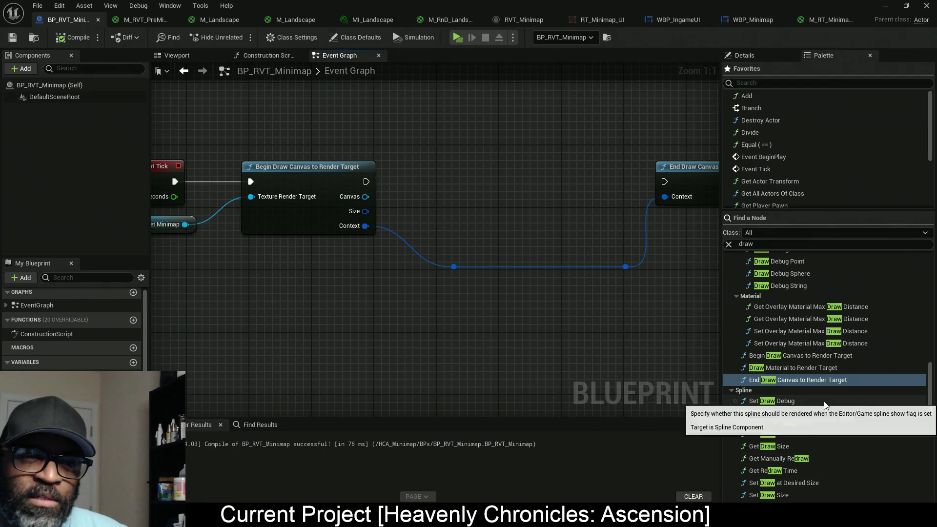
pyautogui.scroll(5, 780, 341)
pyautogui.scroll(2, 800, 350)
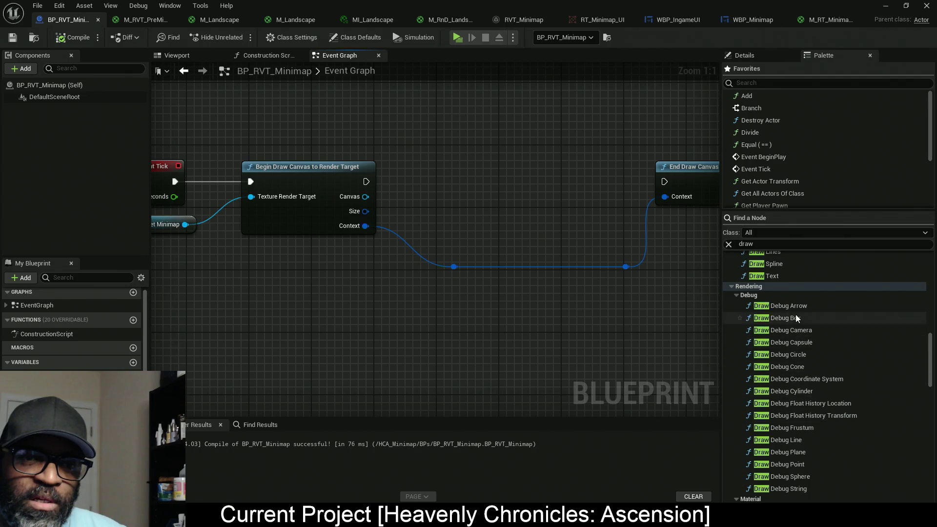
pyautogui.scroll(4, 792, 341)
pyautogui.scroll(4, 774, 354)
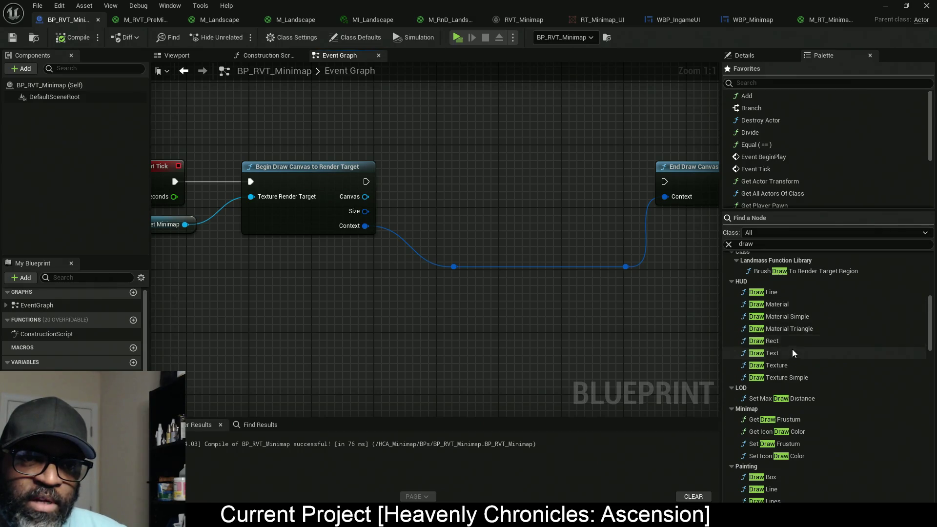
pyautogui.scroll(2, 791, 350)
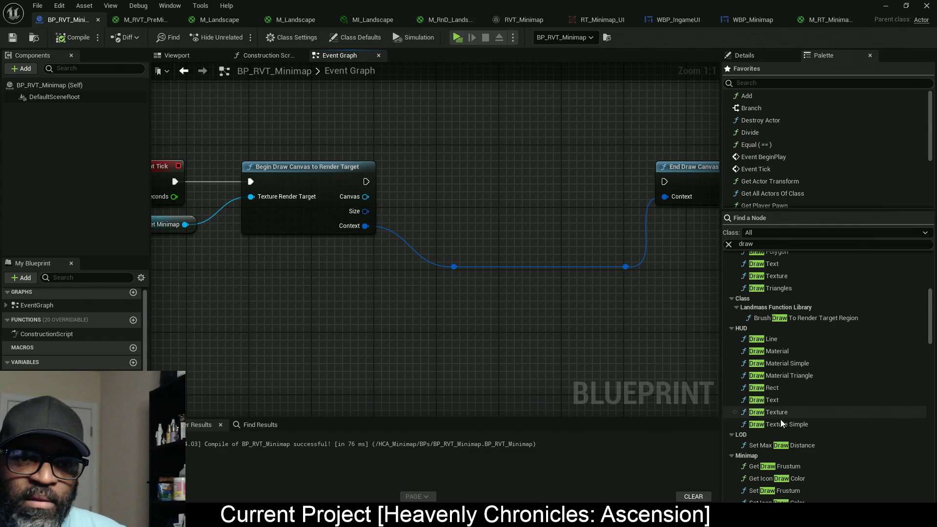
pyautogui.moveTo(578, 355); pyautogui.dragTo(494, 319)
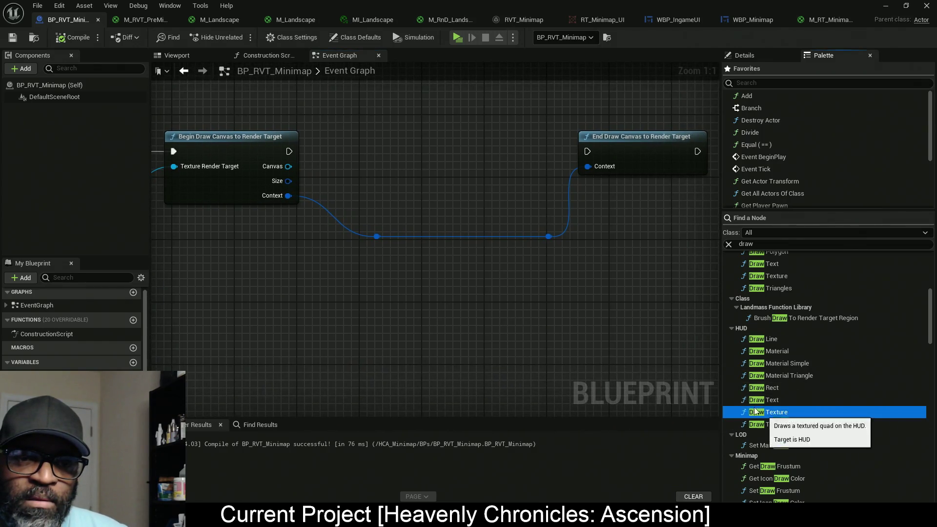
pyautogui.moveTo(766, 412)
pyautogui.mouseDown()
pyautogui.moveTo(467, 294)
pyautogui.moveTo(431, 198)
pyautogui.mouseUp()
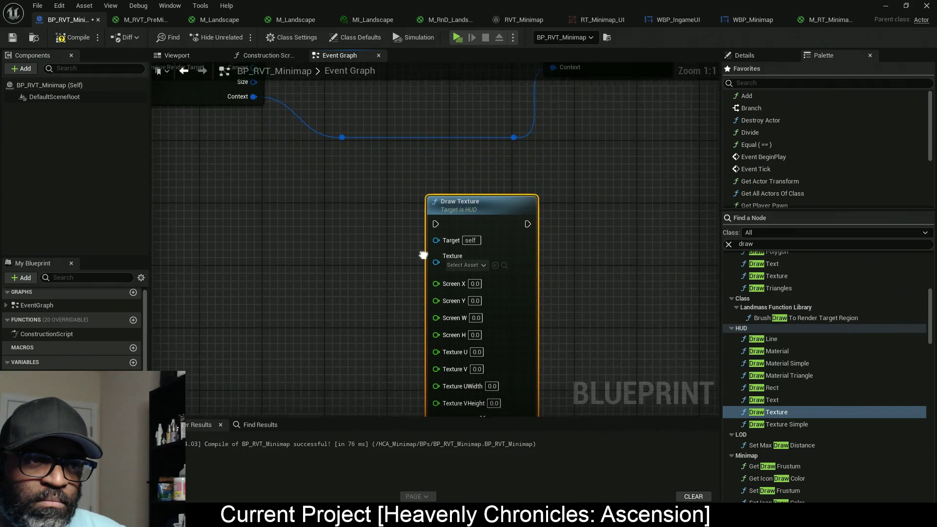
pyautogui.moveTo(394, 287)
pyautogui.mouseDown()
pyautogui.moveTo(397, 205)
pyautogui.moveTo(393, 218)
pyautogui.mouseUp()
pyautogui.click(470, 356)
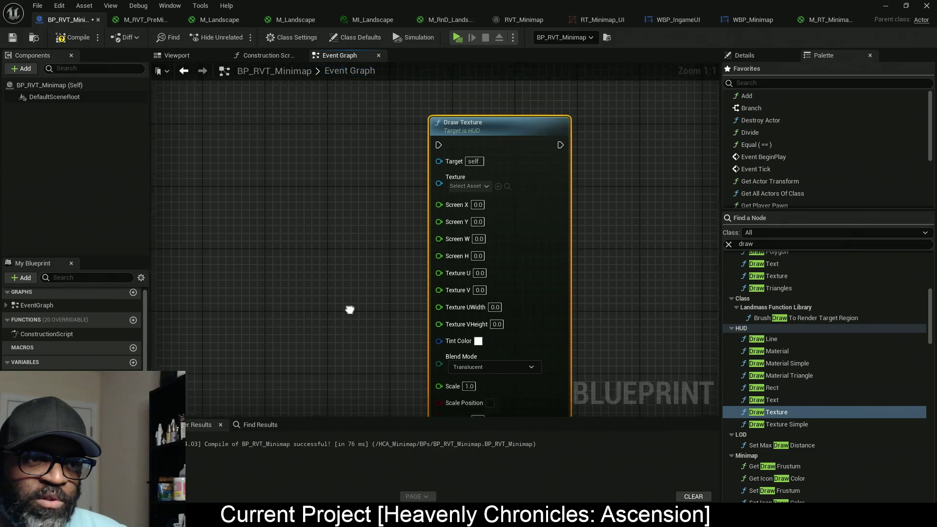
pyautogui.moveTo(349, 309)
pyautogui.mouseDown()
pyautogui.moveTo(334, 203)
pyautogui.moveTo(493, 242)
pyautogui.mouseUp()
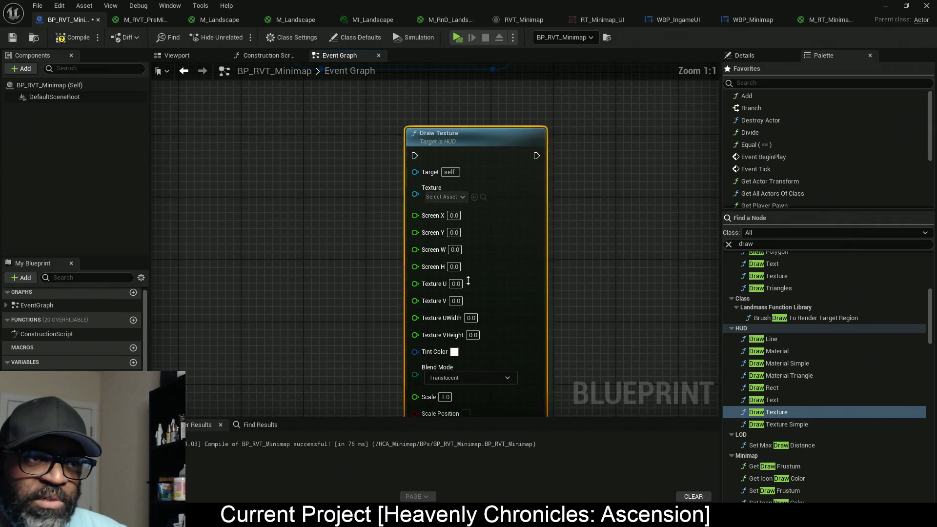
pyautogui.scroll(-4, 468, 281)
pyautogui.press('Delete')
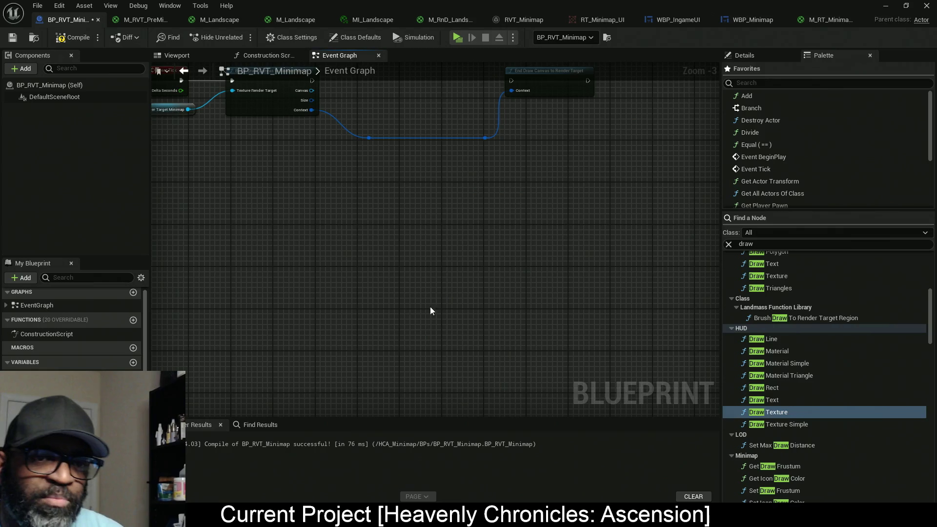
pyautogui.click(805, 425)
pyautogui.moveTo(805, 428); pyautogui.dragTo(402, 207)
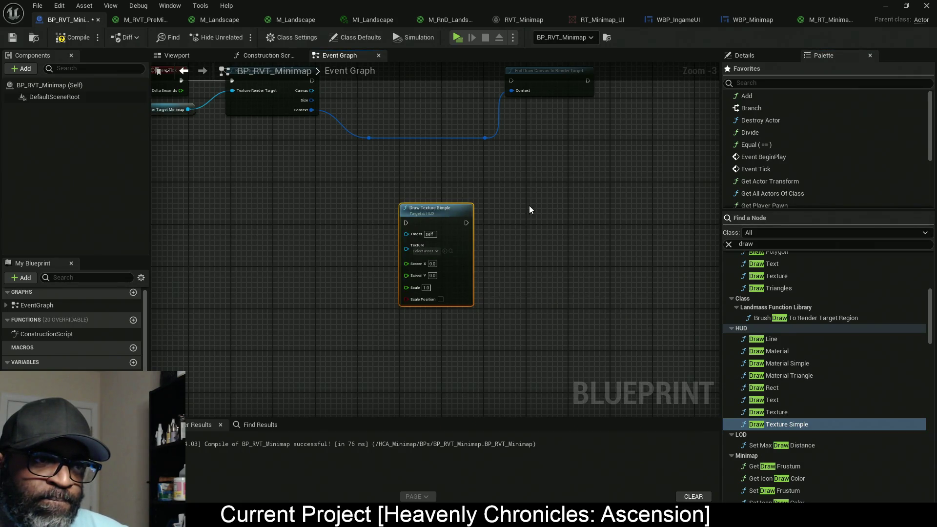
pyautogui.moveTo(521, 207); pyautogui.dragTo(364, 322)
pyautogui.press('Delete')
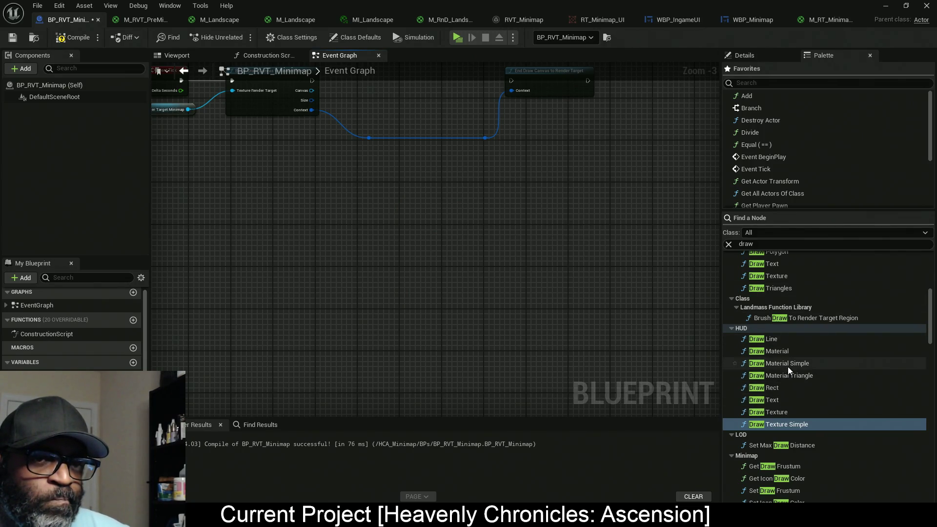
pyautogui.moveTo(788, 365); pyautogui.dragTo(476, 266)
pyautogui.scroll(3, 479, 277)
pyautogui.moveTo(599, 137)
pyautogui.mouseDown()
pyautogui.moveTo(361, 417)
pyautogui.moveTo(373, 302)
pyautogui.moveTo(400, 310)
pyautogui.mouseUp()
pyautogui.press('Delete')
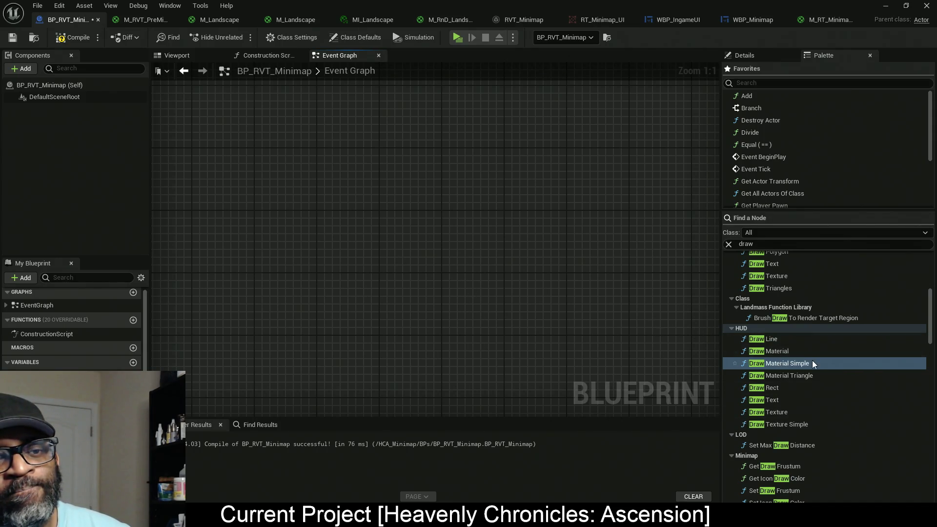
# Compile the BP_RVT_Minimap Blueprint again, succeeding in 73 ms.
pyautogui.scroll(3, 813, 360)
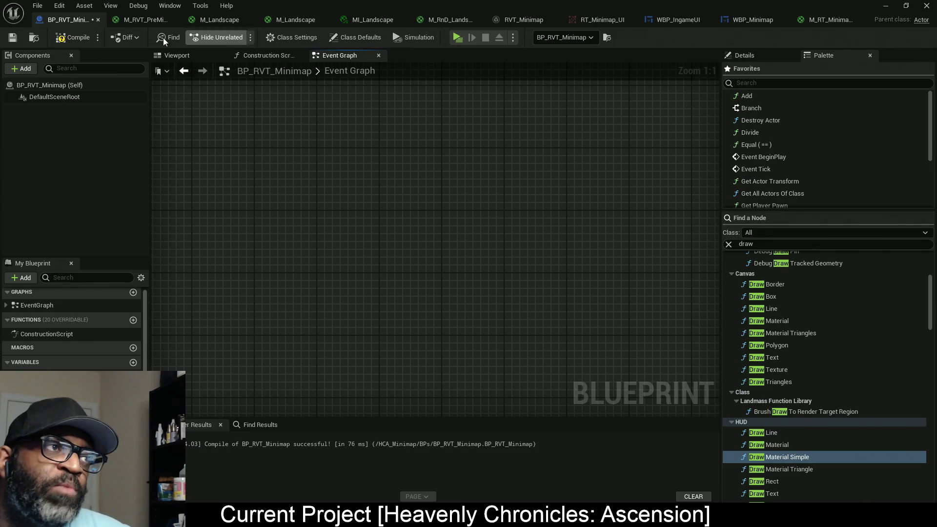
pyautogui.click(72, 38)
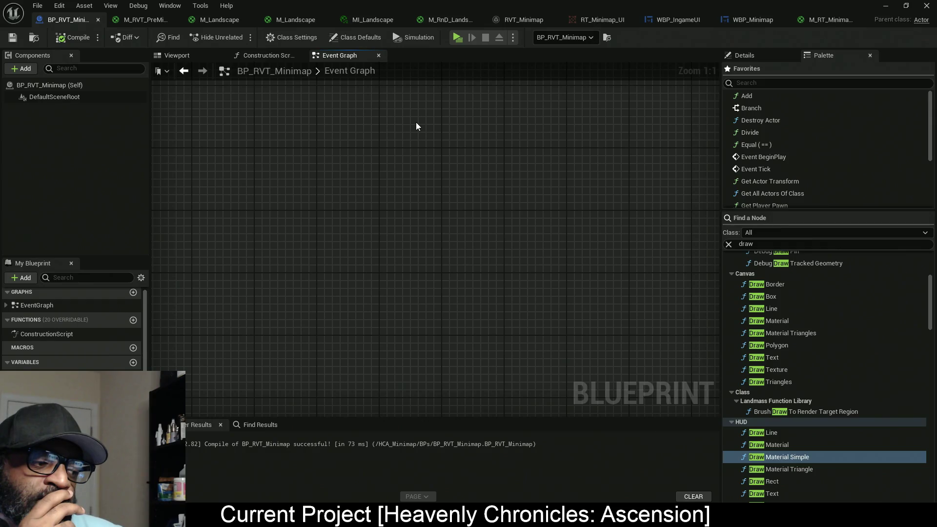
pyautogui.click(155, 20)
pyautogui.moveTo(529, 281); pyautogui.dragTo(469, 344)
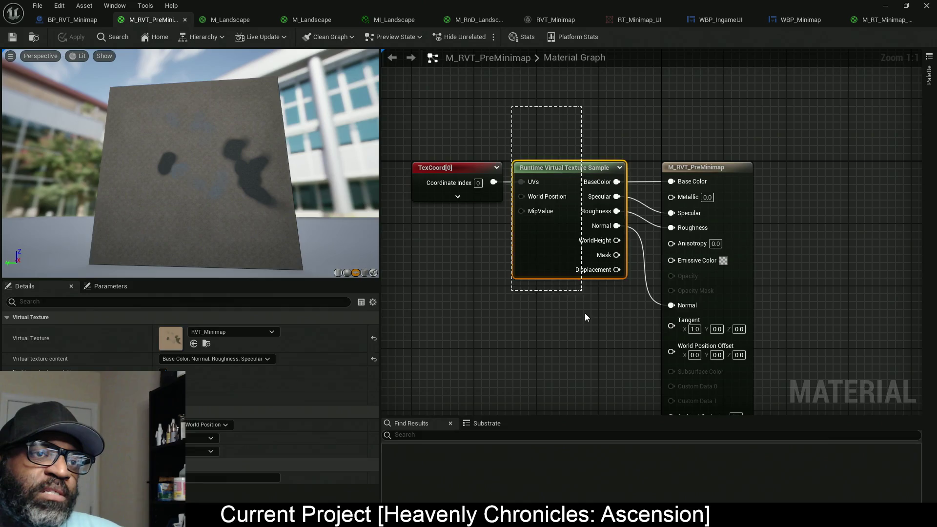
pyautogui.moveTo(556, 112)
pyautogui.mouseDown()
pyautogui.moveTo(618, 311)
pyautogui.moveTo(637, 303)
pyautogui.moveTo(633, 327)
pyautogui.mouseUp()
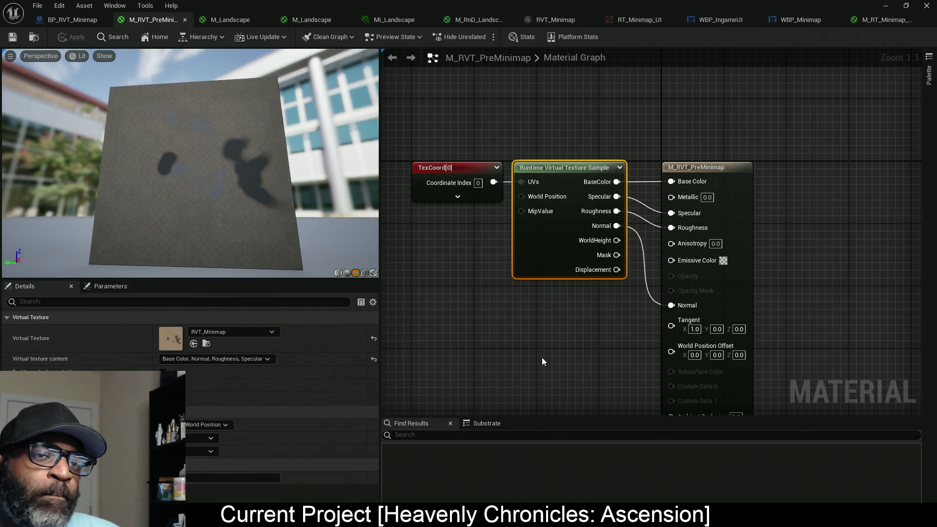
pyautogui.moveTo(545, 330)
pyautogui.mouseDown()
pyautogui.moveTo(543, 218)
pyautogui.moveTo(537, 306)
pyautogui.mouseUp()
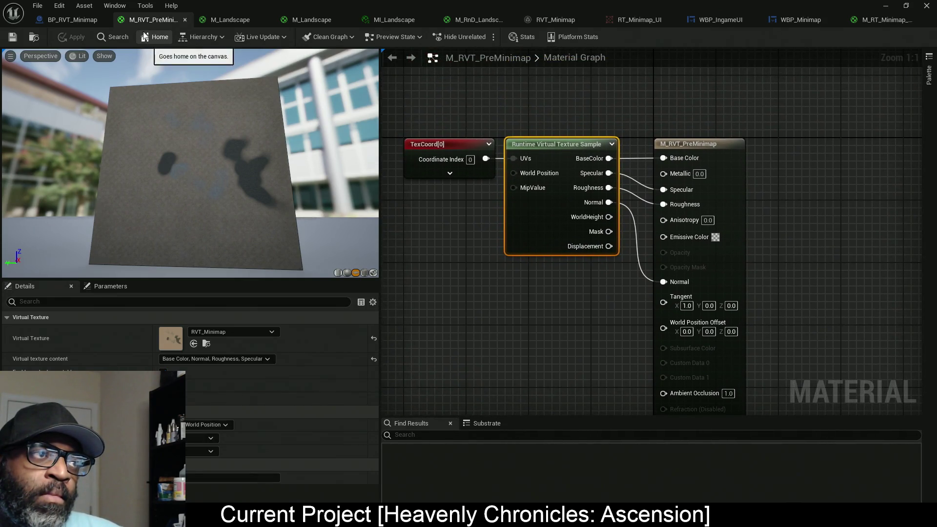
pyautogui.click(73, 19)
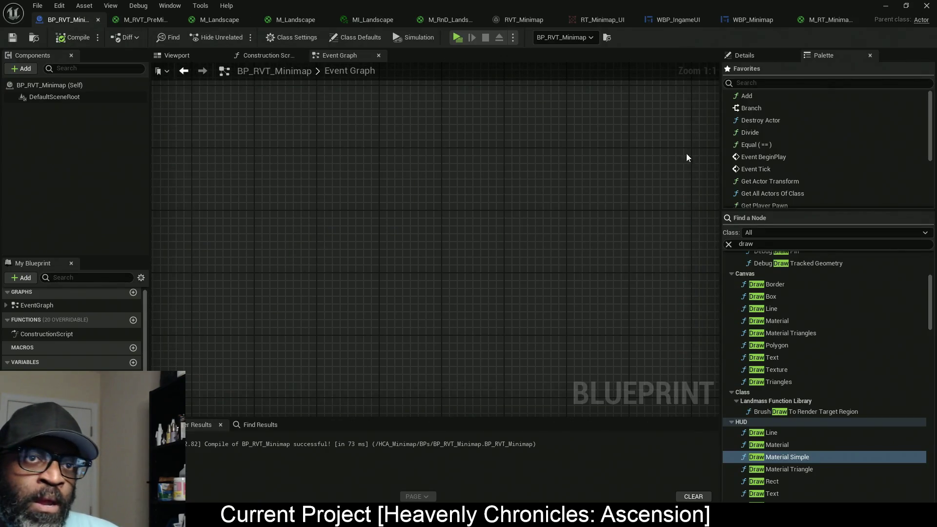
# Inspect the MID_RVT_PreMinimap variable's properties in the Details panel.
pyautogui.click(751, 59)
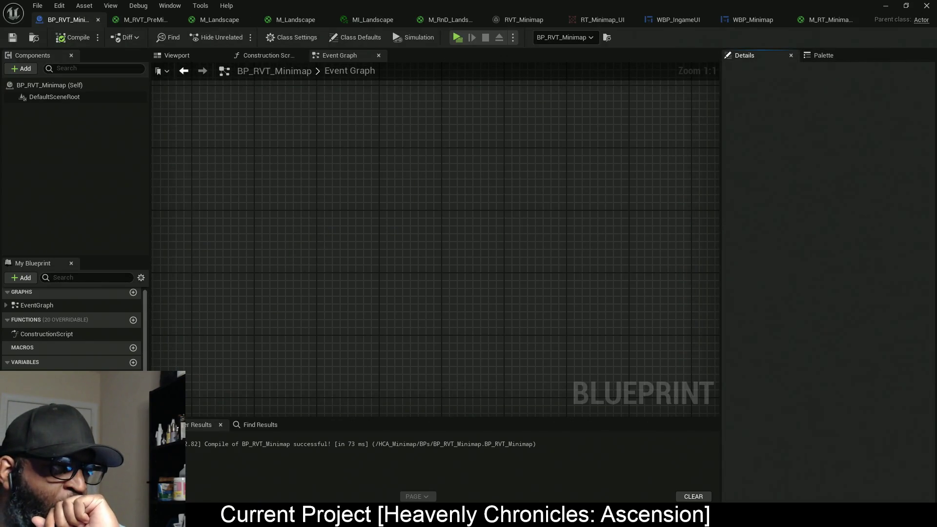
pyautogui.click(44, 376)
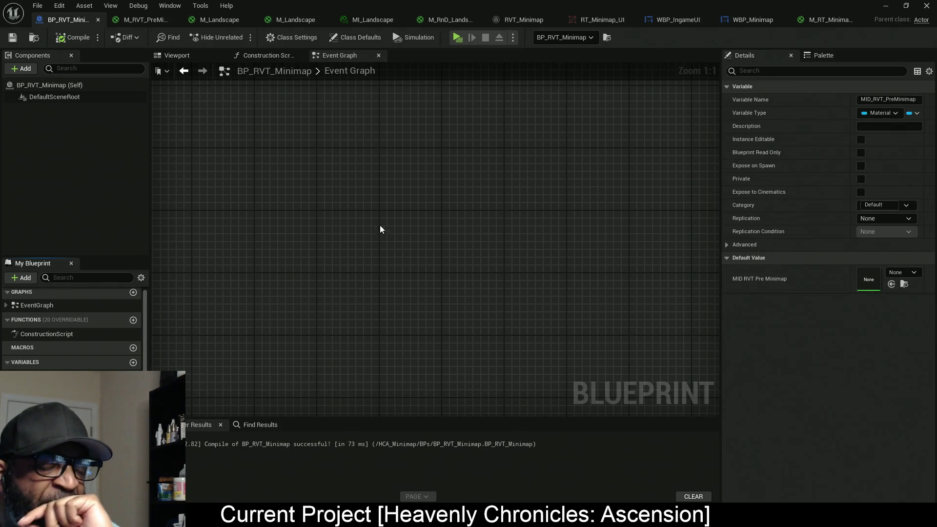
pyautogui.scroll(-5, 371, 233)
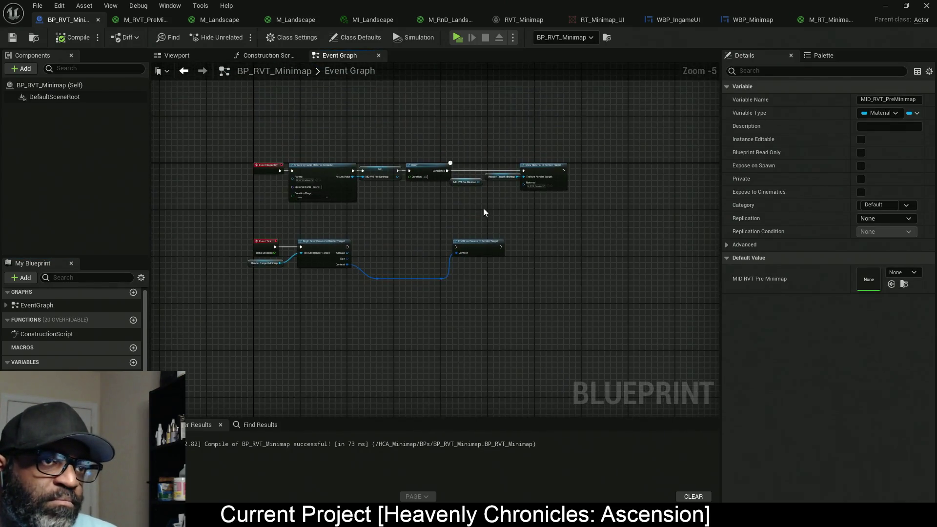
pyautogui.scroll(5, 483, 212)
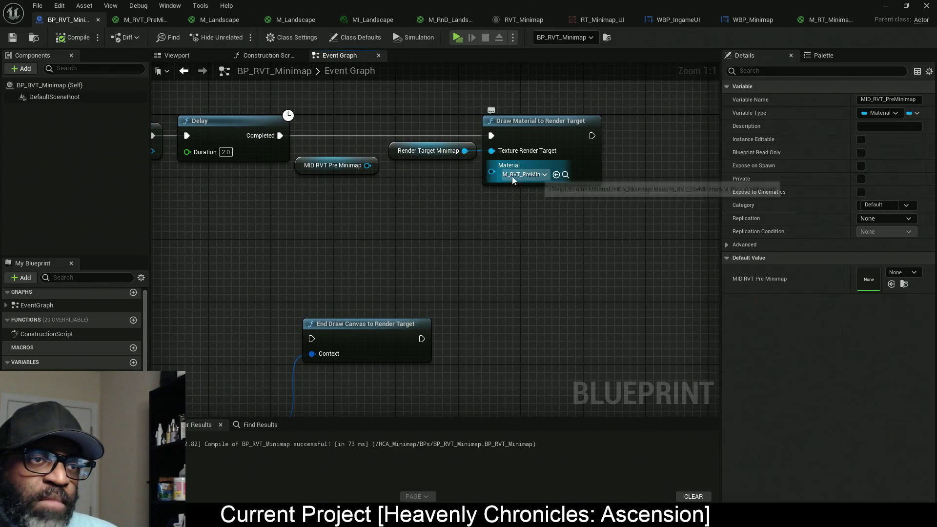
# Review the M_RVT_PreMinimap material graph, then bring up the still-black 256×256 RT_Minimap_UI render target.
pyautogui.click(151, 20)
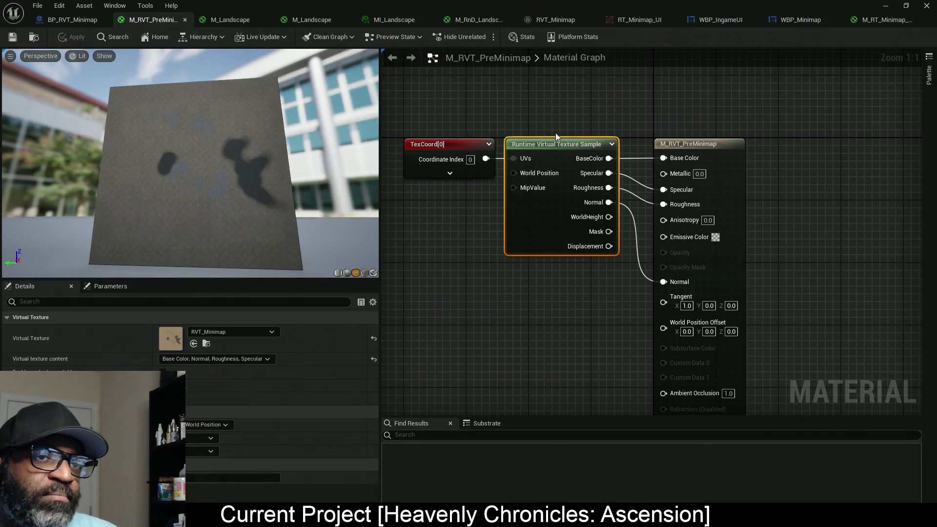
pyautogui.click(731, 165)
pyautogui.moveTo(834, 311)
pyautogui.mouseDown()
pyautogui.moveTo(789, 204)
pyautogui.moveTo(782, 241)
pyautogui.mouseUp()
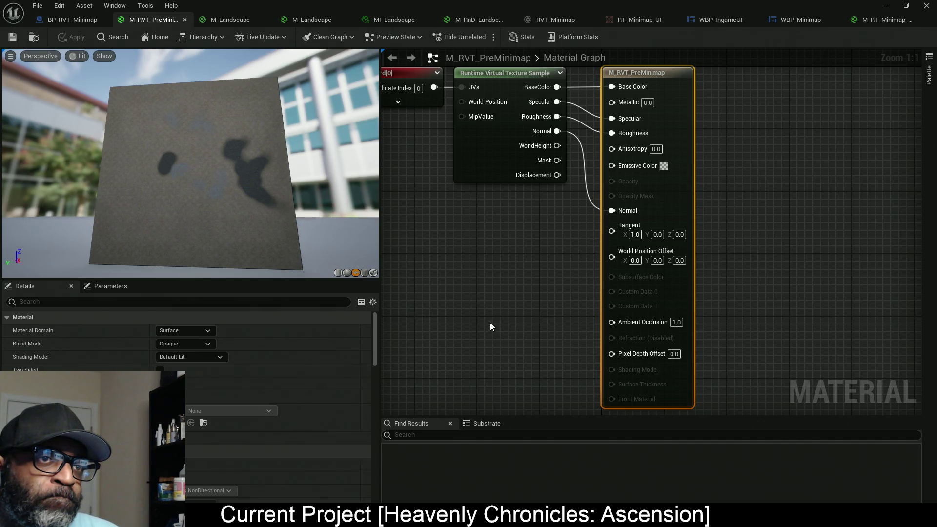
pyautogui.moveTo(490, 323)
pyautogui.mouseDown()
pyautogui.moveTo(528, 245)
pyautogui.moveTo(520, 312)
pyautogui.moveTo(513, 271)
pyautogui.moveTo(519, 344)
pyautogui.mouseUp()
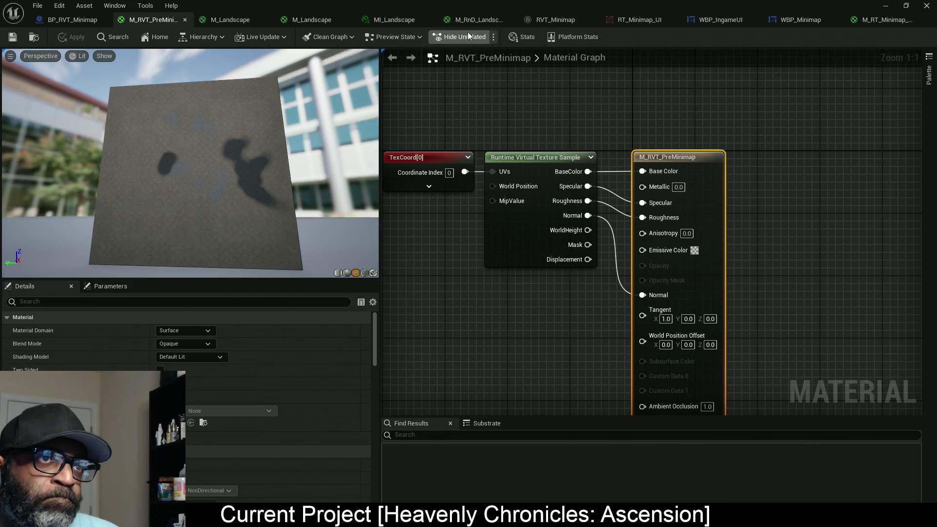
pyautogui.click(633, 21)
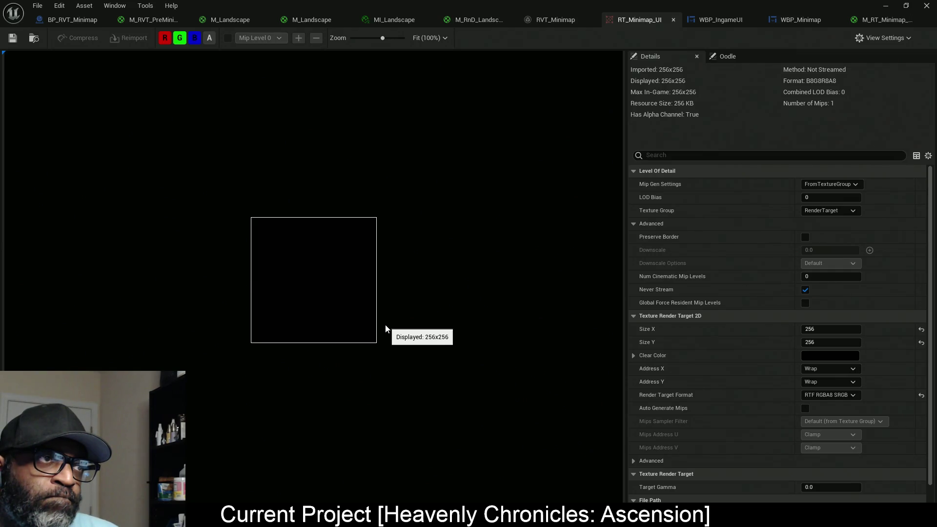
# Add a Texture Sample to M_RVT_PreMinimap and set it to the 04-23_Day_A texture.
pyautogui.click(153, 21)
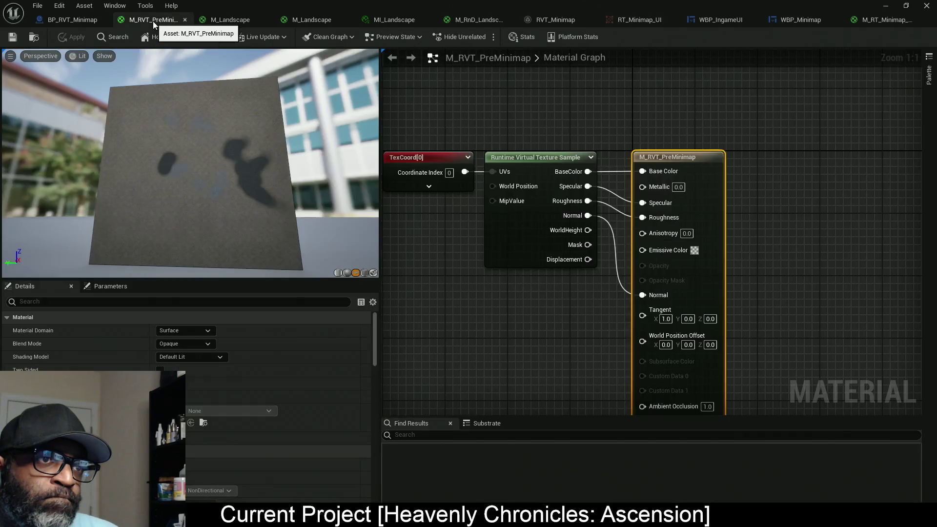
pyautogui.click(582, 131)
pyautogui.moveTo(653, 222)
pyautogui.mouseDown()
pyautogui.moveTo(656, 118)
pyautogui.moveTo(590, 169)
pyautogui.moveTo(569, 170)
pyautogui.moveTo(548, 110)
pyautogui.mouseUp()
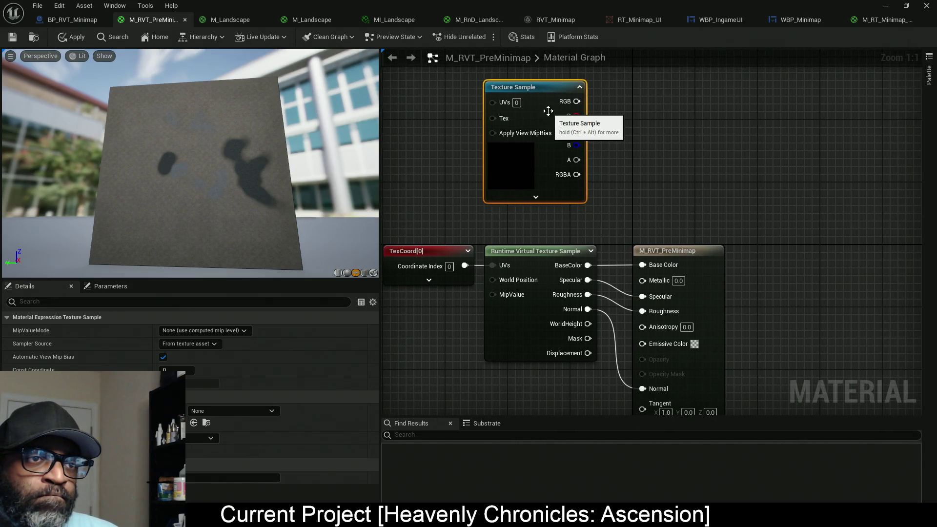
pyautogui.click(218, 410)
pyautogui.scroll(-5, 242, 314)
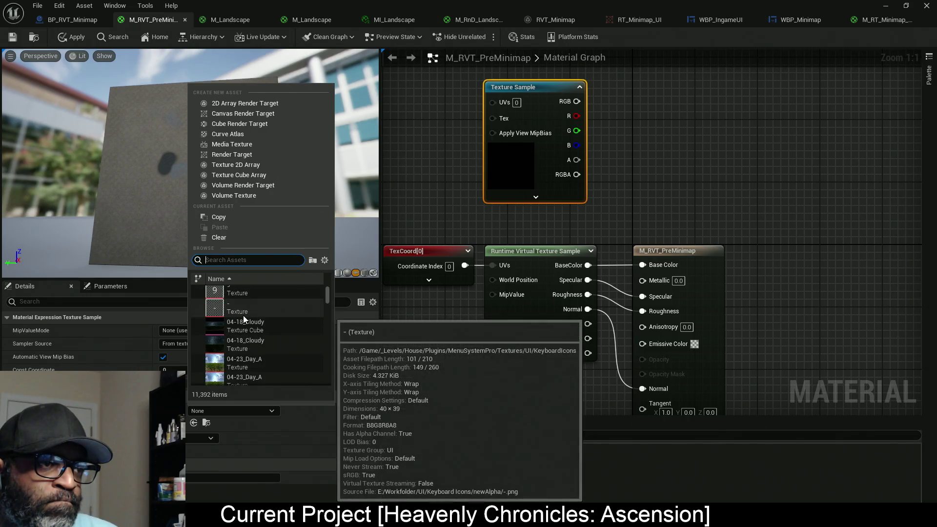
pyautogui.click(239, 323)
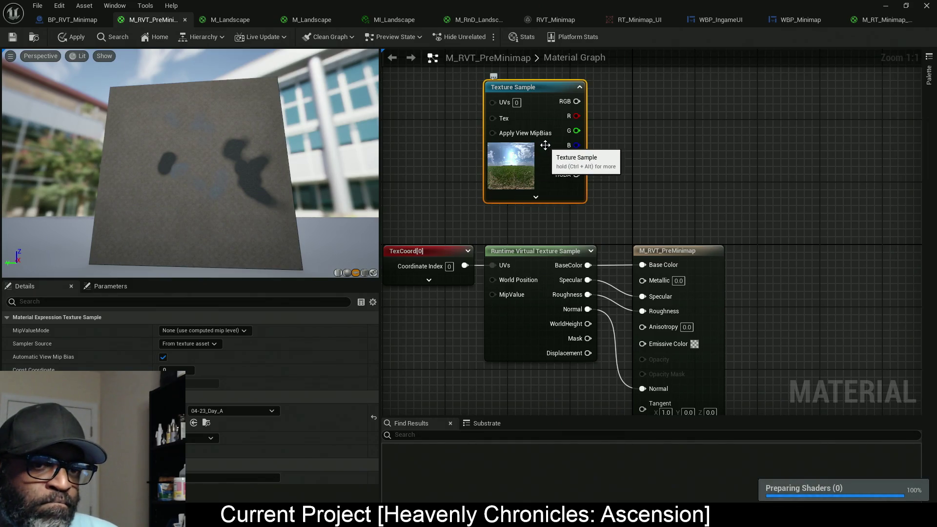
# Unlink the virtual texture from Base Color, Specular, Roughness and Normal, wire RGB to Base Color, and apply.
pyautogui.moveTo(606, 189)
pyautogui.mouseDown()
pyautogui.moveTo(661, 189)
pyautogui.moveTo(666, 157)
pyautogui.mouseUp()
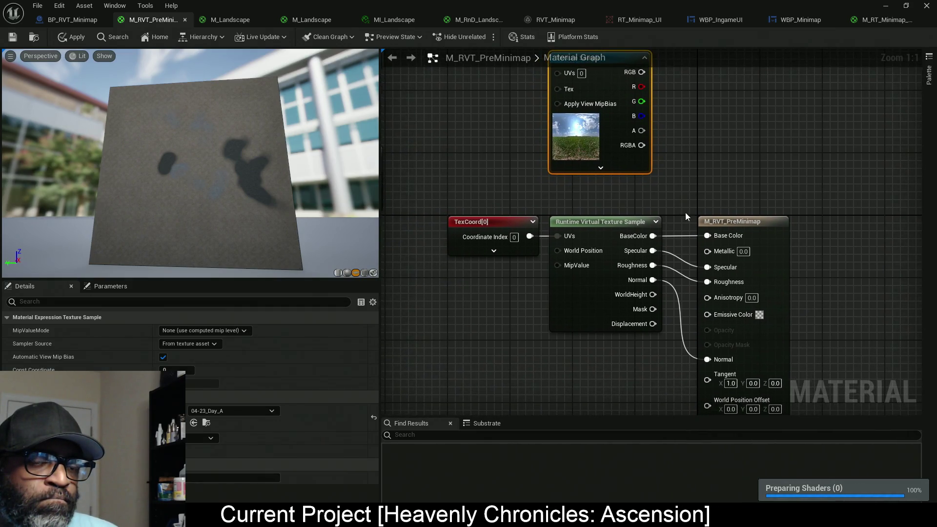
pyautogui.keyDown('alt'); pyautogui.click(717, 235); pyautogui.keyUp('alt')
pyautogui.keyDown('alt'); pyautogui.click(706, 269); pyautogui.keyUp('alt')
pyautogui.keyDown('alt'); pyautogui.click(707, 287); pyautogui.keyUp('alt')
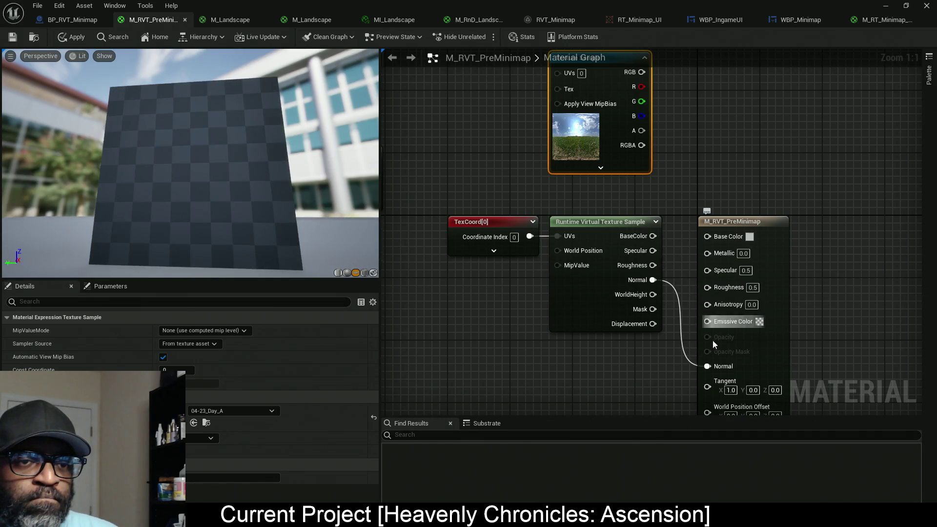
pyautogui.keyDown('alt'); pyautogui.click(707, 366); pyautogui.keyUp('alt')
pyautogui.moveTo(712, 236)
pyautogui.mouseDown()
pyautogui.moveTo(648, 55)
pyautogui.moveTo(641, 164)
pyautogui.mouseUp()
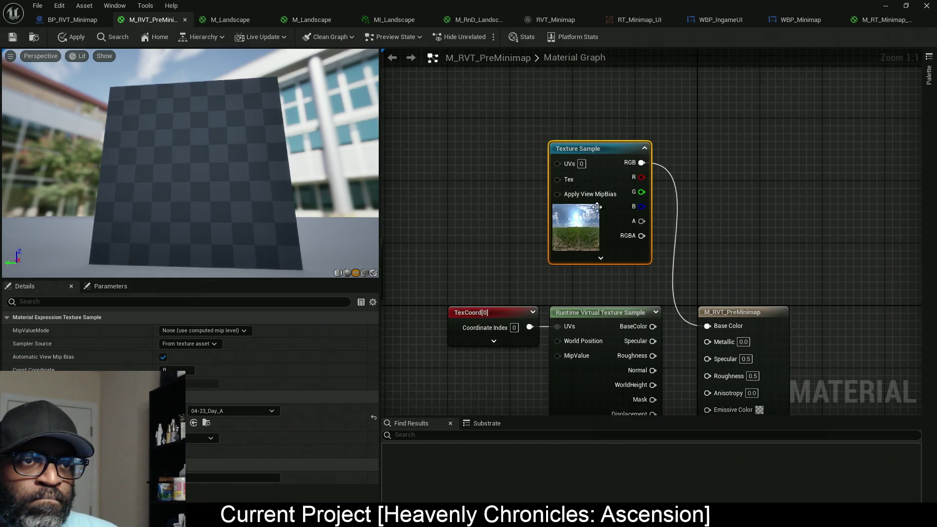
pyautogui.click(61, 37)
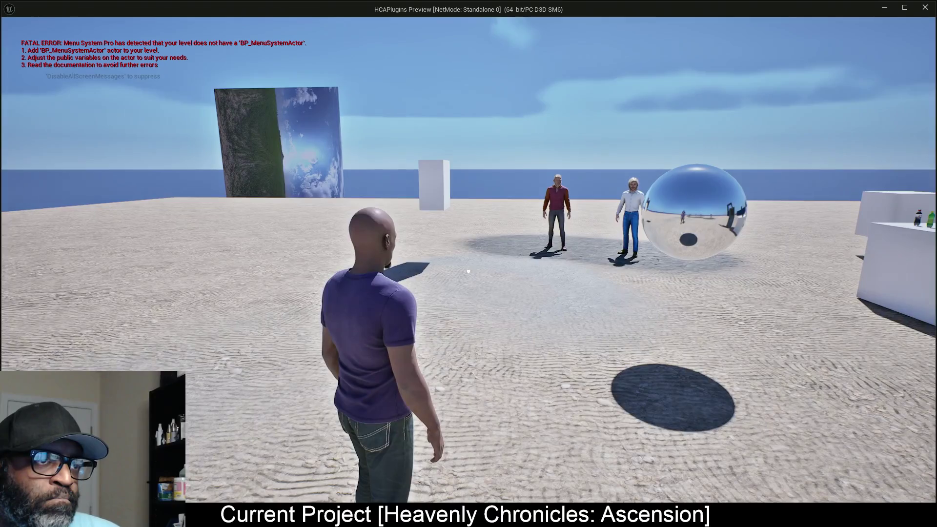
# Exit the play test and return to the BP_RVT_Minimap Blueprint.
pyautogui.hotkey('shift', 'F1')
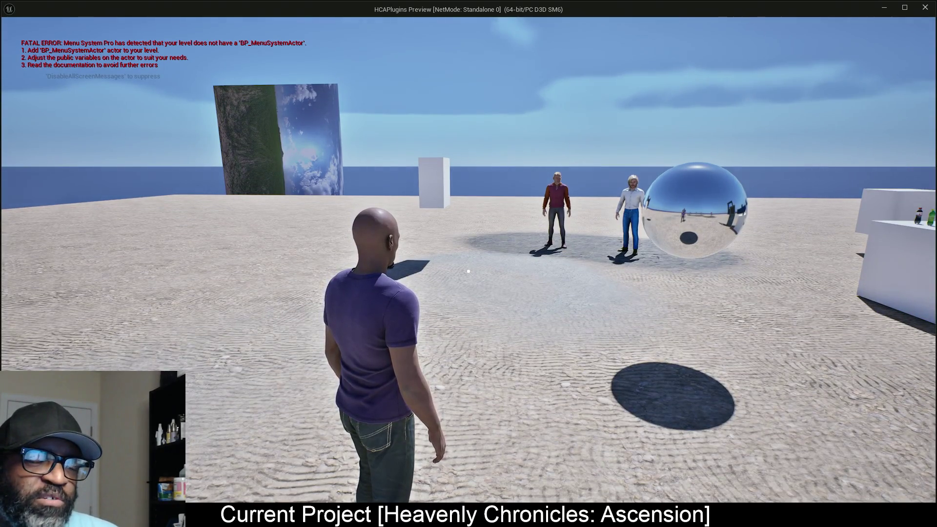
pyautogui.press('Escape')
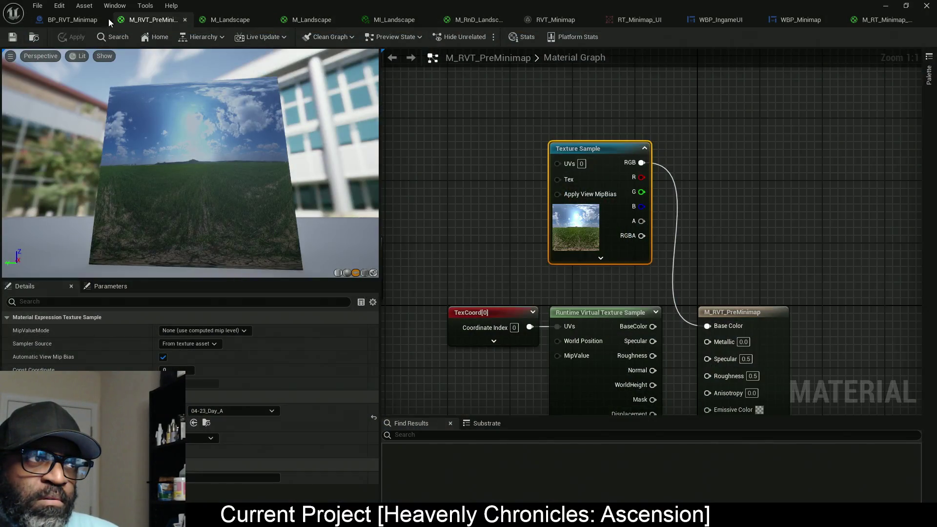
pyautogui.click(69, 20)
# Rearrange the event graph nodes and inspect the Render Target Minimap variable.
pyautogui.moveTo(442, 195); pyautogui.dragTo(612, 234)
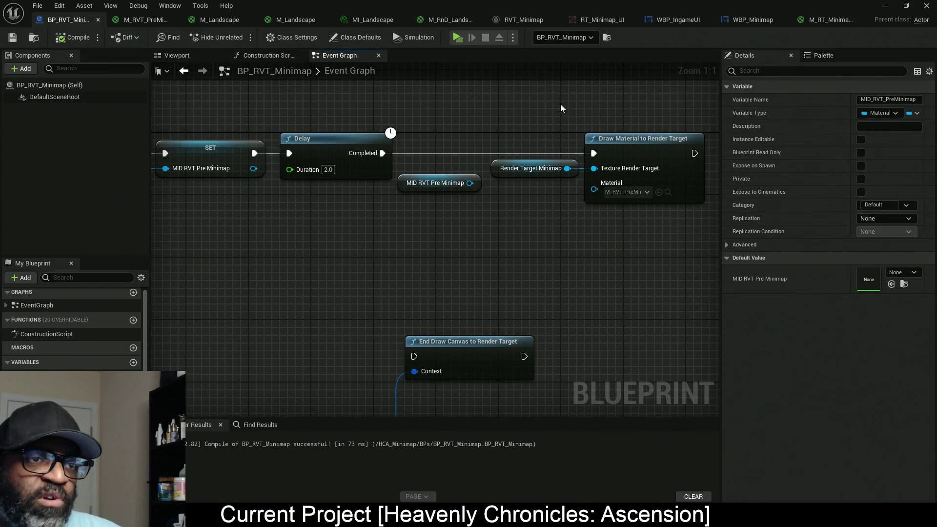
pyautogui.moveTo(560, 105); pyautogui.dragTo(646, 290)
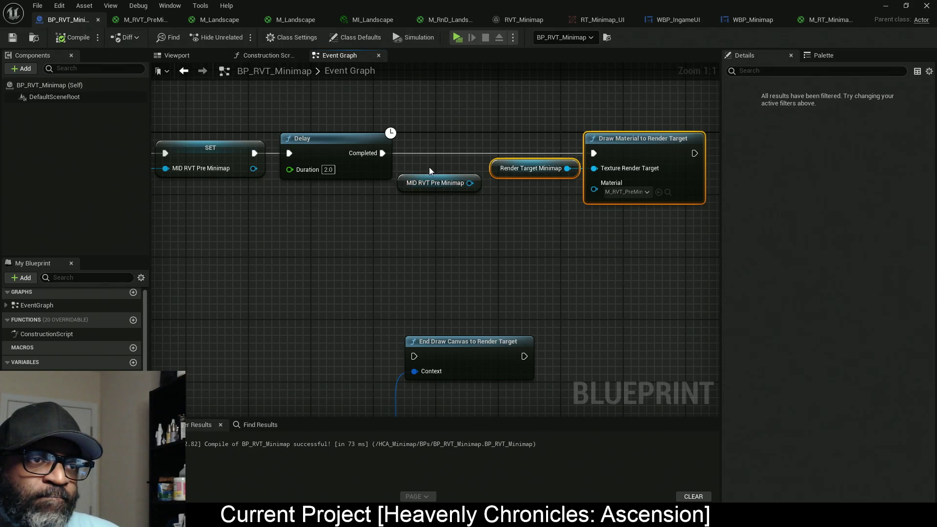
pyautogui.moveTo(413, 177)
pyautogui.mouseDown()
pyautogui.moveTo(376, 244)
pyautogui.moveTo(357, 259)
pyautogui.moveTo(387, 213)
pyautogui.moveTo(417, 218)
pyautogui.moveTo(269, 196)
pyautogui.mouseUp()
pyautogui.moveTo(580, 81); pyautogui.dragTo(621, 232)
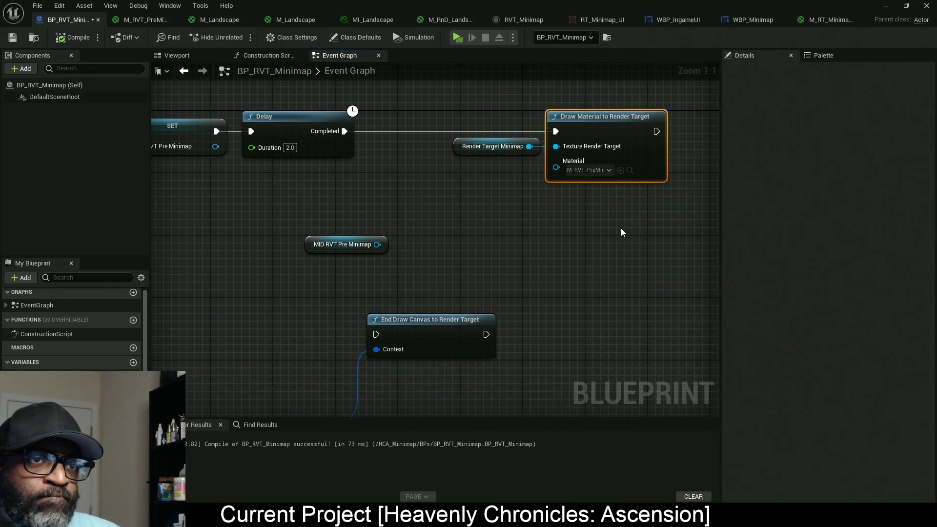
pyautogui.click(517, 147)
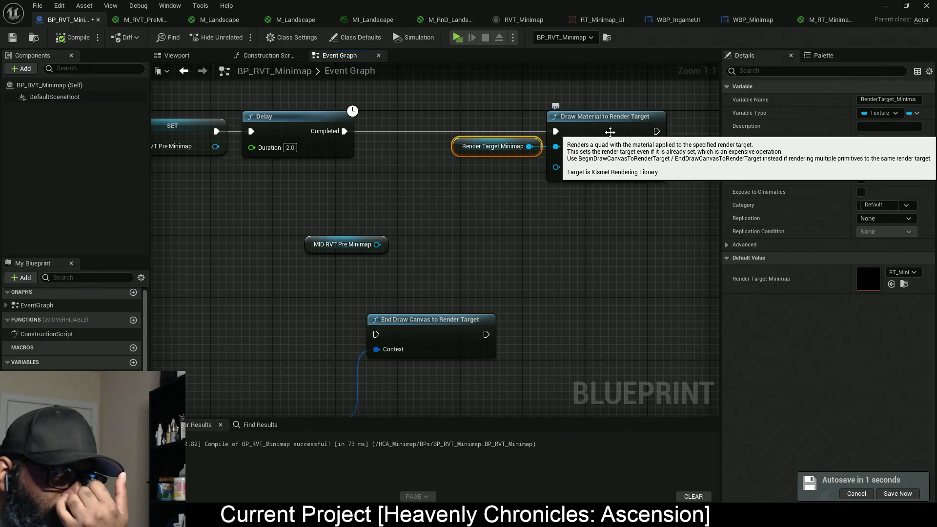
pyautogui.click(524, 216)
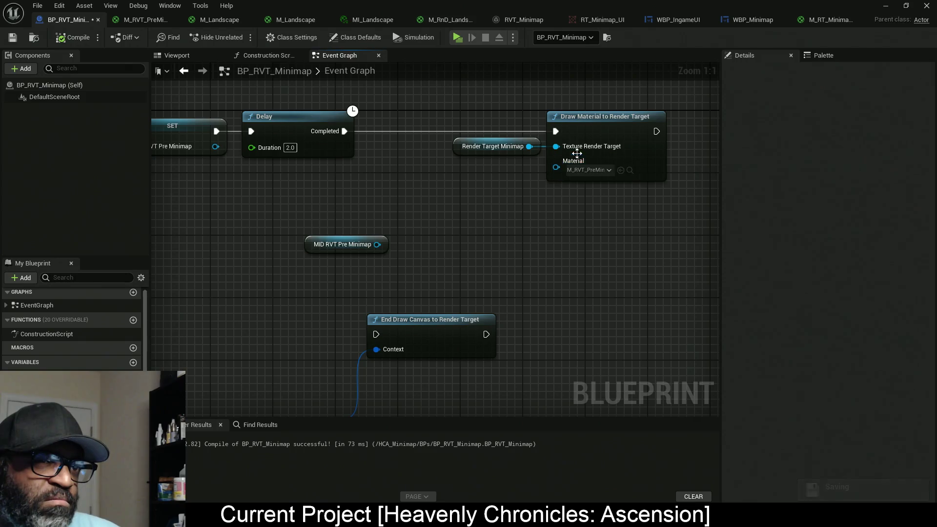
# Unlink the Render Target Minimap getter, set the draw target to RT_Minimap_UI, and recompile.
pyautogui.keyDown('alt'); pyautogui.click(556, 146); pyautogui.keyUp('alt')
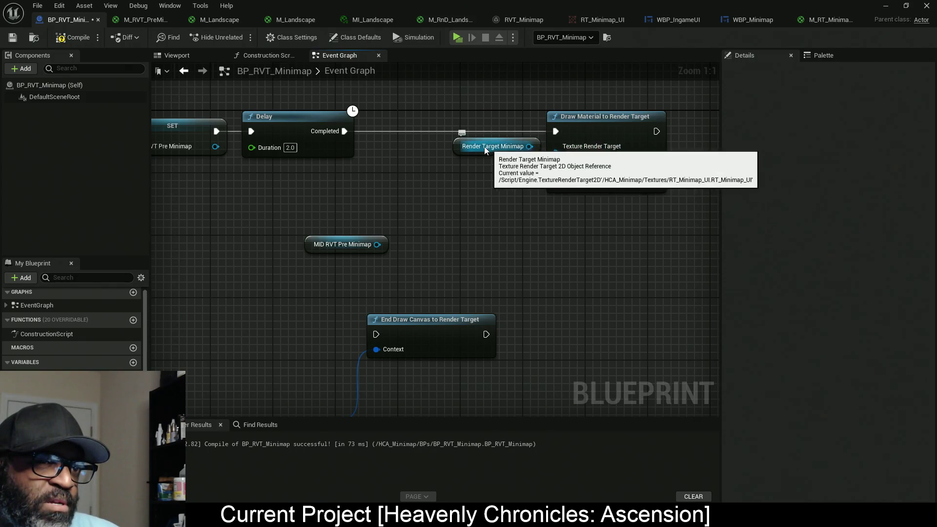
pyautogui.moveTo(522, 153); pyautogui.dragTo(436, 148)
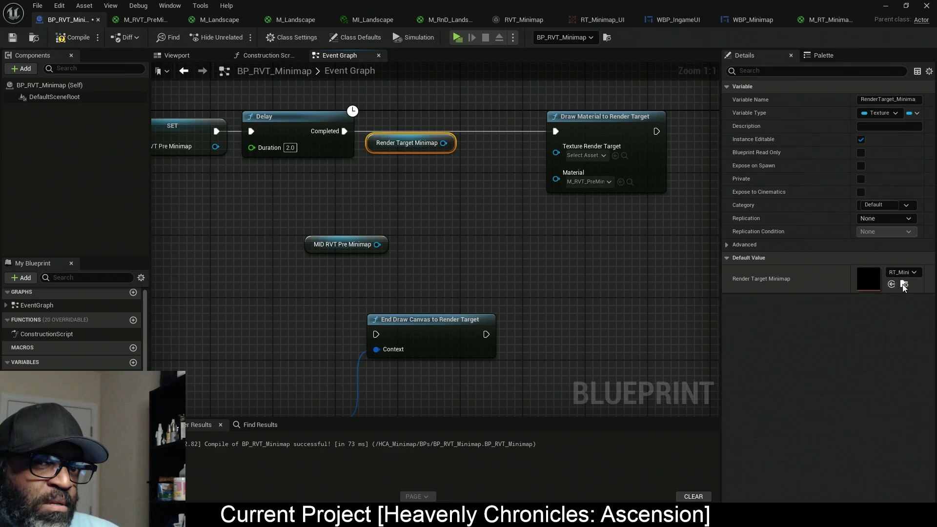
pyautogui.click(620, 155)
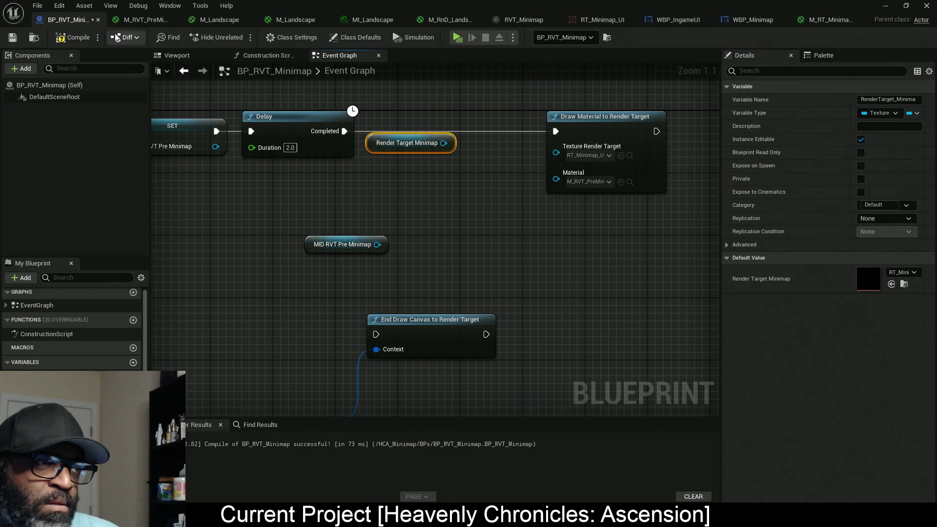
pyautogui.click(72, 37)
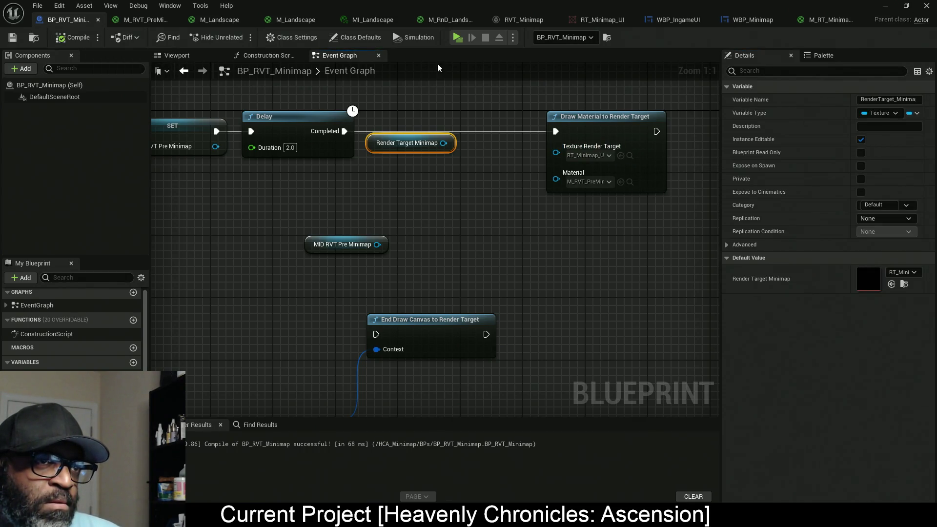
# Play-test the level running left, then exit and frame the Plane actor in the viewport.
pyautogui.click(456, 37)
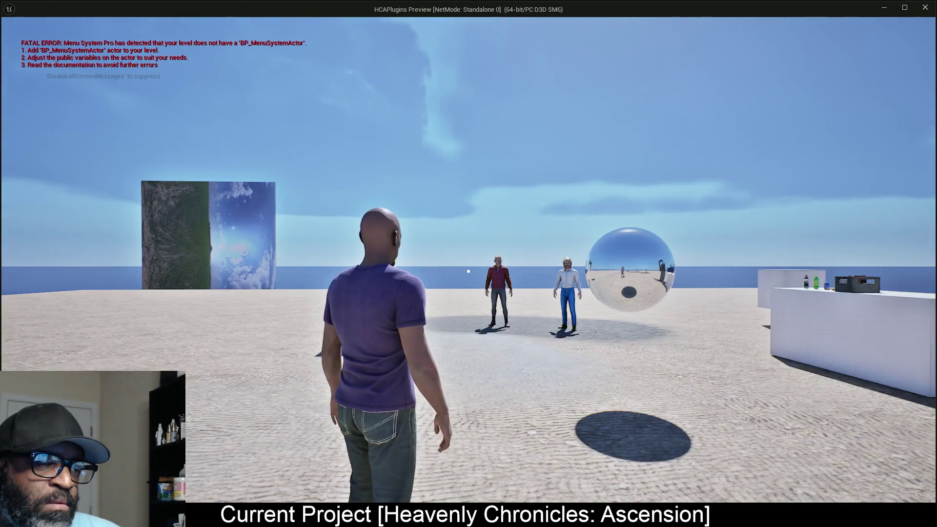
pyautogui.press('a')
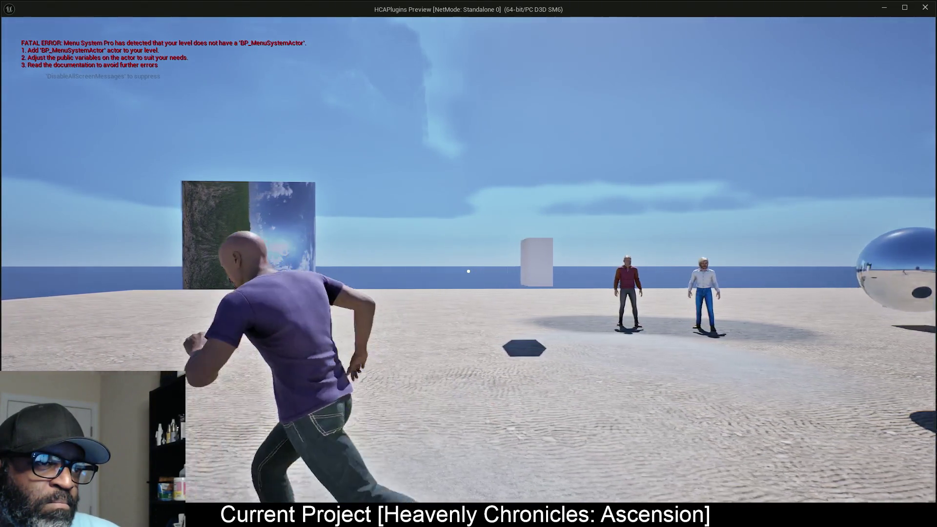
pyautogui.press('a')
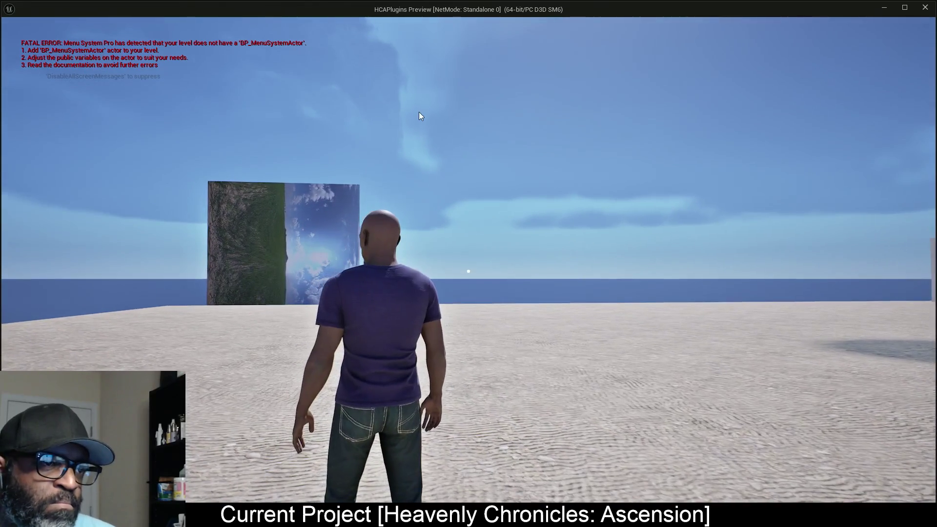
pyautogui.press('Escape')
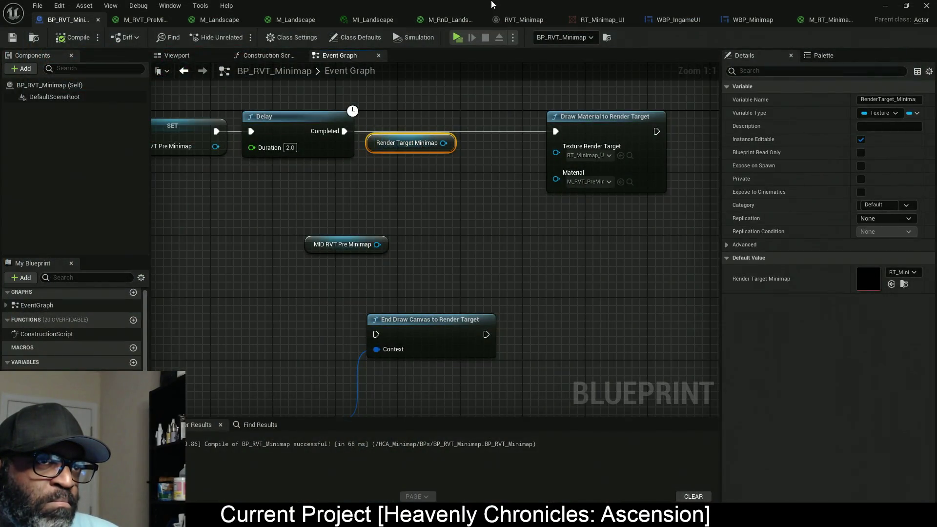
pyautogui.moveTo(549, 10)
pyautogui.mouseDown()
pyautogui.moveTo(549, 219)
pyautogui.moveTo(0, 141)
pyautogui.mouseUp()
pyautogui.press('f')
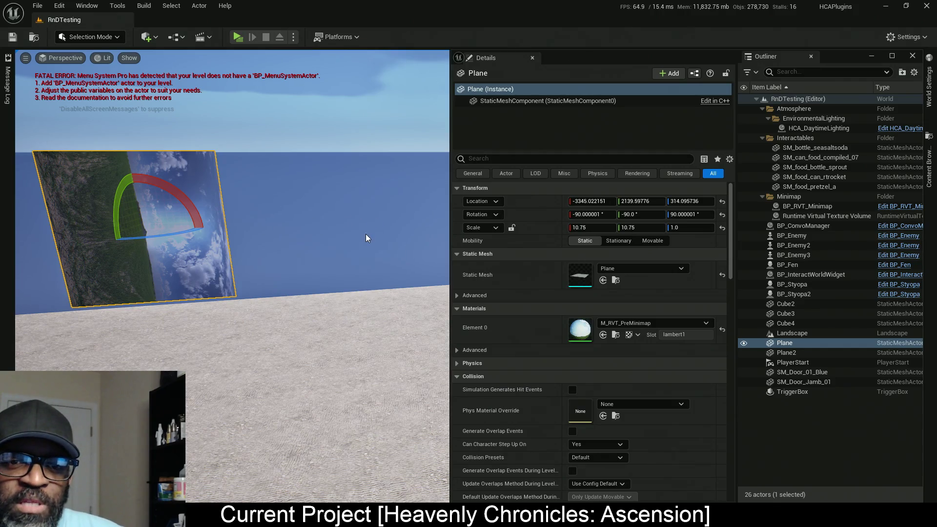
# Move Plane and Plane2 into the Minimap folder and open Plane2's RT_Minimap_UI_Mat material.
pyautogui.click(785, 352)
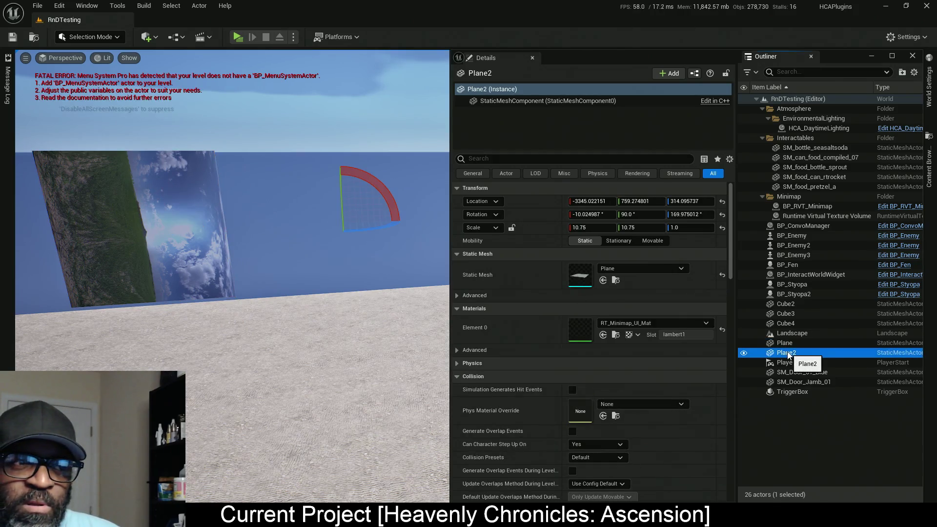
pyautogui.moveTo(262, 296); pyautogui.dragTo(261, 296)
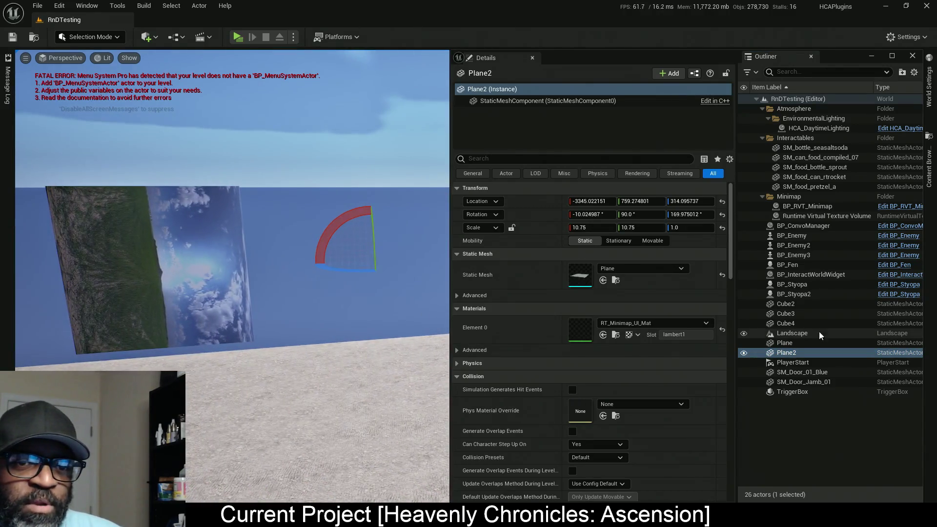
pyautogui.keyDown('ctrl'); pyautogui.click(794, 343); pyautogui.keyUp('ctrl')
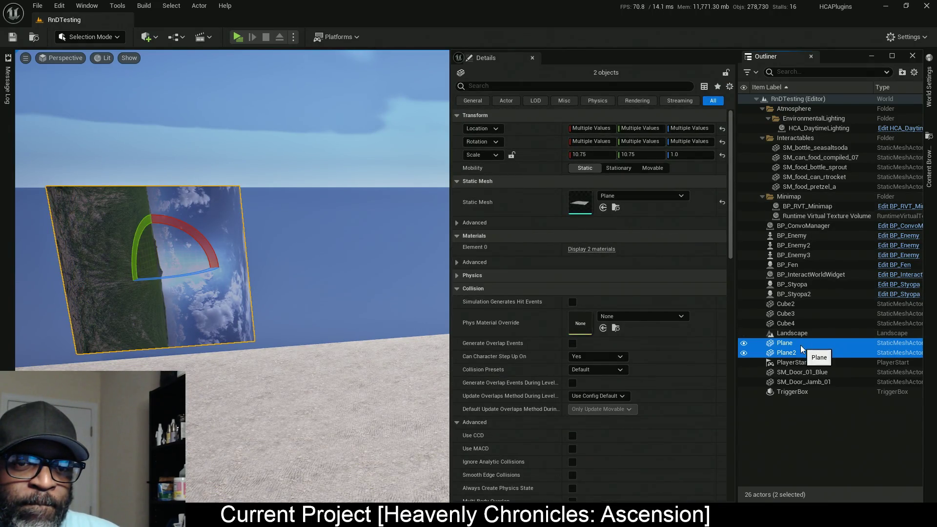
pyautogui.moveTo(793, 348)
pyautogui.mouseDown()
pyautogui.moveTo(517, 218)
pyautogui.moveTo(800, 197)
pyautogui.mouseUp()
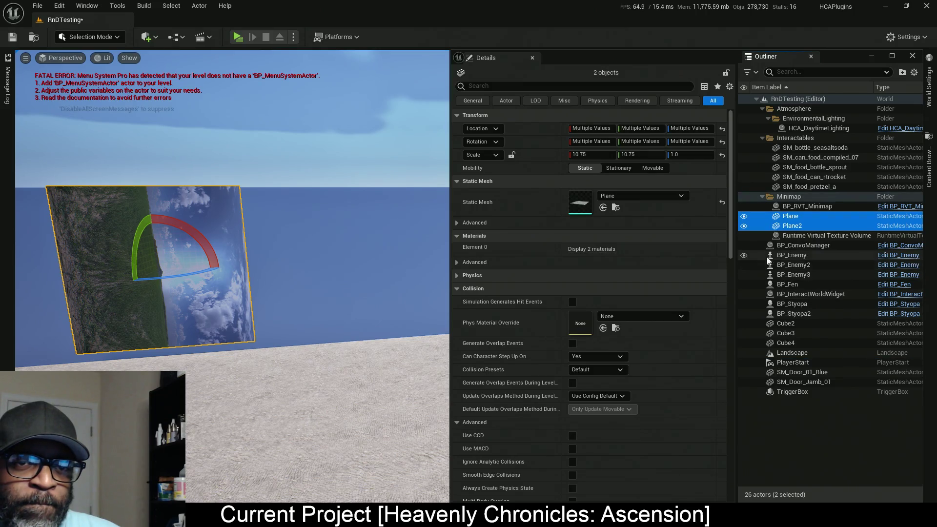
pyautogui.click(793, 226)
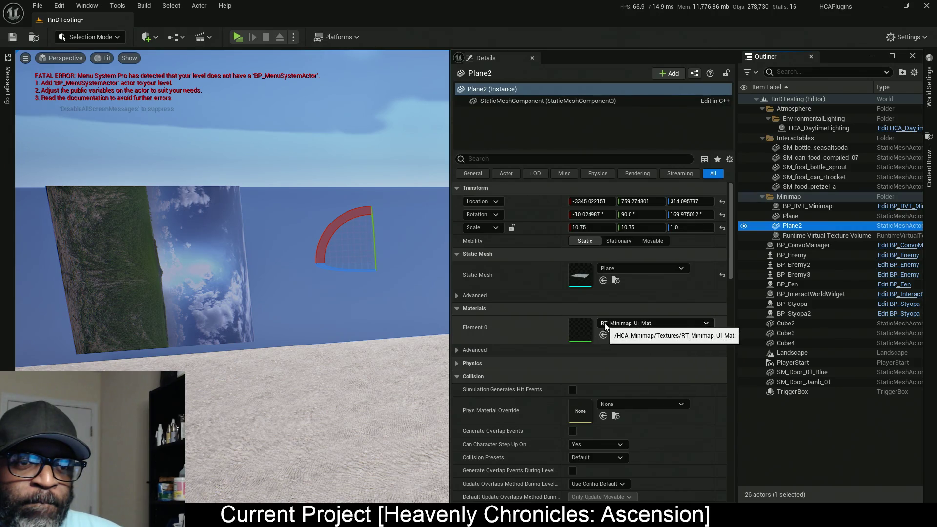
pyautogui.click(578, 338)
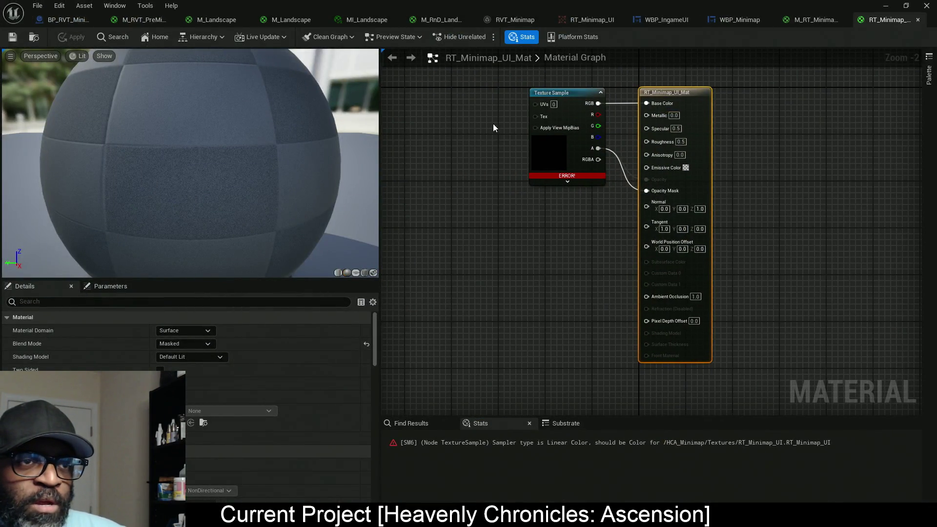
# Set the Texture Sample's Sampler Type to Color, apply RT_Minimap_UI_Mat, and return to the level editor.
pyautogui.moveTo(493, 124); pyautogui.dragTo(588, 259)
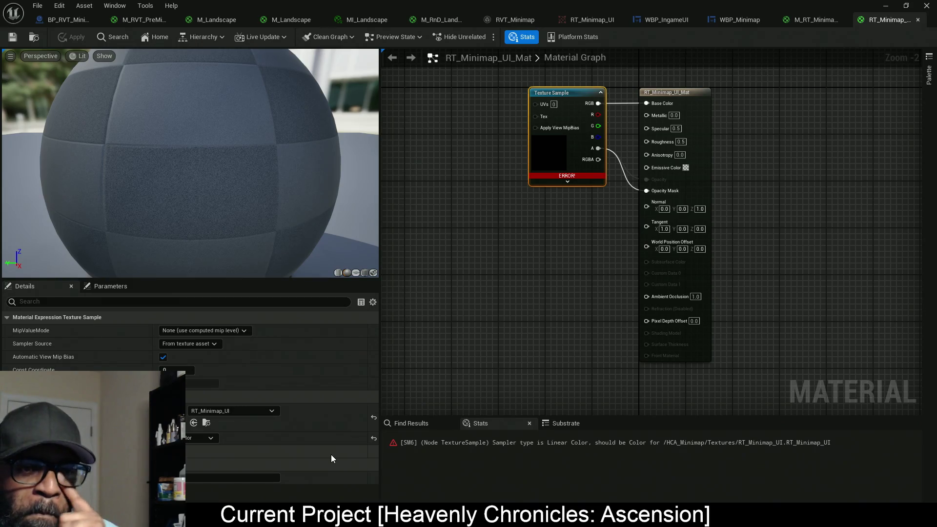
pyautogui.click(209, 436)
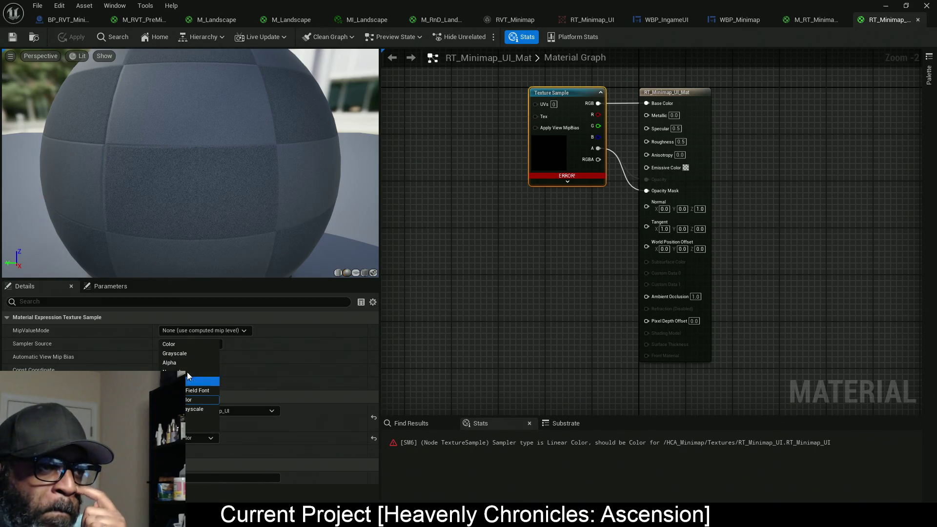
pyautogui.click(186, 344)
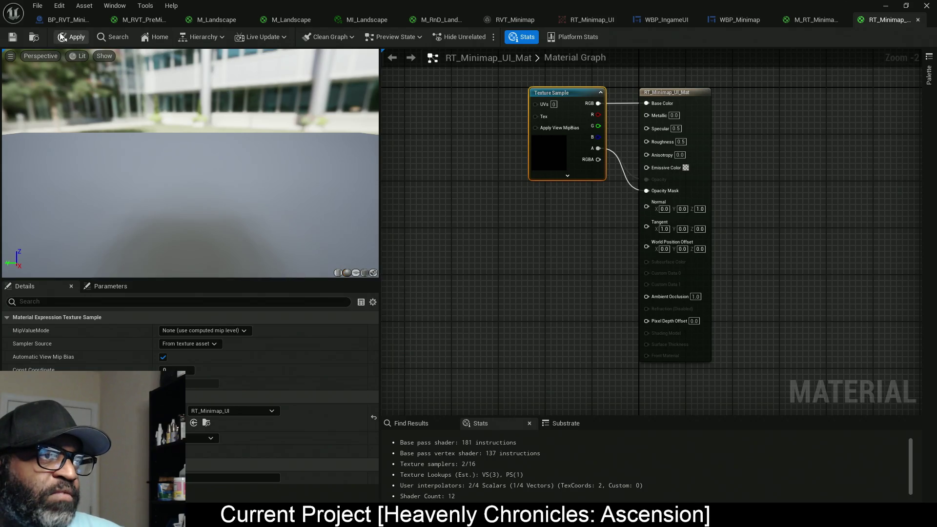
pyautogui.click(73, 37)
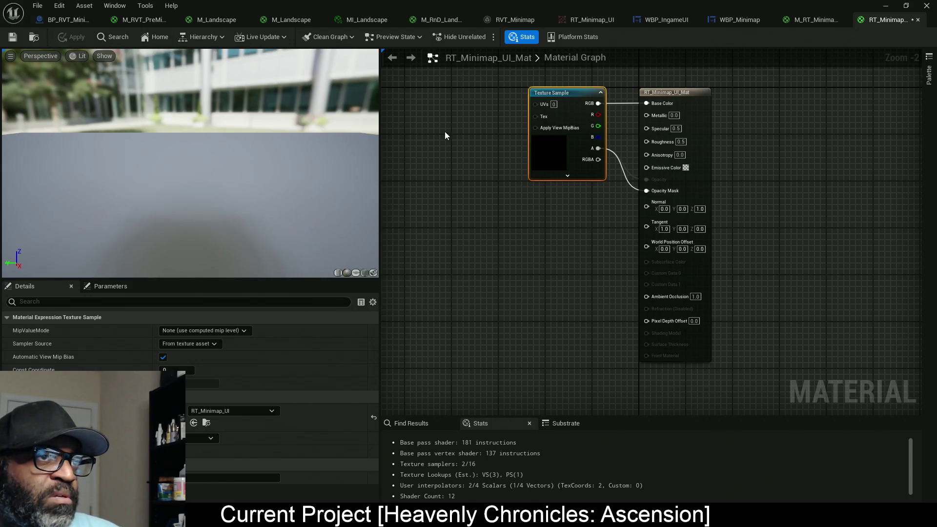
pyautogui.hotkey('alt', 'Tab')
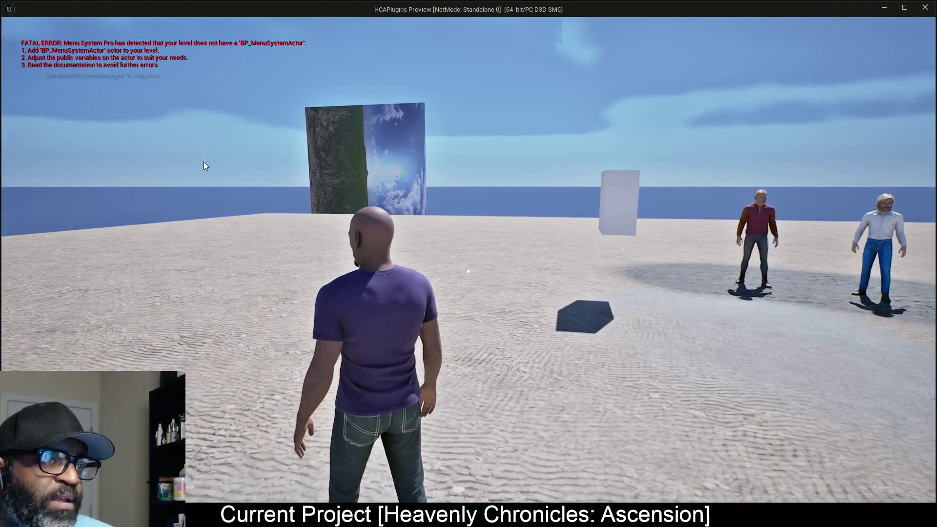
# Play-test the level, running the character forward toward the two walls.
pyautogui.hotkey('alt', 'Tab')
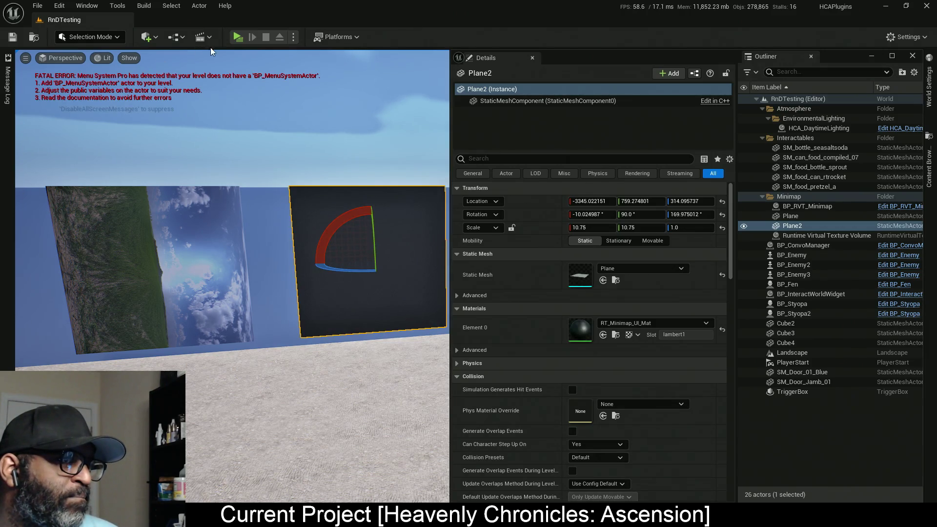
pyautogui.click(238, 37)
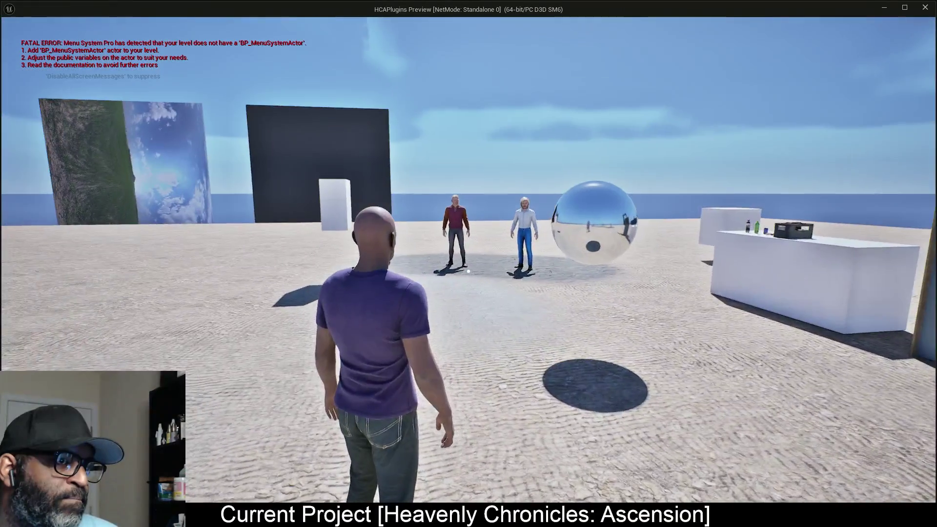
pyautogui.press('w')
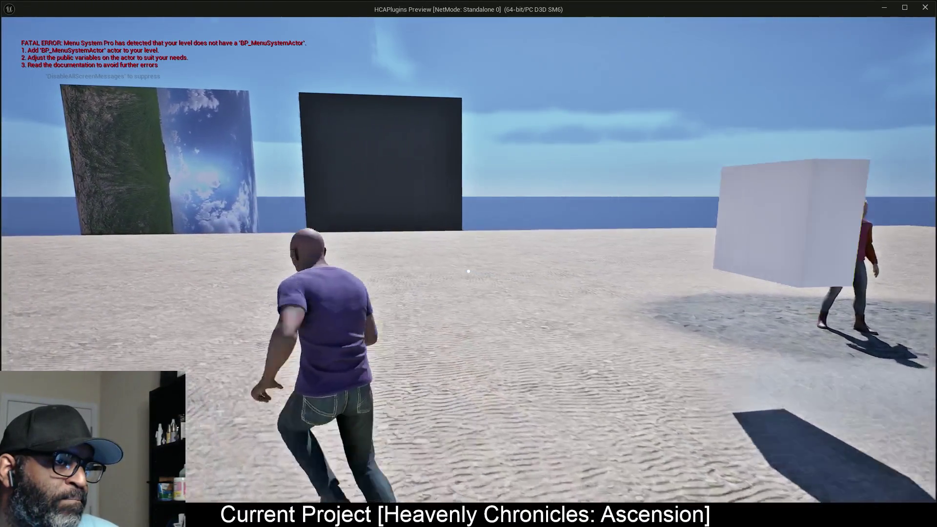
pyautogui.press('w')
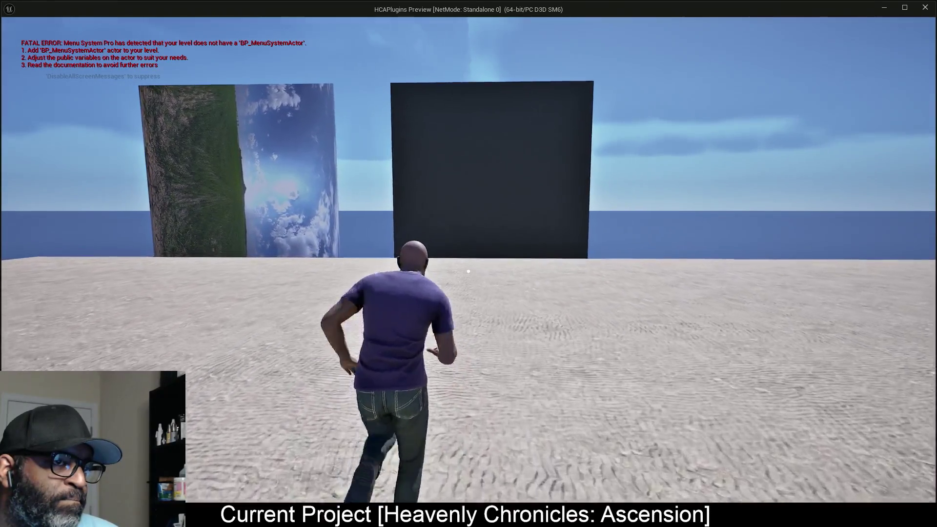
pyautogui.press('w')
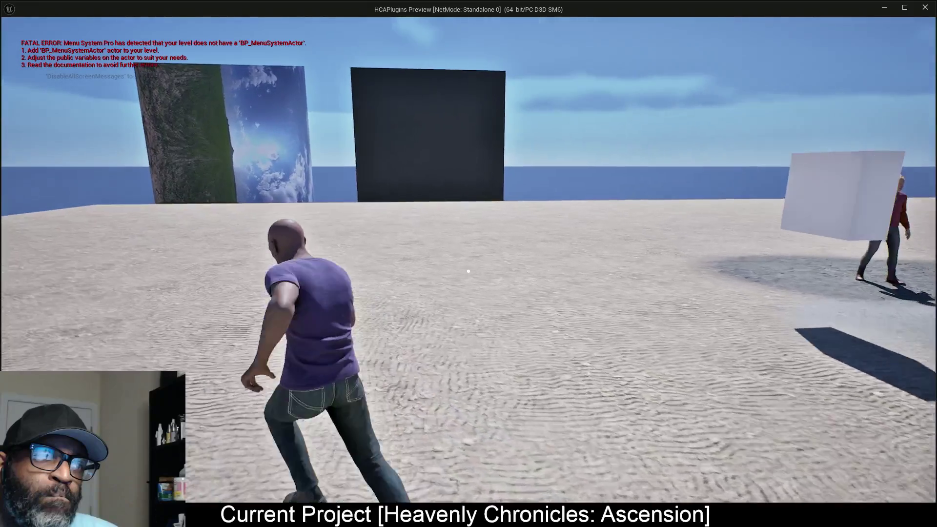
pyautogui.press('w')
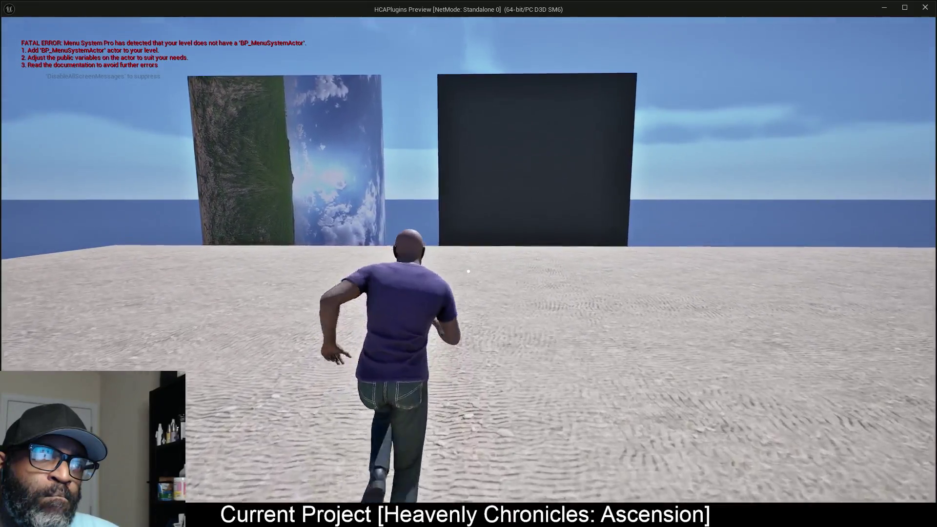
pyautogui.press('w')
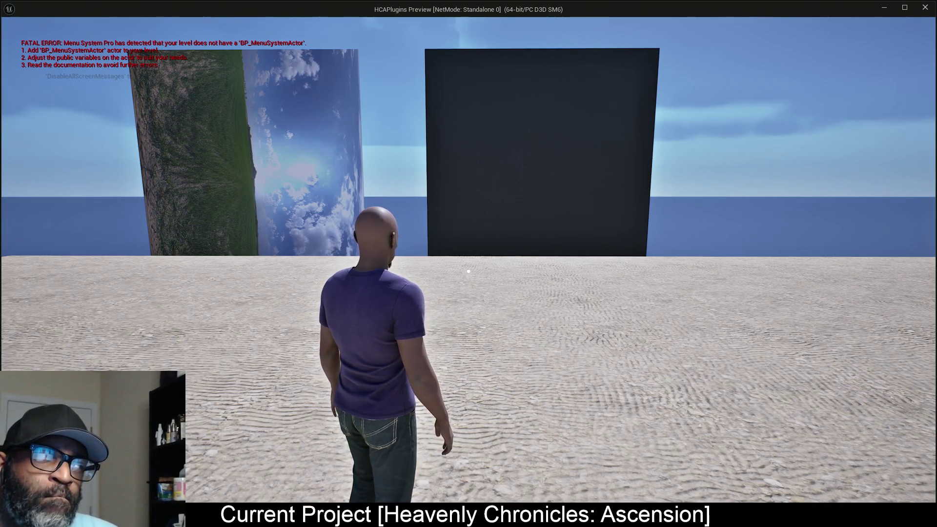
pyautogui.moveTo(468, 271)
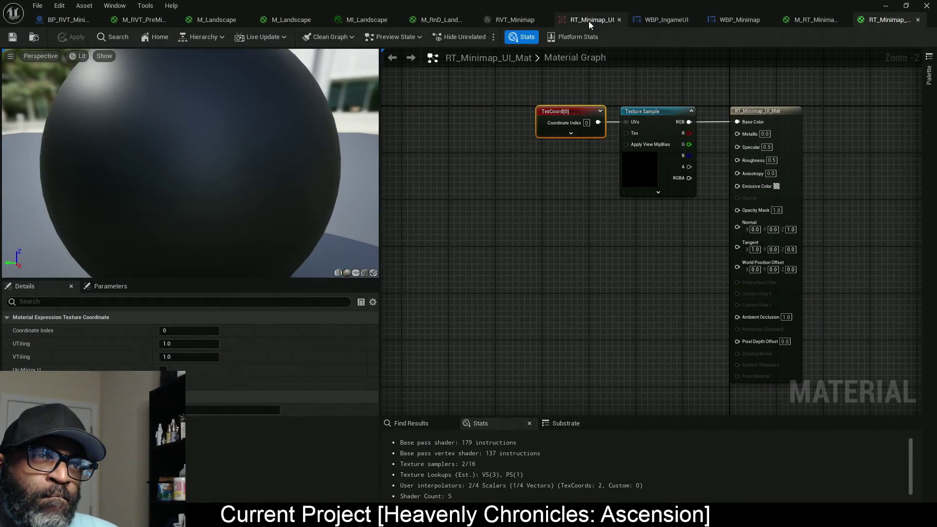
# Set RT_Minimap_UI's Mip Gen Settings to NoMipmaps and review the Texture Group options.
pyautogui.click(589, 22)
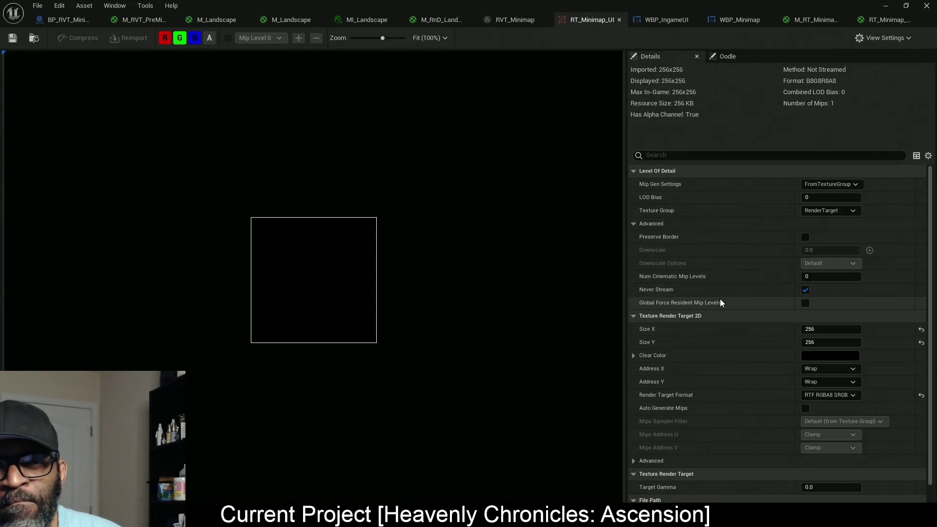
pyautogui.click(839, 184)
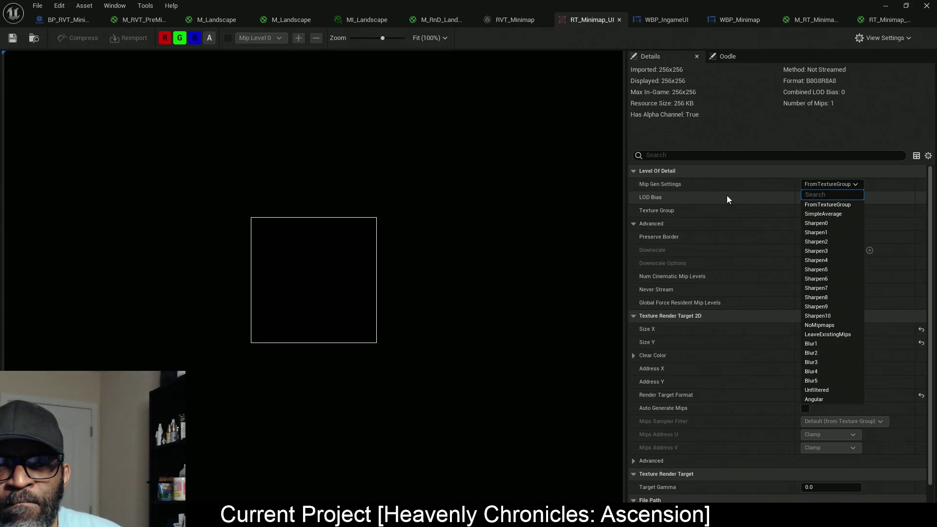
pyautogui.click(830, 323)
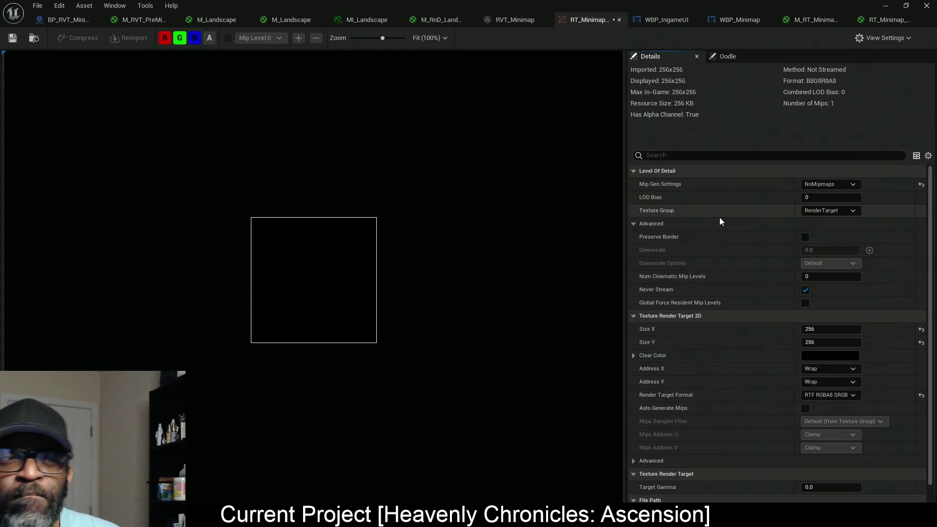
pyautogui.click(838, 212)
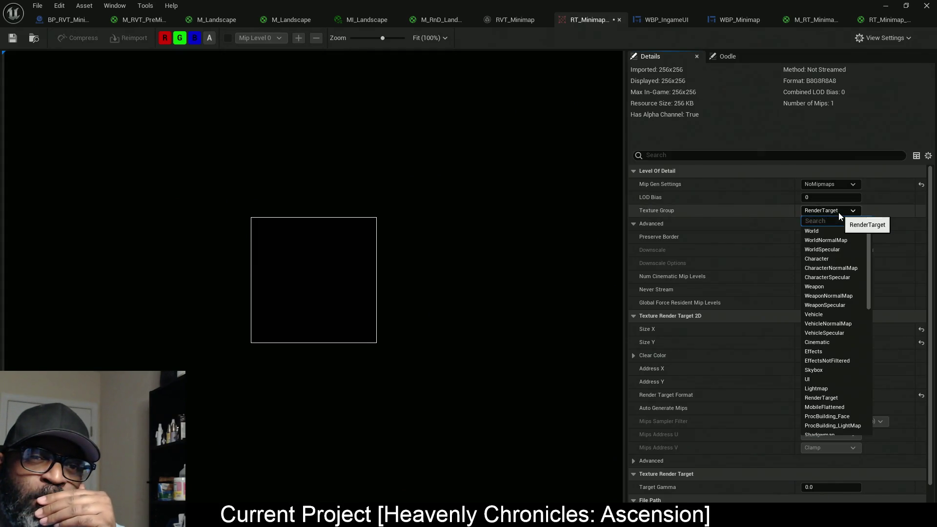
pyautogui.click(838, 212)
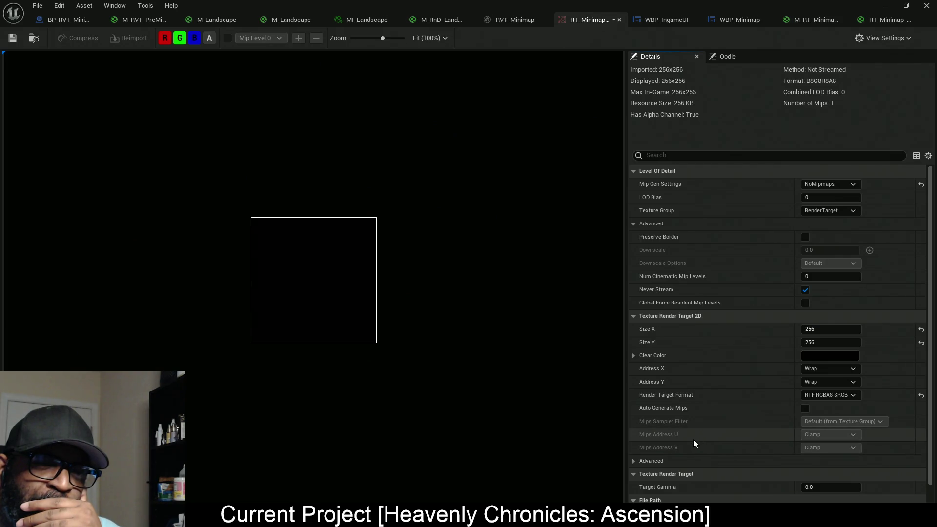
# Review the Advanced and Oodle compression settings, then save RT_Minimap_UI.
pyautogui.scroll(-1, 686, 437)
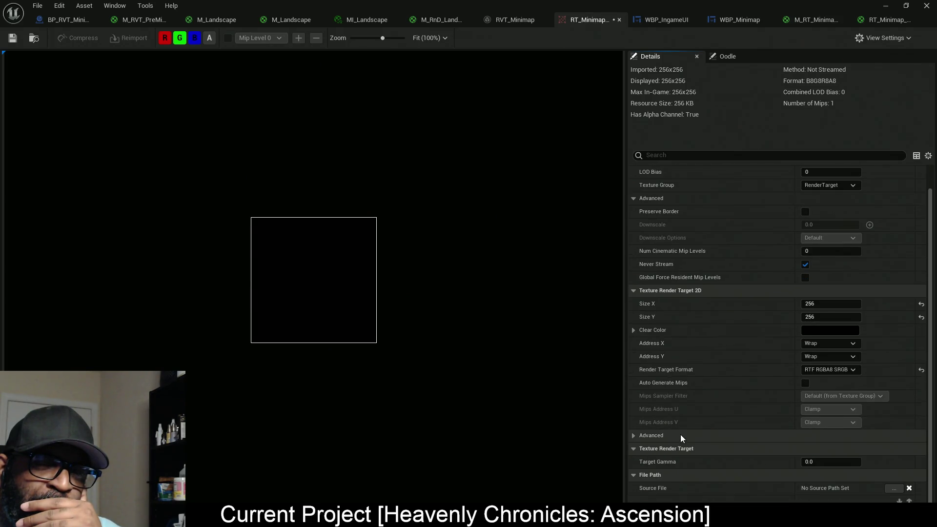
pyautogui.click(635, 435)
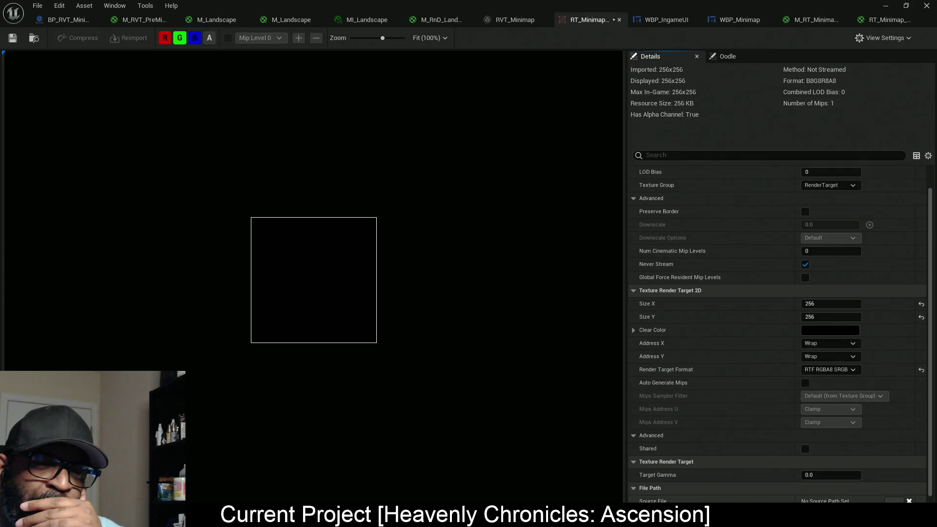
pyautogui.scroll(-1, 673, 419)
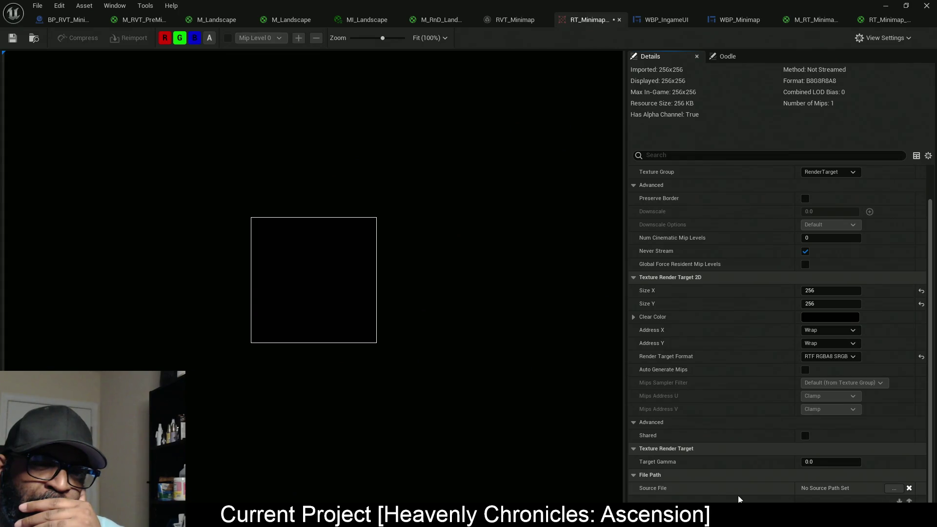
pyautogui.scroll(3, 688, 307)
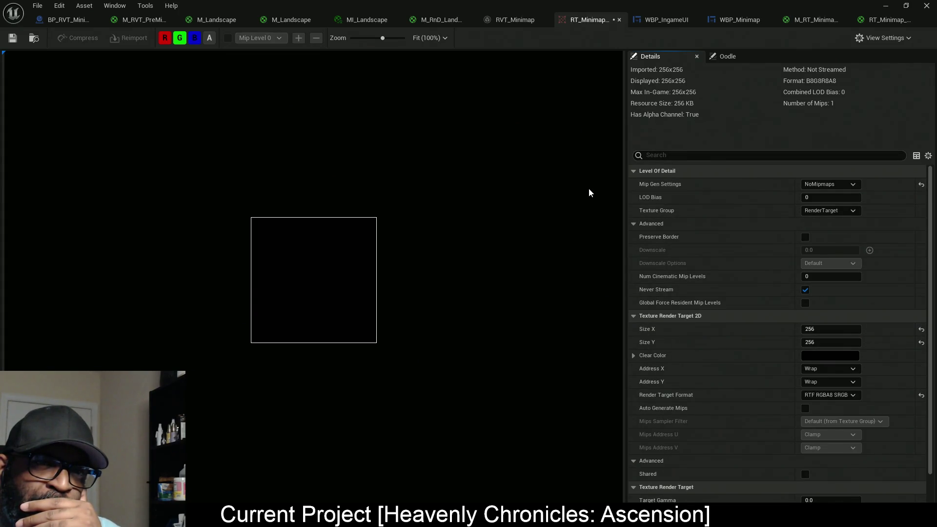
pyautogui.click(740, 56)
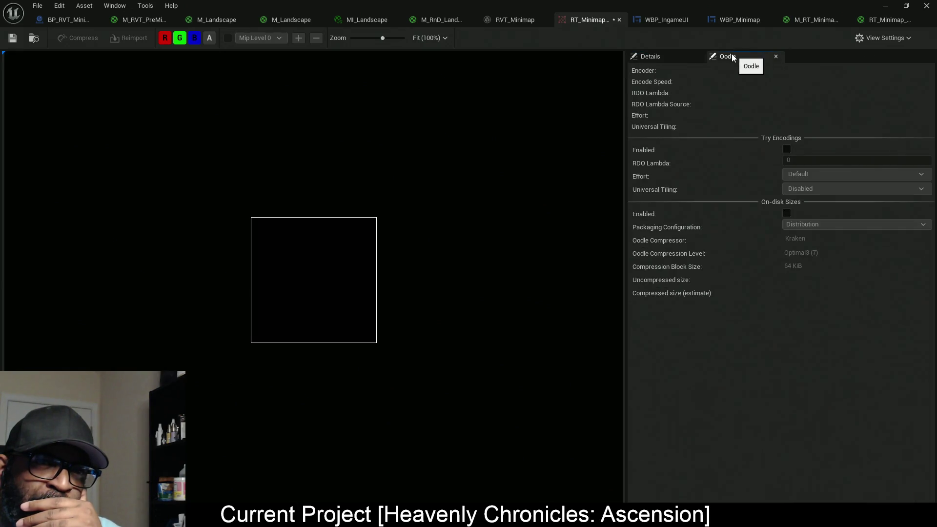
pyautogui.click(651, 57)
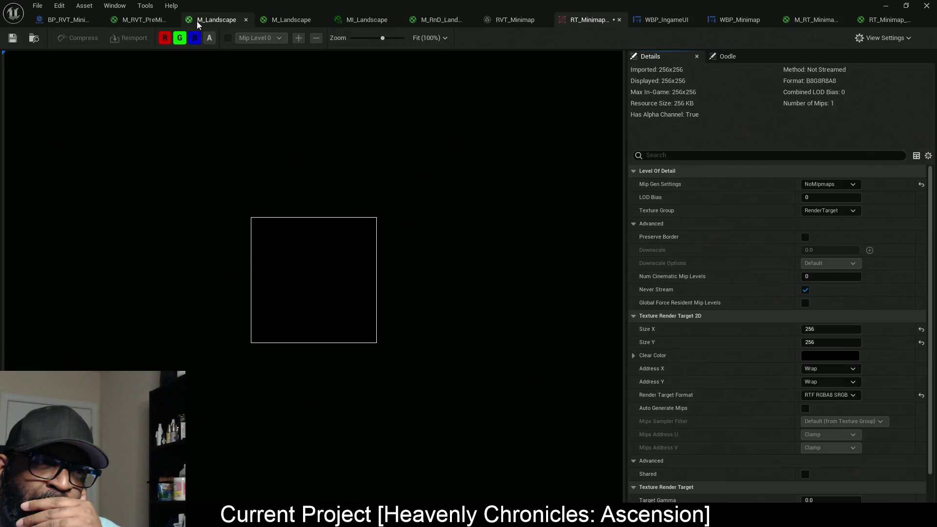
pyautogui.click(14, 39)
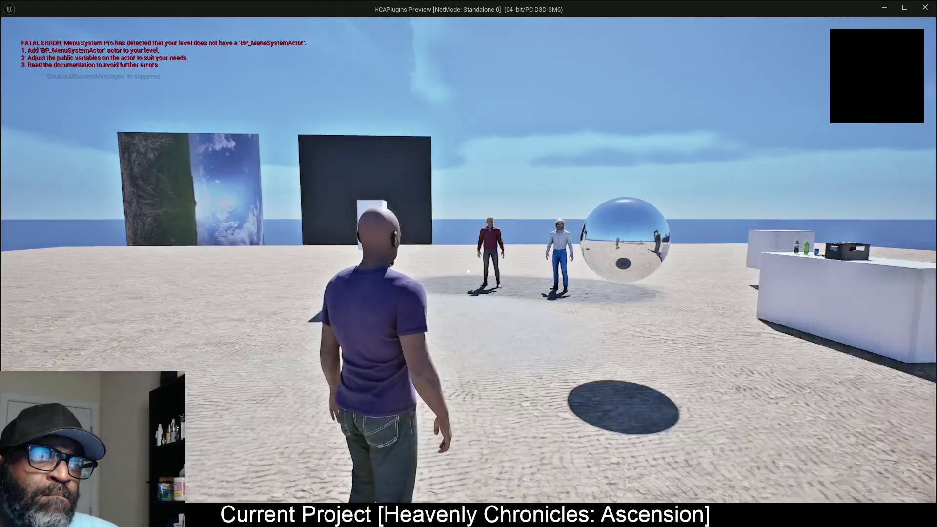
# Run the character left, toward the walls and back while checking the black minimap, then stop play.
pyautogui.press('a')
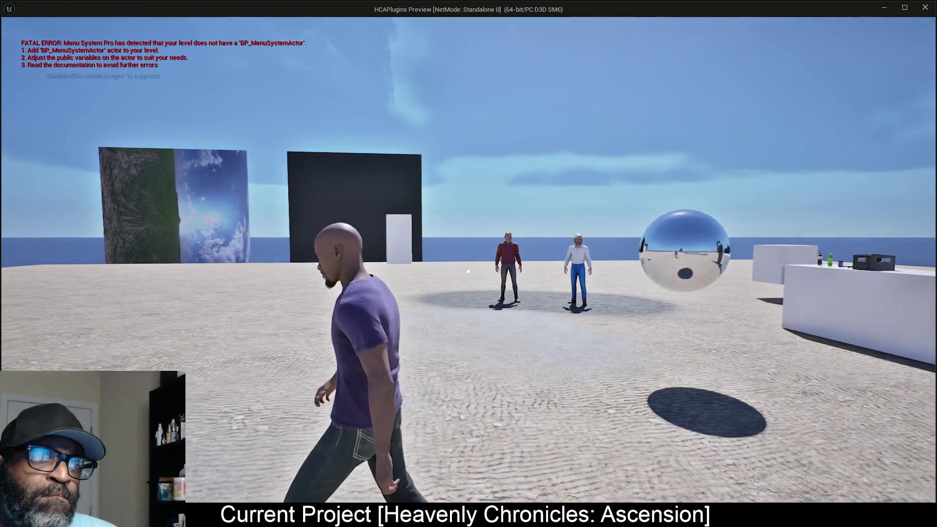
pyautogui.press('w')
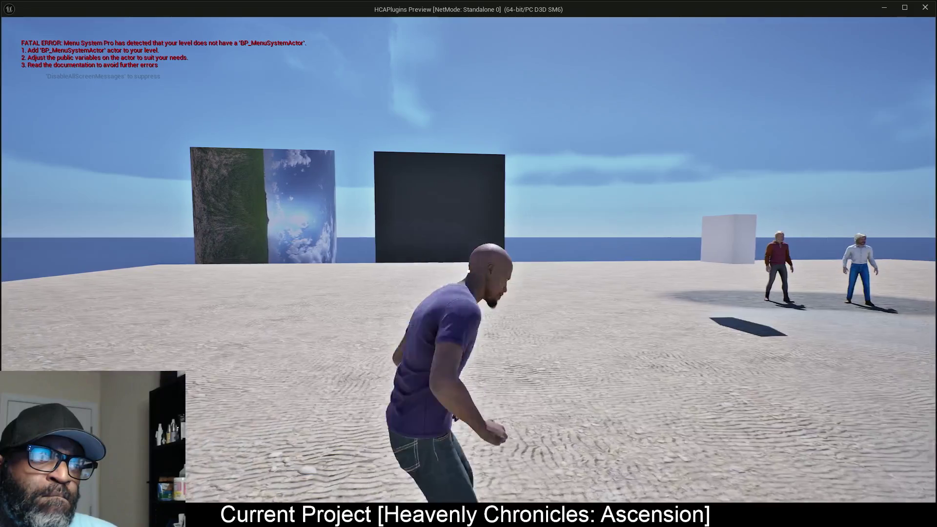
pyautogui.press('a')
pyautogui.press('s')
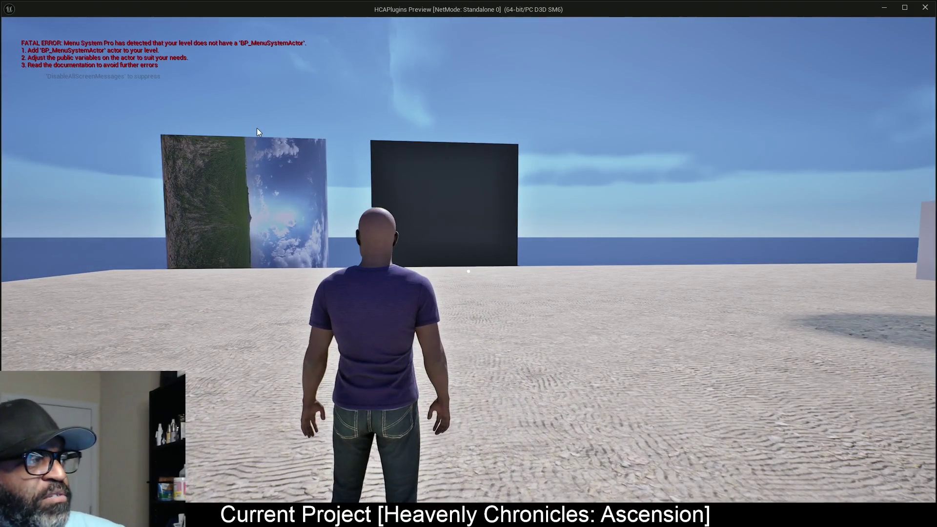
pyautogui.press('Escape')
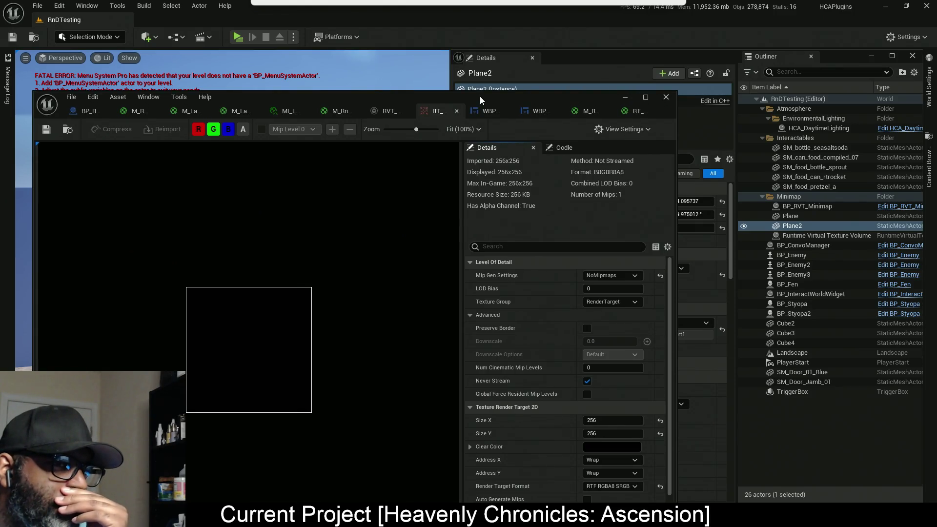
# Reposition the floating RT_Minimap_UI editor, then maximize it to review its 256×256 settings.
pyautogui.moveTo(479, 95)
pyautogui.mouseDown()
pyautogui.moveTo(600, 85)
pyautogui.moveTo(645, 29)
pyautogui.moveTo(704, 9)
pyautogui.moveTo(726, 17)
pyautogui.mouseUp()
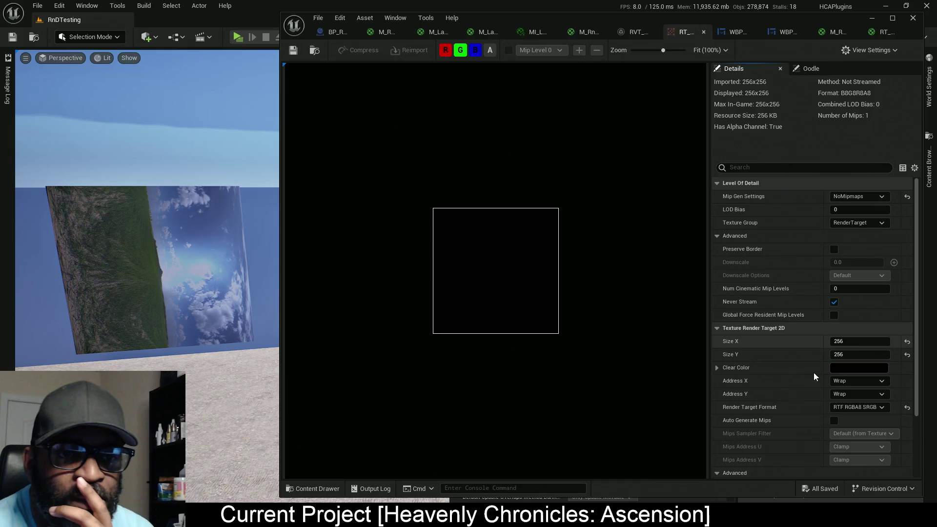
pyautogui.doubleClick(676, 20)
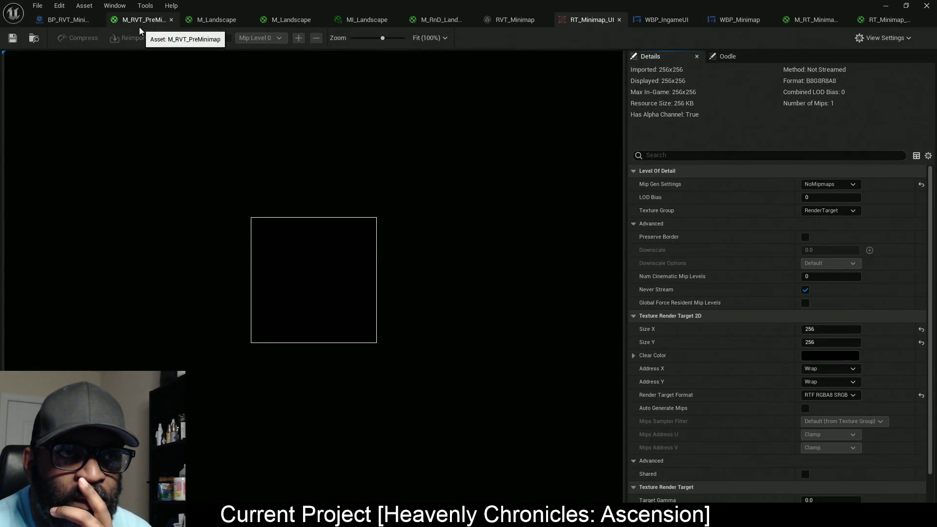
# In BP_RVT_Minimap's Event Graph, add a Draw Material node between Begin and End Draw Canvas.
pyautogui.click(68, 20)
pyautogui.moveTo(318, 290); pyautogui.dragTo(411, 94)
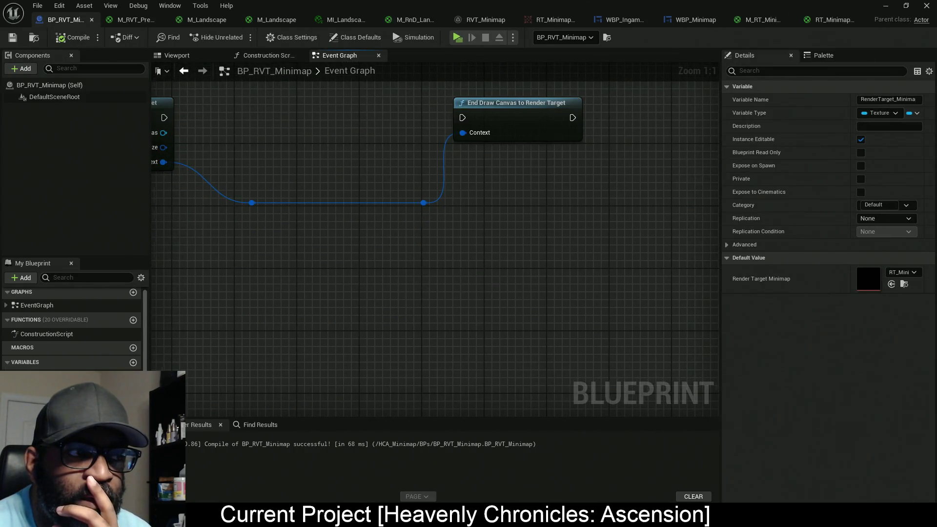
pyautogui.moveTo(330, 160); pyautogui.dragTo(479, 226)
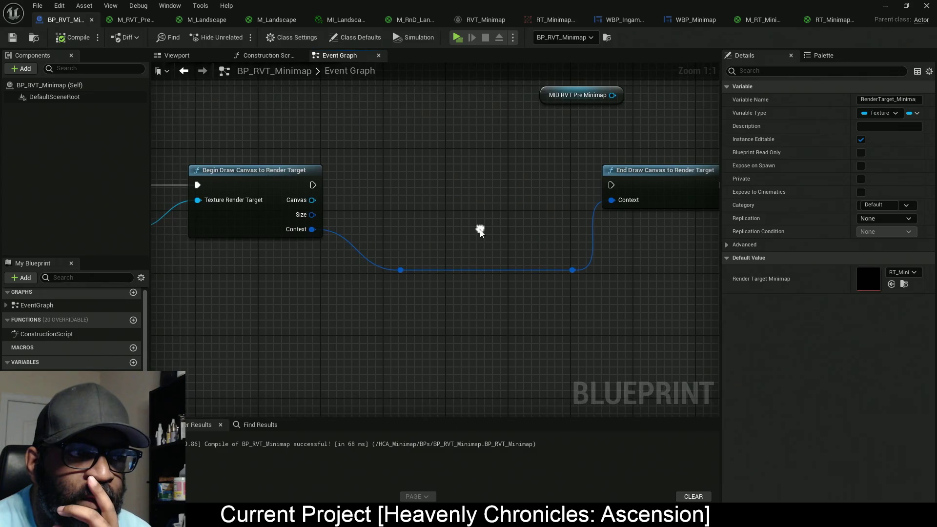
pyautogui.click(824, 55)
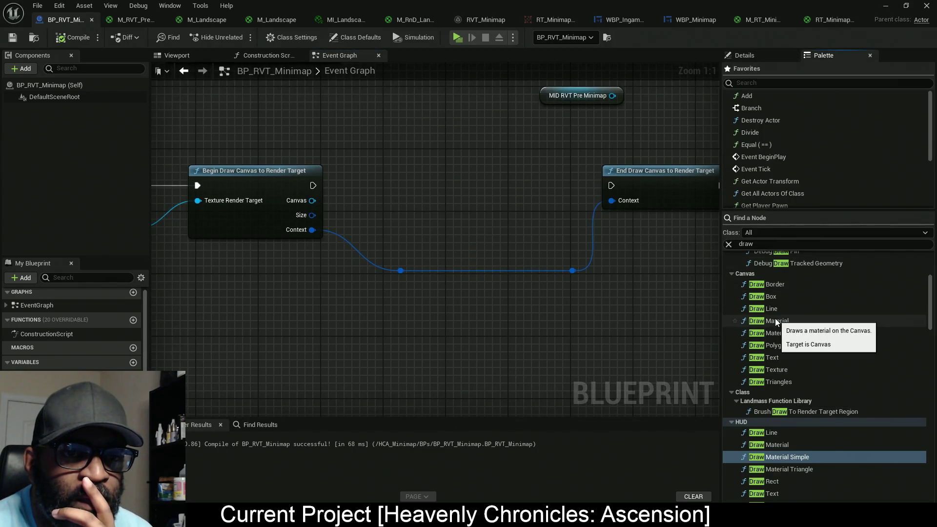
pyautogui.moveTo(775, 320)
pyautogui.mouseDown()
pyautogui.moveTo(413, 160)
pyautogui.moveTo(423, 166)
pyautogui.mouseUp()
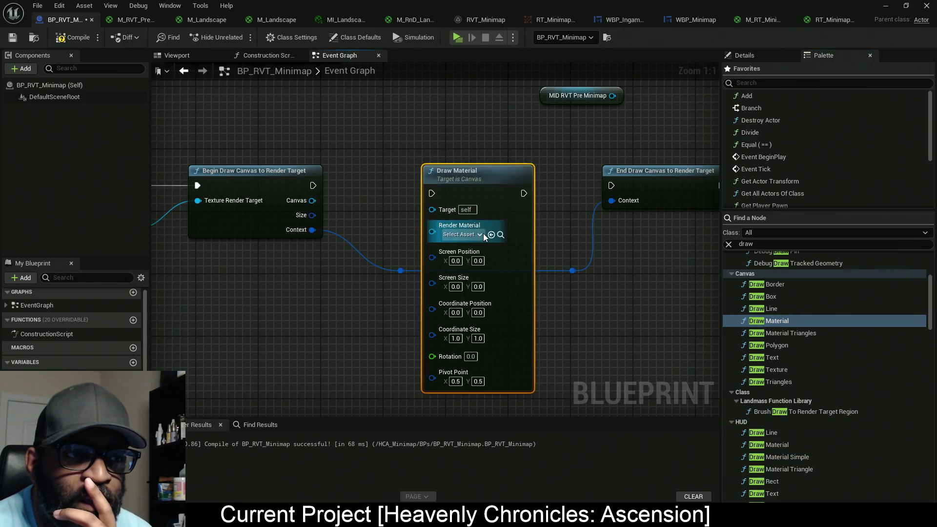
pyautogui.moveTo(478, 190); pyautogui.dragTo(509, 190)
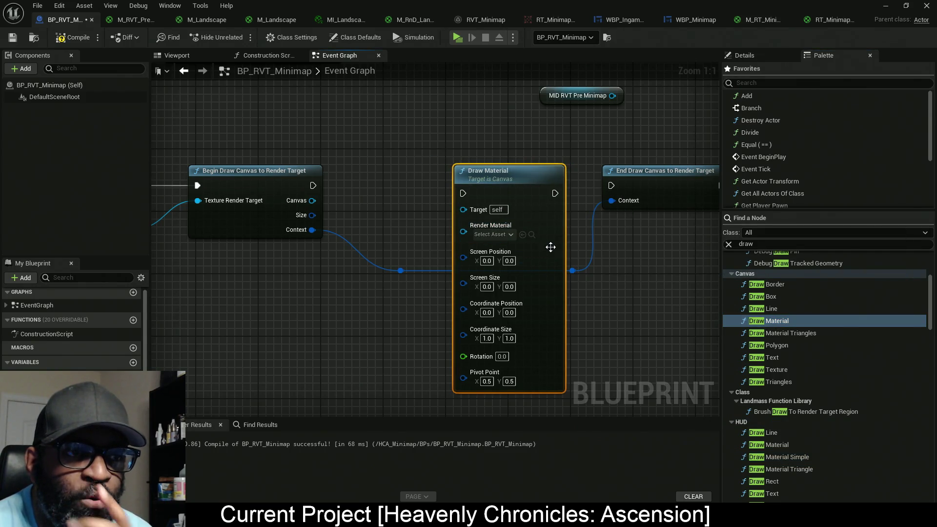
# Move MID RVT Pre Minimap beside Draw Material and wire it into Render Material.
pyautogui.moveTo(587, 333); pyautogui.dragTo(484, 332)
pyautogui.moveTo(525, 246)
pyautogui.mouseDown()
pyautogui.moveTo(551, 197)
pyautogui.moveTo(559, 145)
pyautogui.mouseUp()
pyautogui.click(597, 104)
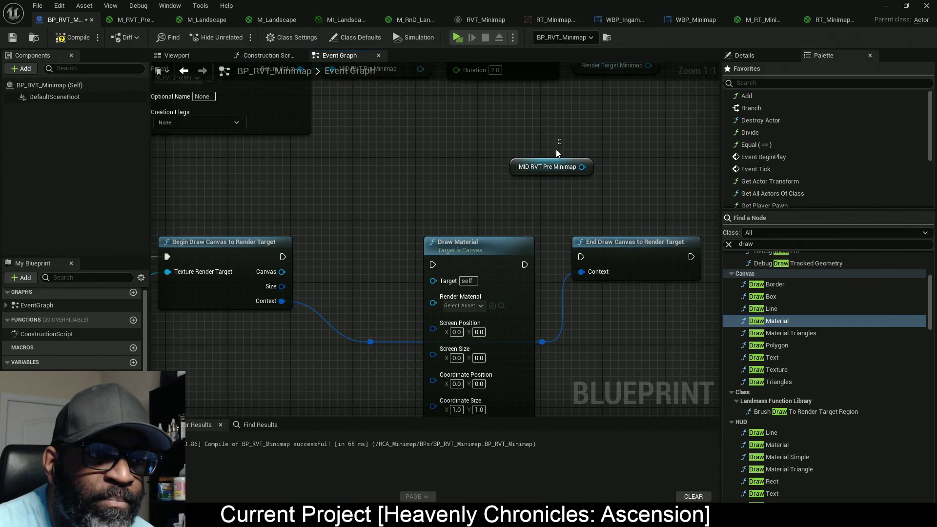
pyautogui.click(552, 173)
pyautogui.moveTo(519, 170)
pyautogui.mouseDown()
pyautogui.moveTo(306, 252)
pyautogui.moveTo(315, 286)
pyautogui.moveTo(366, 320)
pyautogui.moveTo(526, 324)
pyautogui.moveTo(478, 247)
pyautogui.moveTo(409, 212)
pyautogui.mouseUp()
pyautogui.moveTo(446, 290)
pyautogui.mouseDown()
pyautogui.moveTo(508, 317)
pyautogui.moveTo(490, 282)
pyautogui.moveTo(352, 279)
pyautogui.moveTo(500, 301)
pyautogui.mouseUp()
pyautogui.moveTo(383, 294); pyautogui.dragTo(407, 302)
# Chain Begin Draw Canvas's exec and Canvas into Draw Material, then Draw Material into End Draw Canvas.
pyautogui.moveTo(501, 271); pyautogui.dragTo(350, 264)
pyautogui.moveTo(539, 269); pyautogui.dragTo(539, 261)
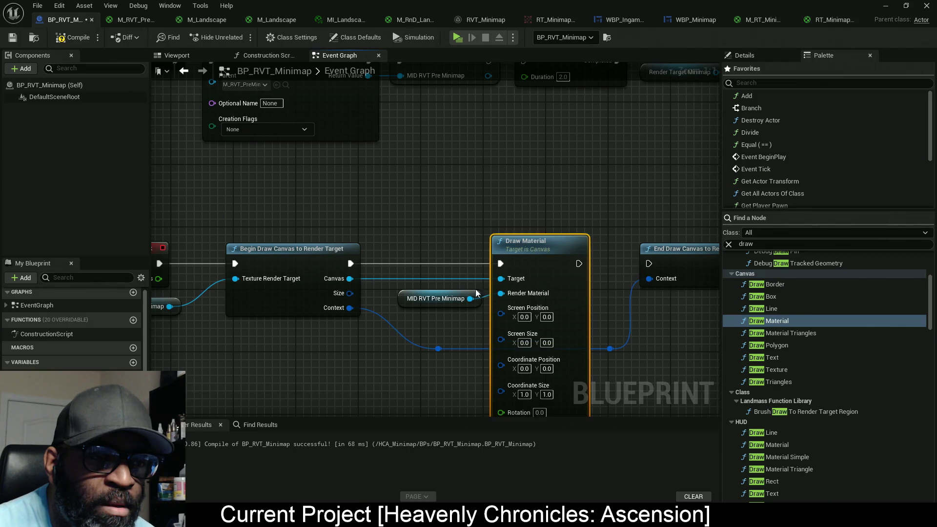
pyautogui.moveTo(648, 263); pyautogui.dragTo(469, 256)
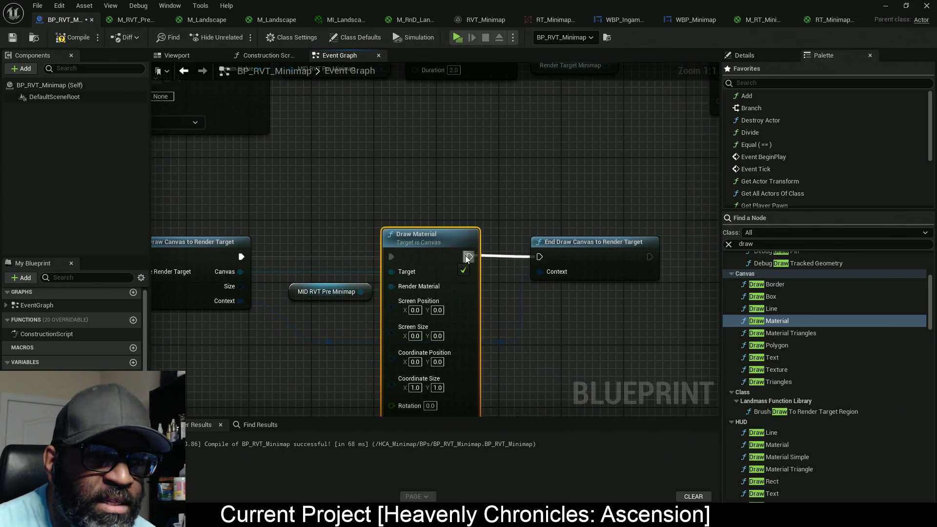
pyautogui.moveTo(593, 257); pyautogui.dragTo(624, 257)
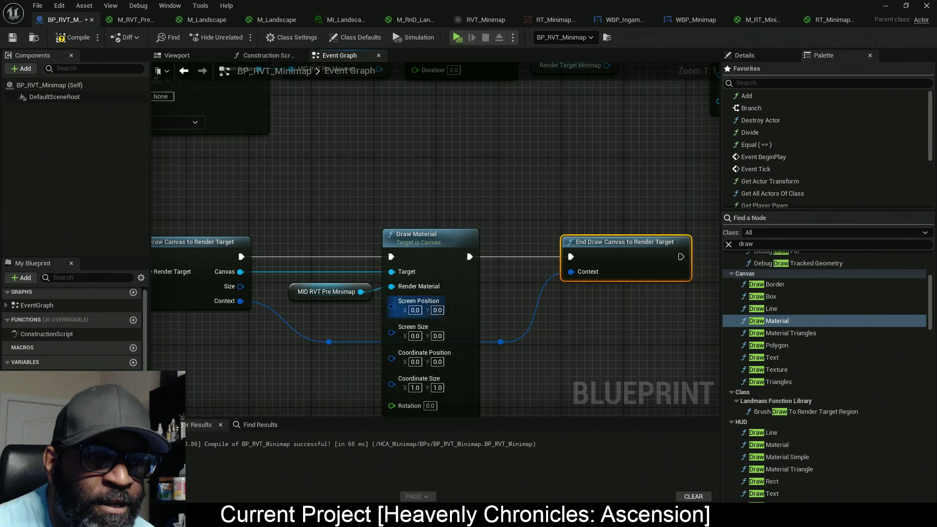
pyautogui.moveTo(444, 318); pyautogui.dragTo(564, 264)
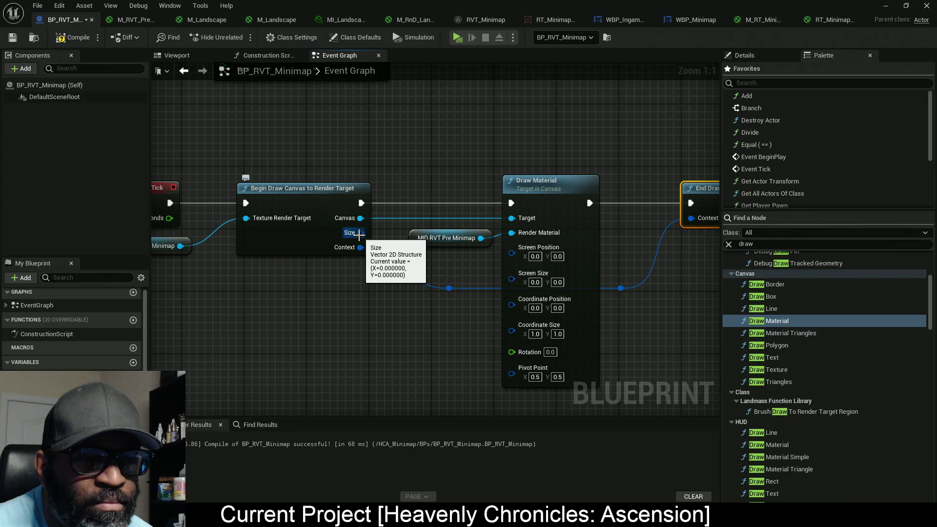
# Search the node list for 'canvas' and scroll up to the Canvas Render Target 2D entries.
pyautogui.moveTo(359, 234)
pyautogui.mouseDown()
pyautogui.moveTo(440, 233)
pyautogui.moveTo(374, 230)
pyautogui.mouseUp()
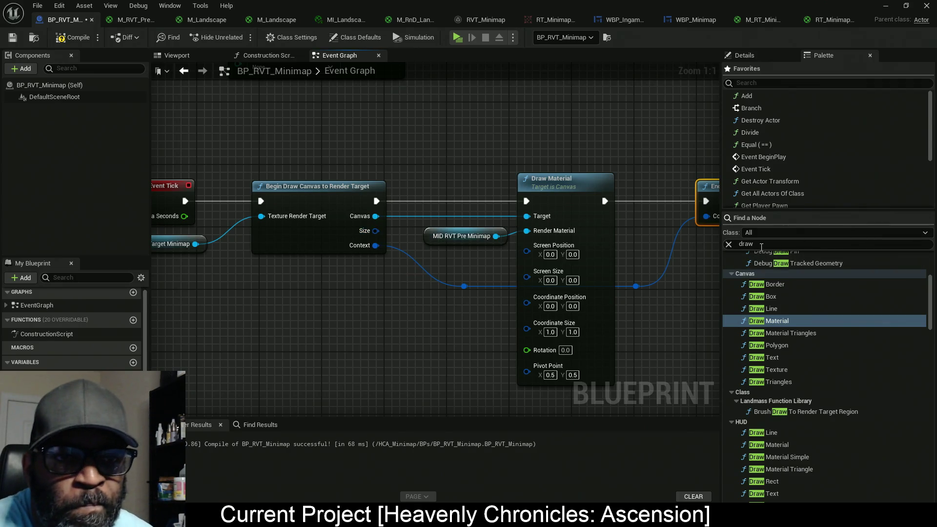
pyautogui.click(761, 244)
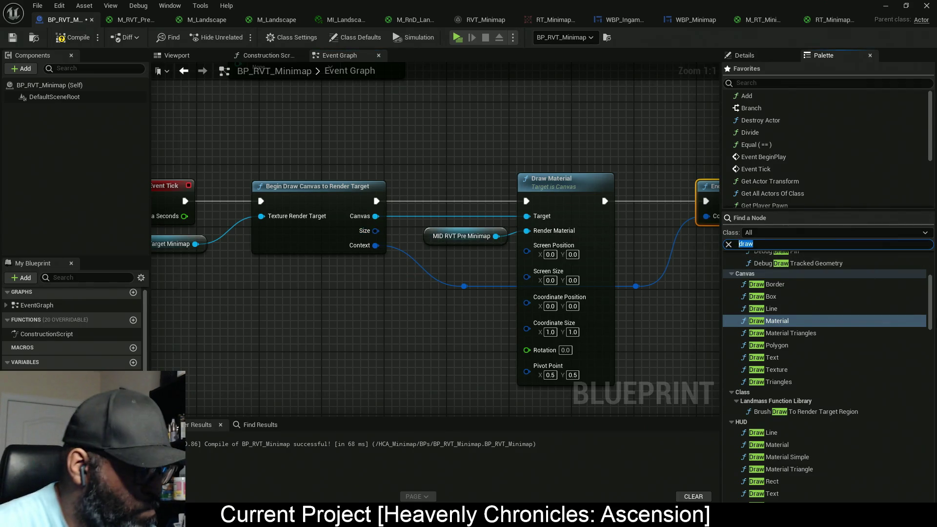
pyautogui.write('canvas')
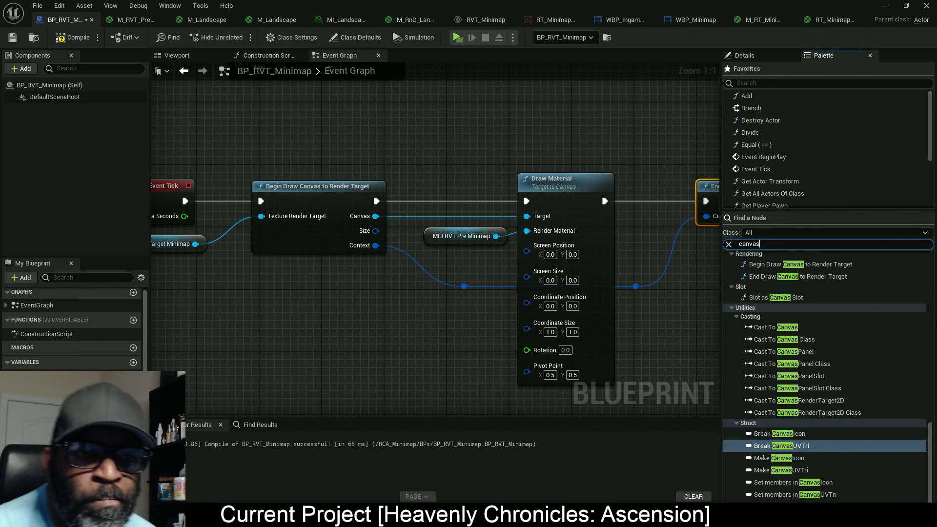
pyautogui.scroll(3, 839, 411)
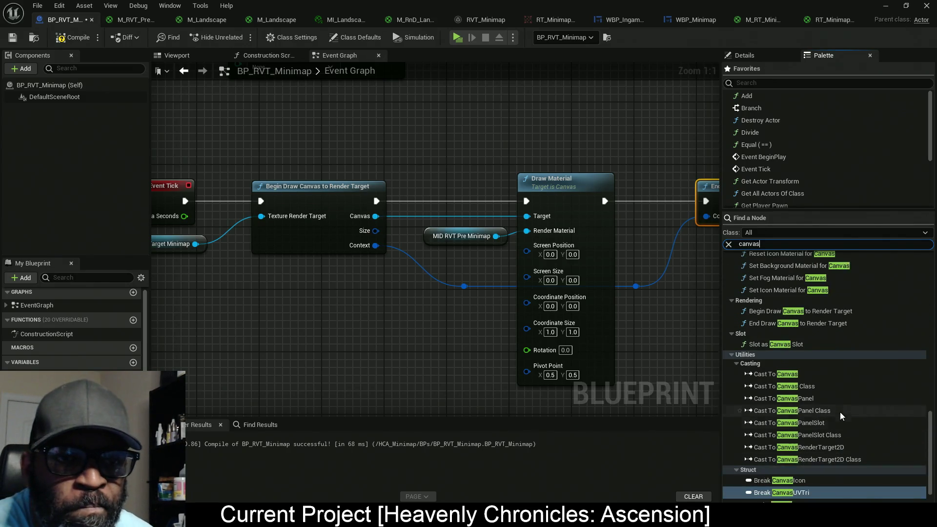
pyautogui.scroll(3, 823, 428)
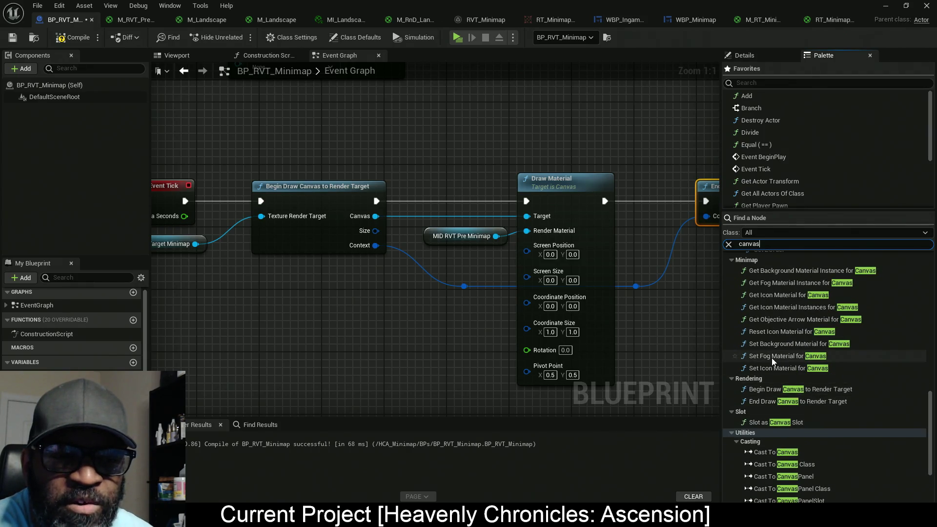
pyautogui.scroll(10, 780, 356)
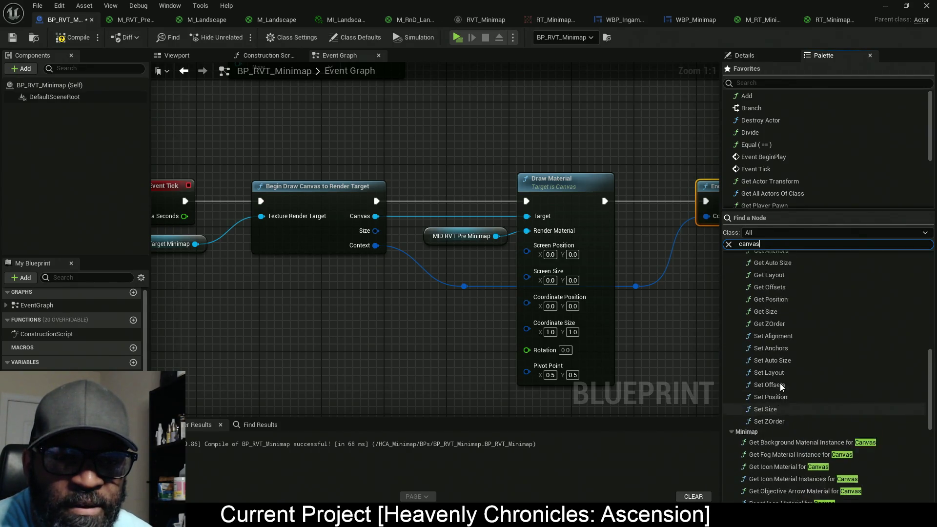
pyautogui.scroll(5, 780, 383)
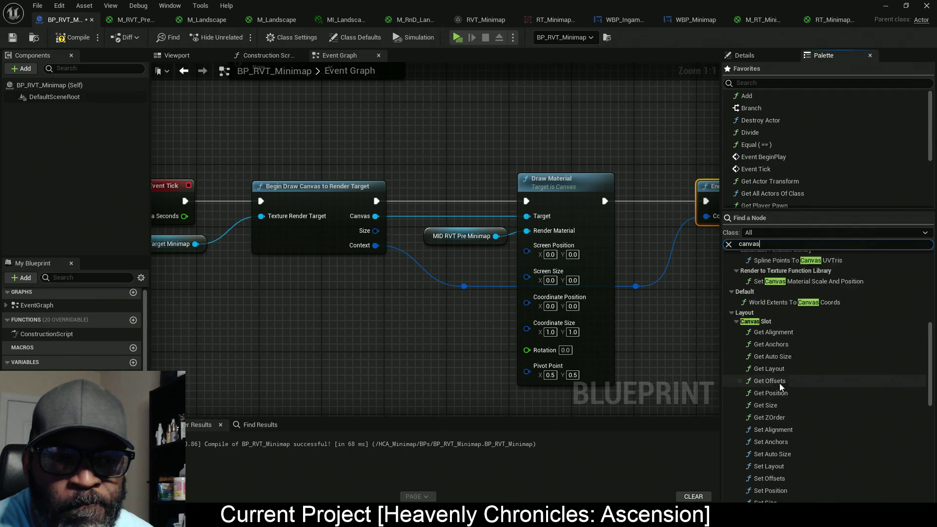
pyautogui.scroll(2, 780, 384)
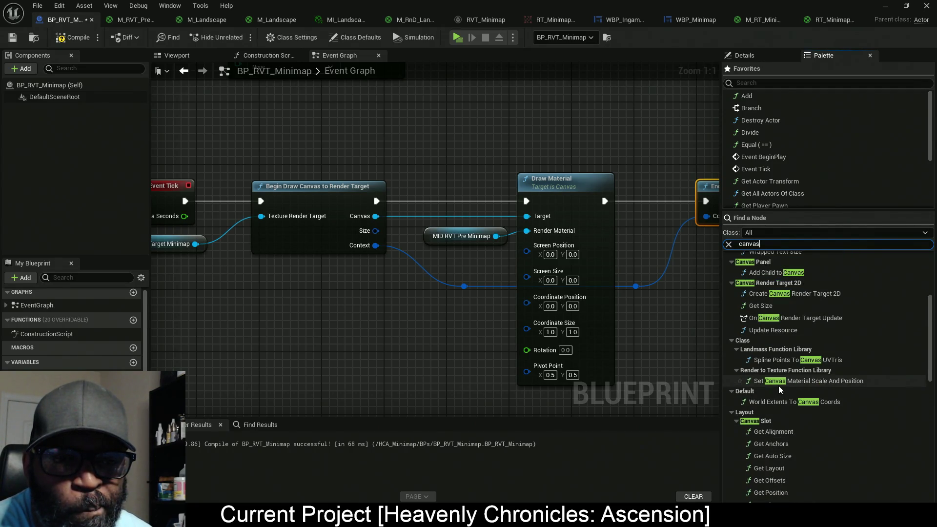
# Add a Create Canvas Render Target 2D node of class CanvasRenderTarget2D, width and height 200.
pyautogui.moveTo(810, 293)
pyautogui.mouseDown()
pyautogui.moveTo(351, 300)
pyautogui.moveTo(242, 285)
pyautogui.mouseUp()
pyautogui.moveTo(279, 353); pyautogui.dragTo(362, 350)
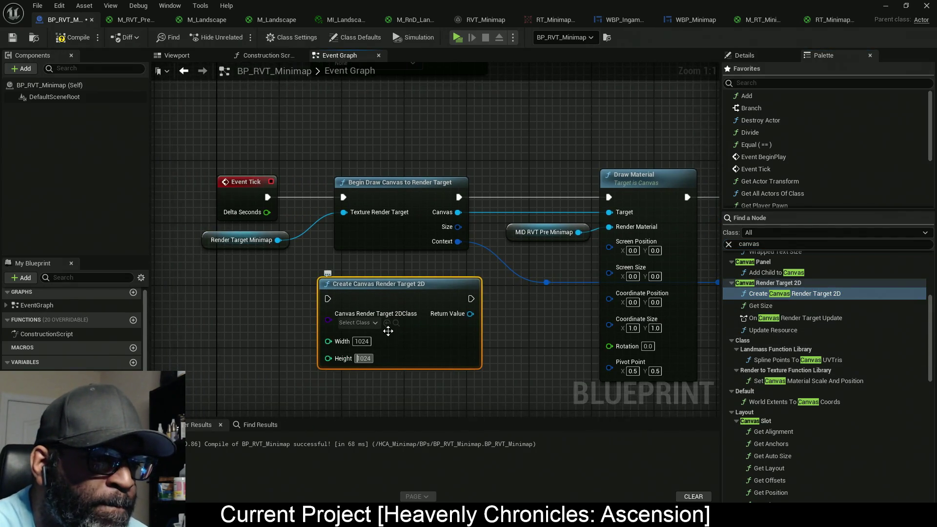
pyautogui.click(374, 323)
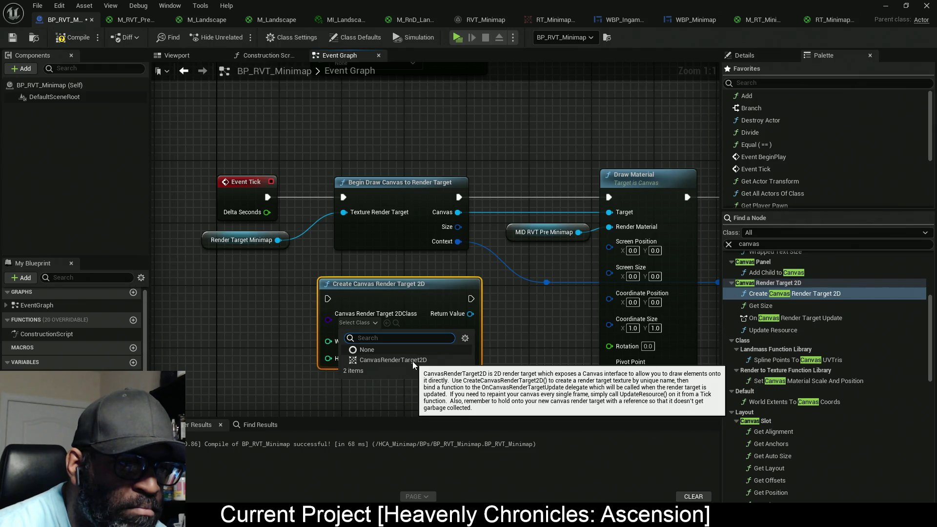
pyautogui.click(412, 361)
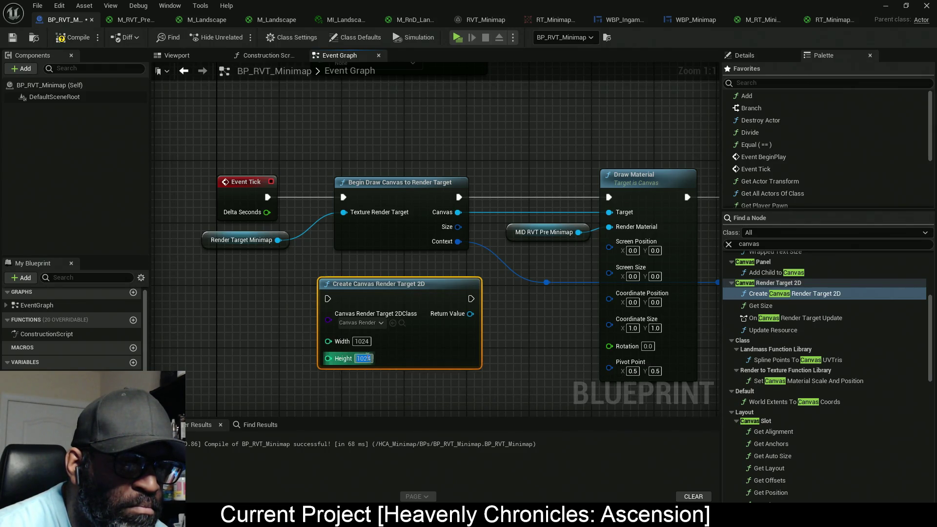
pyautogui.press('Tab')
pyautogui.write('200')
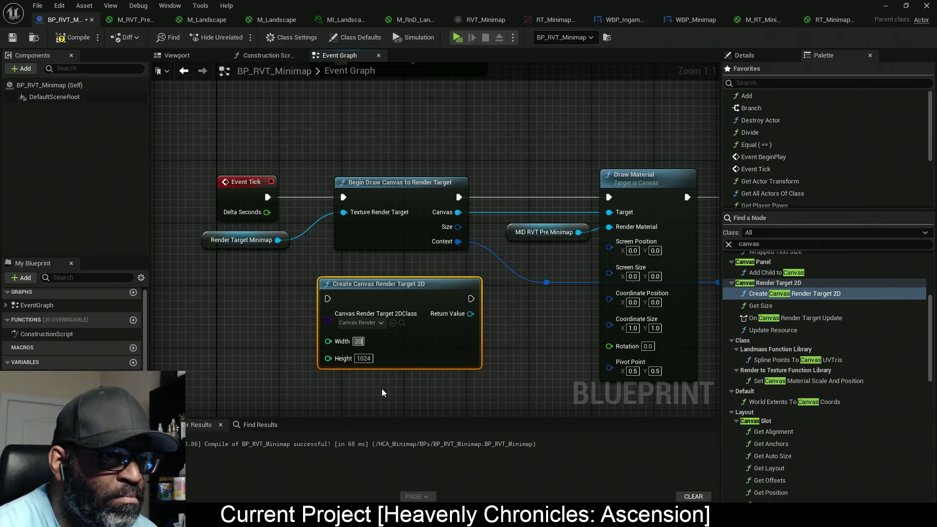
pyautogui.press('Tab')
pyautogui.write('2')
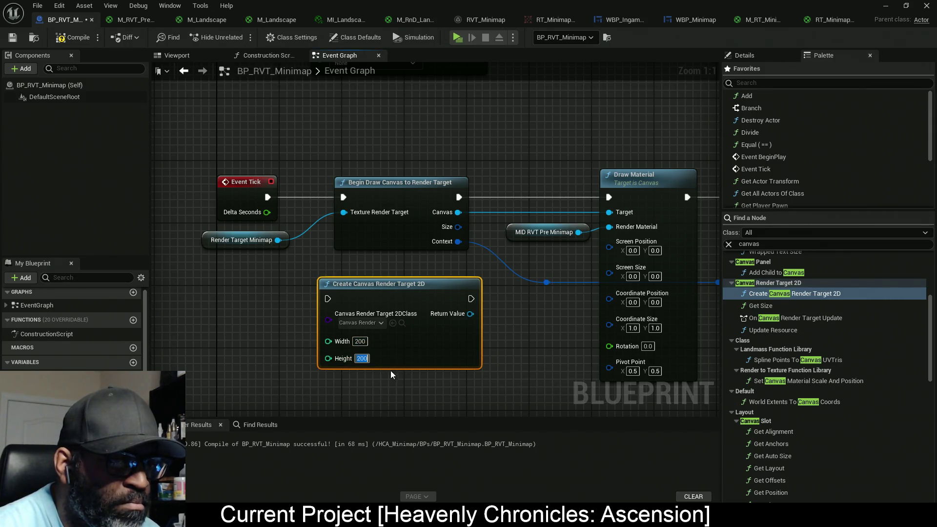
# Feed the created render target into Begin Draw Canvas and run its creation after the SET node.
pyautogui.moveTo(458, 315)
pyautogui.mouseDown()
pyautogui.moveTo(387, 231)
pyautogui.moveTo(354, 213)
pyautogui.mouseUp()
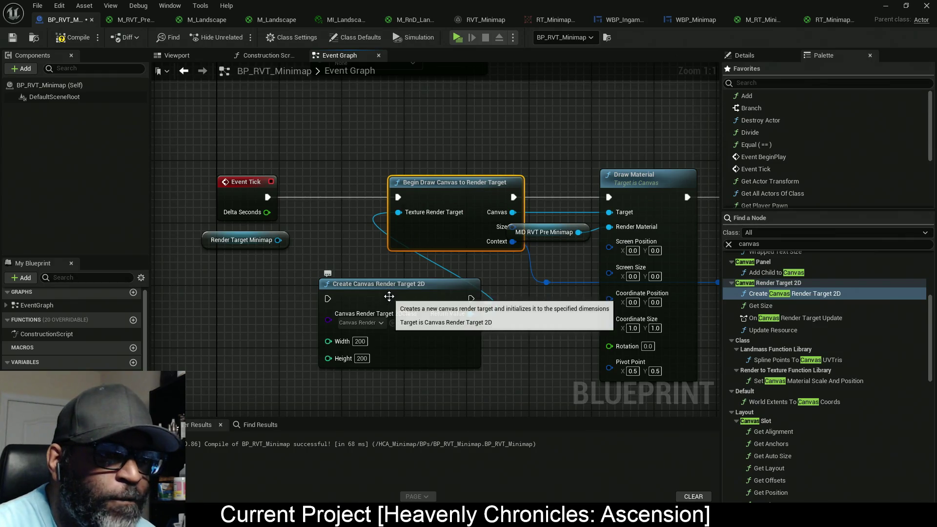
pyautogui.scroll(-2, 384, 329)
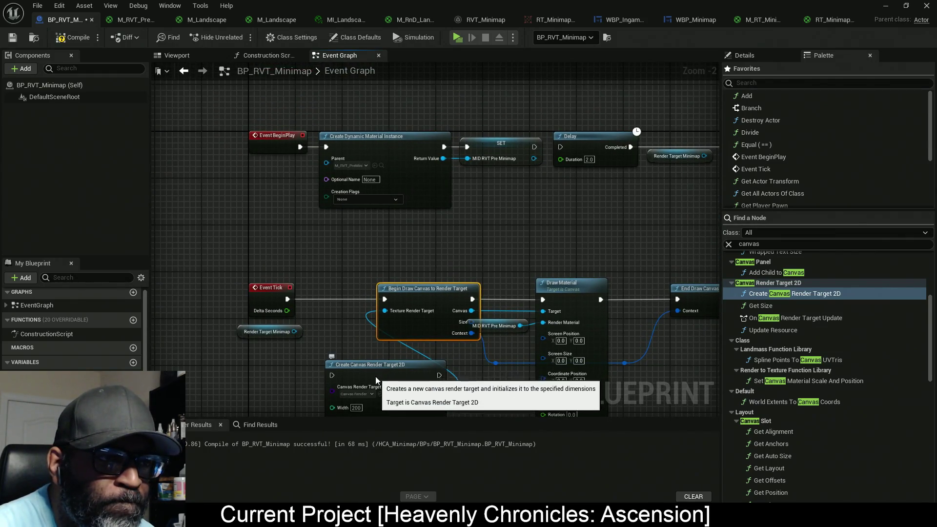
pyautogui.moveTo(376, 376)
pyautogui.mouseDown()
pyautogui.moveTo(454, 217)
pyautogui.moveTo(561, 213)
pyautogui.mouseUp()
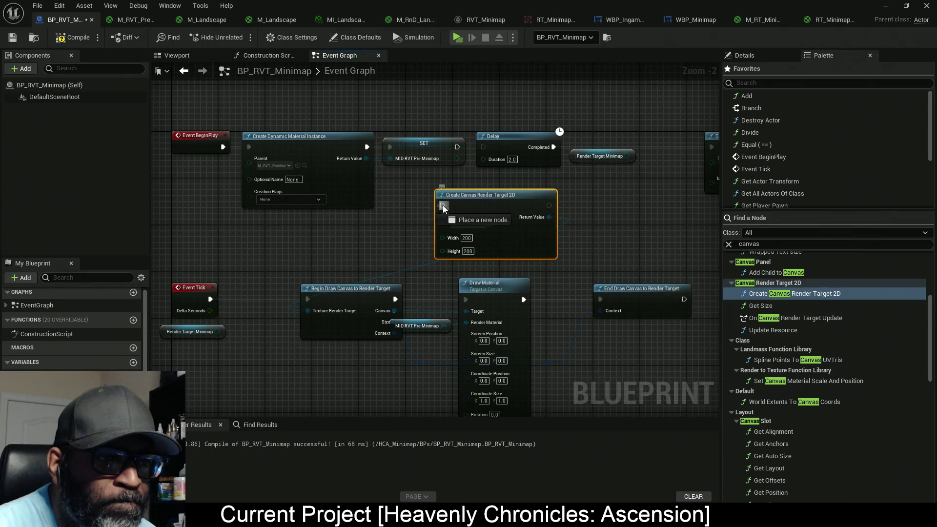
pyautogui.moveTo(443, 205)
pyautogui.mouseDown()
pyautogui.moveTo(432, 185)
pyautogui.moveTo(458, 146)
pyautogui.mouseUp()
pyautogui.moveTo(520, 234); pyautogui.dragTo(573, 209)
pyautogui.moveTo(540, 181); pyautogui.dragTo(488, 169)
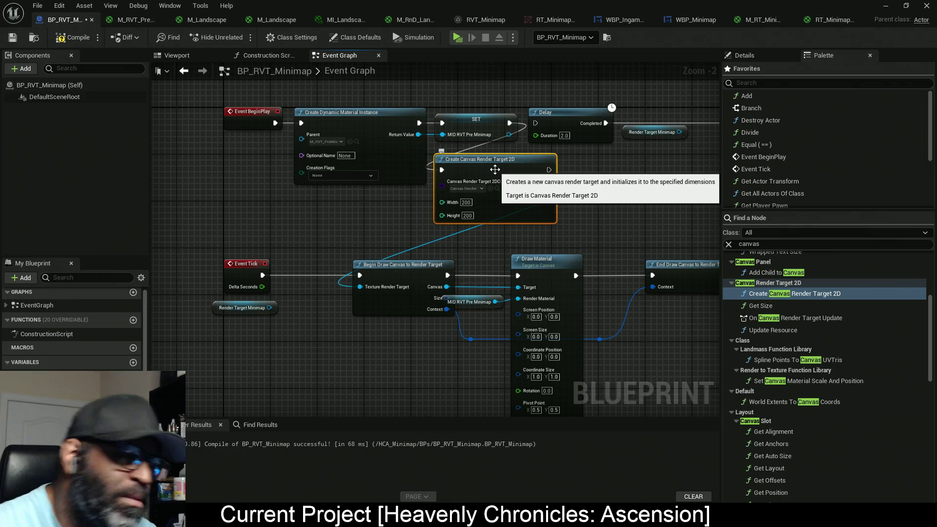
# Move End Draw Canvas and its reroute further right and Render Target Minimap below the drawing chain.
pyautogui.scroll(2, 495, 169)
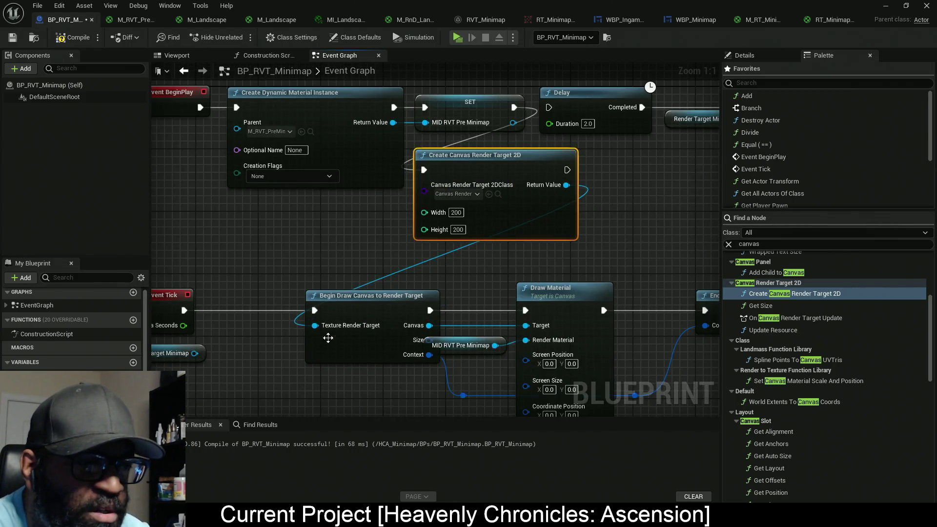
pyautogui.moveTo(328, 338); pyautogui.dragTo(351, 257)
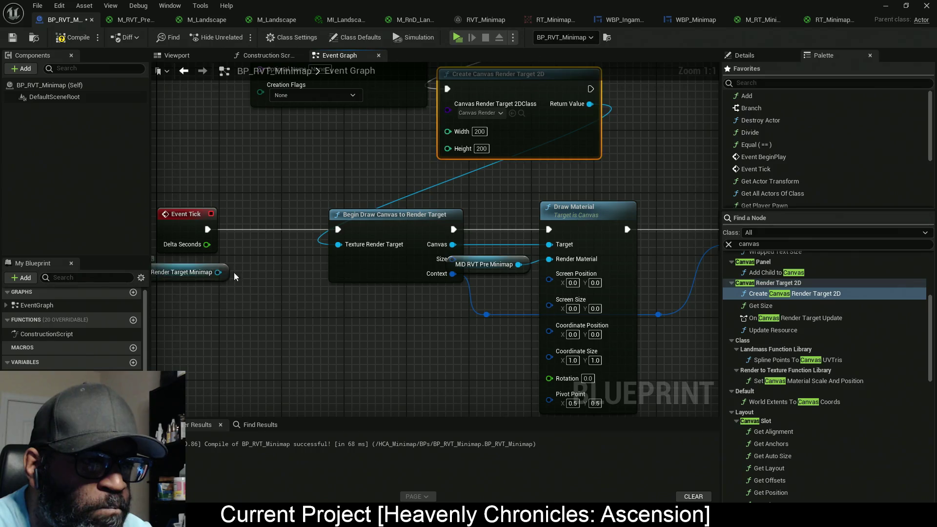
pyautogui.moveTo(215, 272); pyautogui.dragTo(475, 342)
pyautogui.moveTo(512, 244)
pyautogui.mouseDown()
pyautogui.moveTo(470, 268)
pyautogui.moveTo(340, 172)
pyautogui.mouseUp()
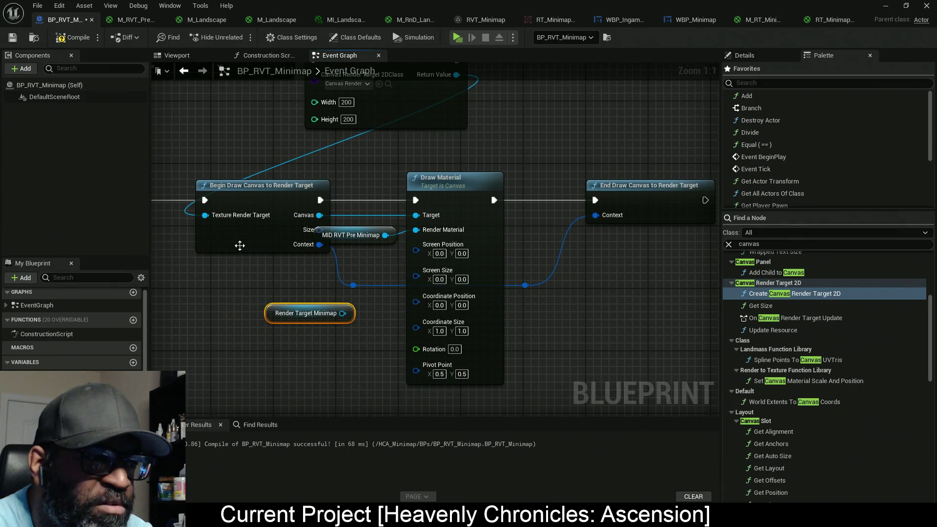
pyautogui.moveTo(297, 313); pyautogui.dragTo(600, 312)
pyautogui.moveTo(658, 251); pyautogui.dragTo(492, 245)
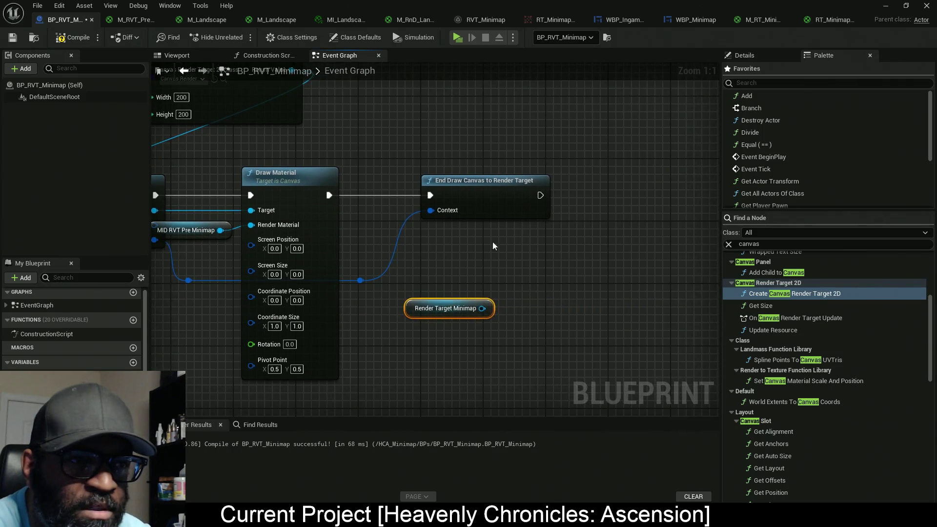
pyautogui.moveTo(603, 145)
pyautogui.mouseDown()
pyautogui.moveTo(412, 274)
pyautogui.moveTo(367, 291)
pyautogui.mouseUp()
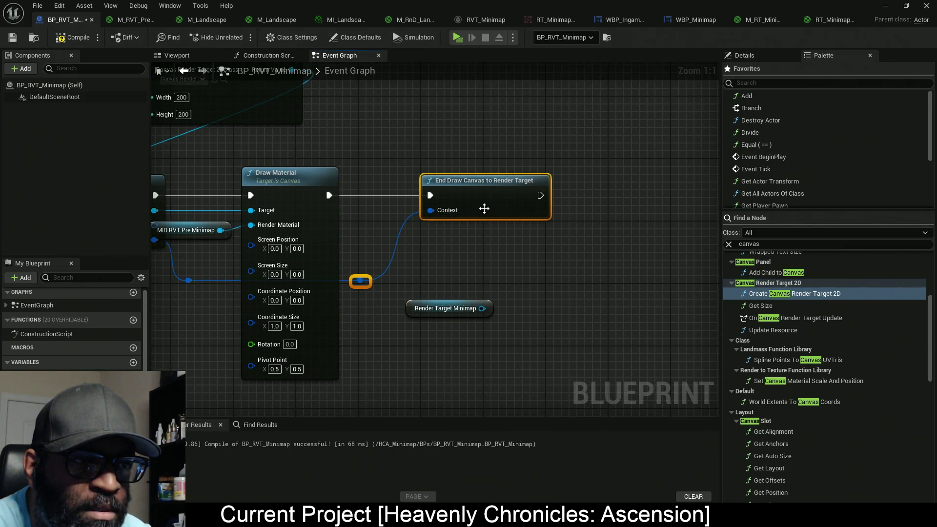
pyautogui.moveTo(484, 209); pyautogui.dragTo(632, 209)
pyautogui.moveTo(426, 312); pyautogui.dragTo(535, 353)
pyautogui.scroll(1, 823, 382)
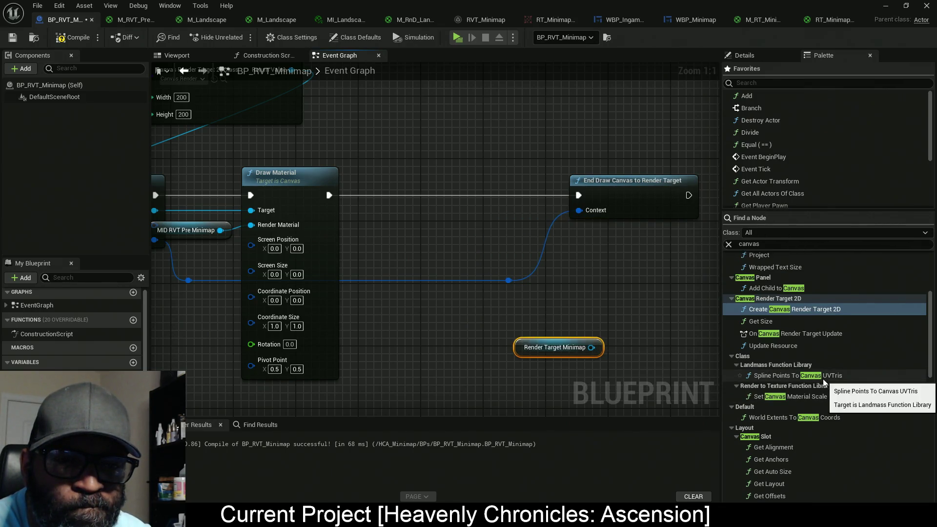
pyautogui.scroll(5, 824, 380)
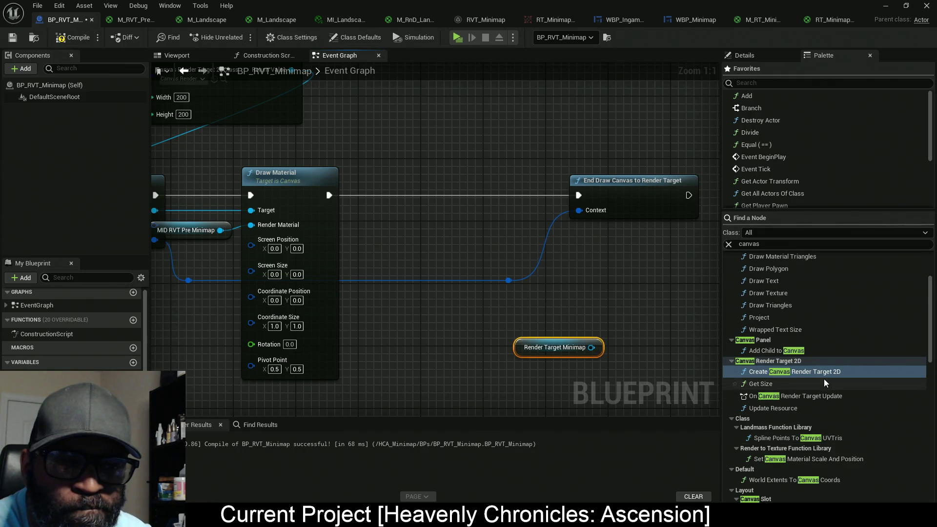
pyautogui.scroll(1, 826, 377)
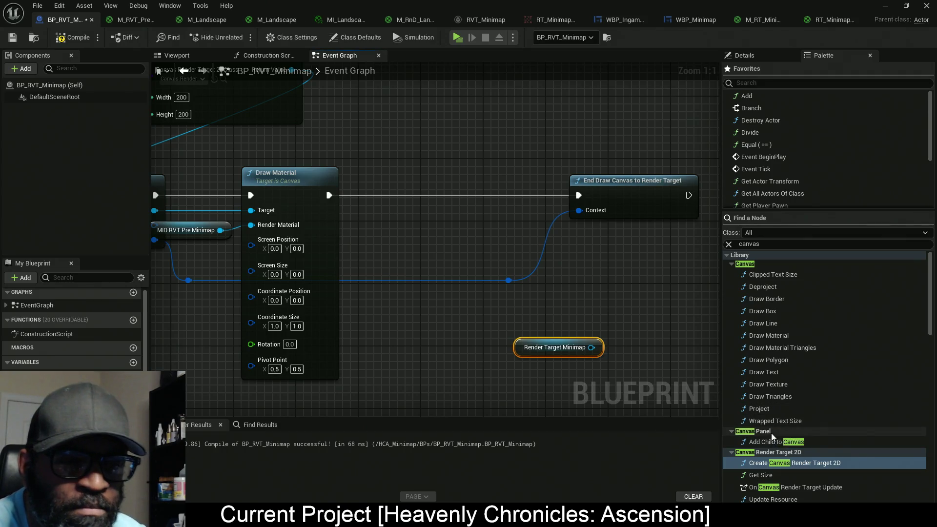
pyautogui.moveTo(759, 415); pyautogui.dragTo(396, 312)
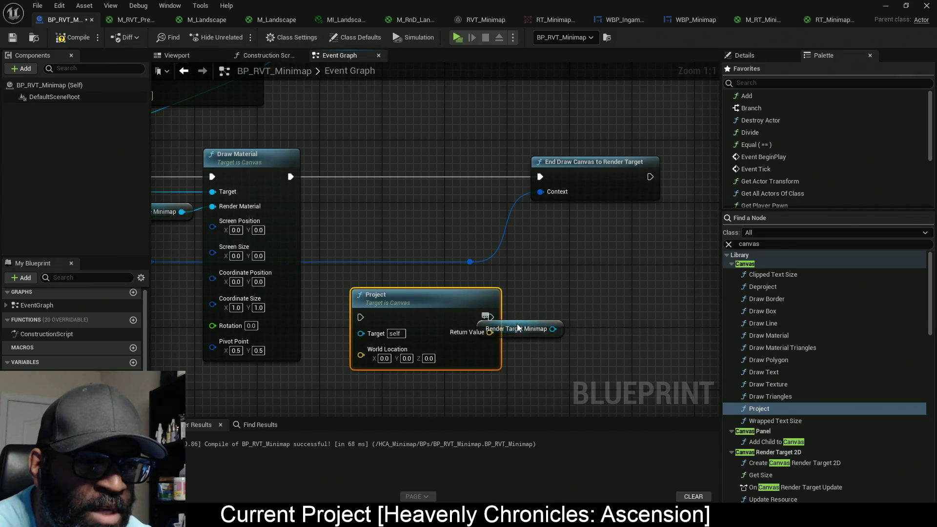
pyautogui.moveTo(523, 329); pyautogui.dragTo(568, 344)
pyautogui.moveTo(514, 282); pyautogui.dragTo(457, 318)
pyautogui.press('Delete')
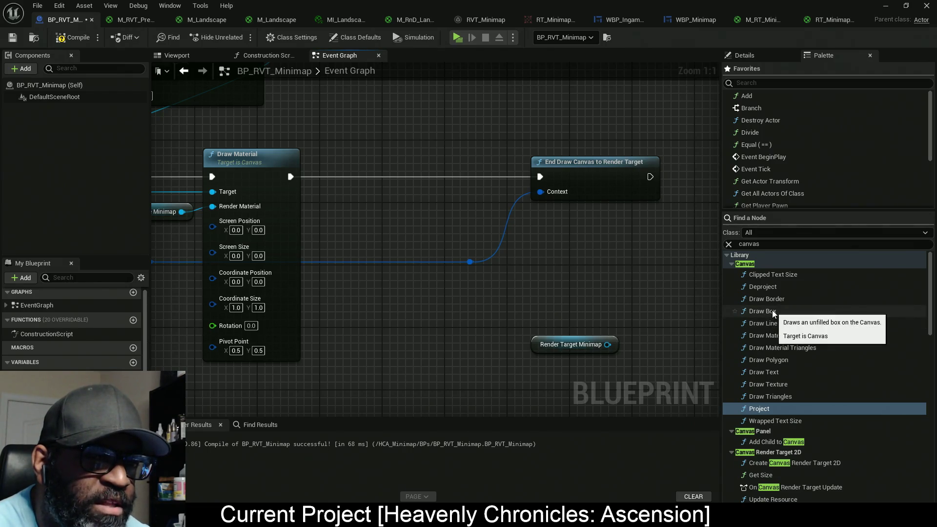
pyautogui.moveTo(558, 382); pyautogui.dragTo(568, 326)
pyautogui.scroll(-3, 825, 395)
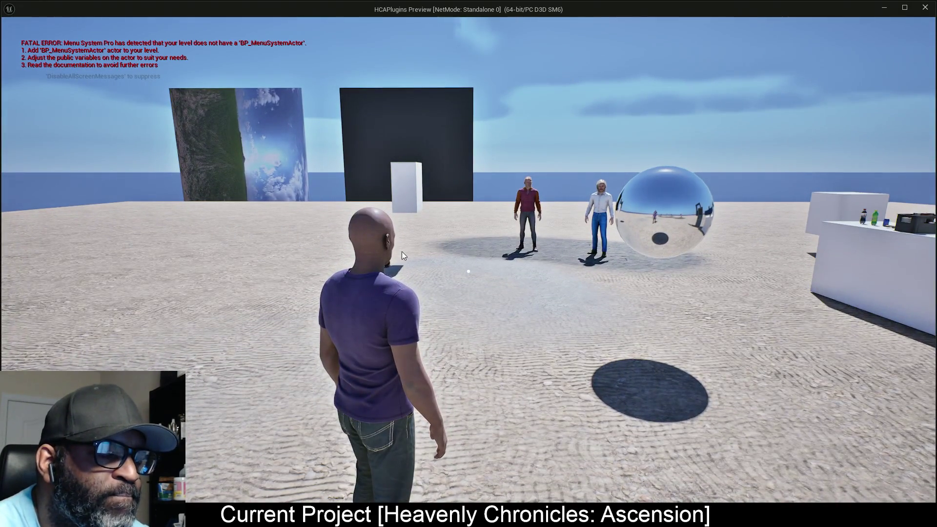
# Stop the play-test and nudge Begin Draw Canvas slightly left in the Event Graph.
pyautogui.press('Escape')
pyautogui.scroll(-2, 400, 203)
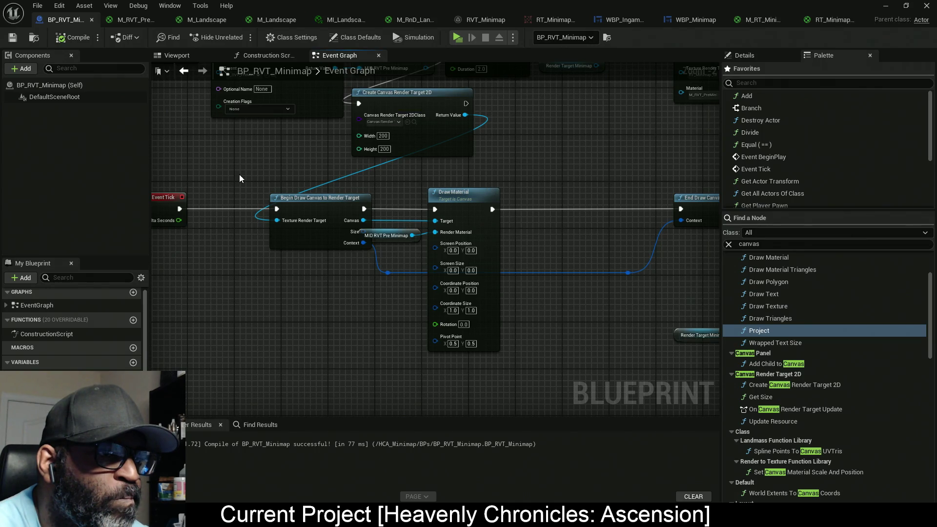
pyautogui.moveTo(294, 239); pyautogui.dragTo(274, 238)
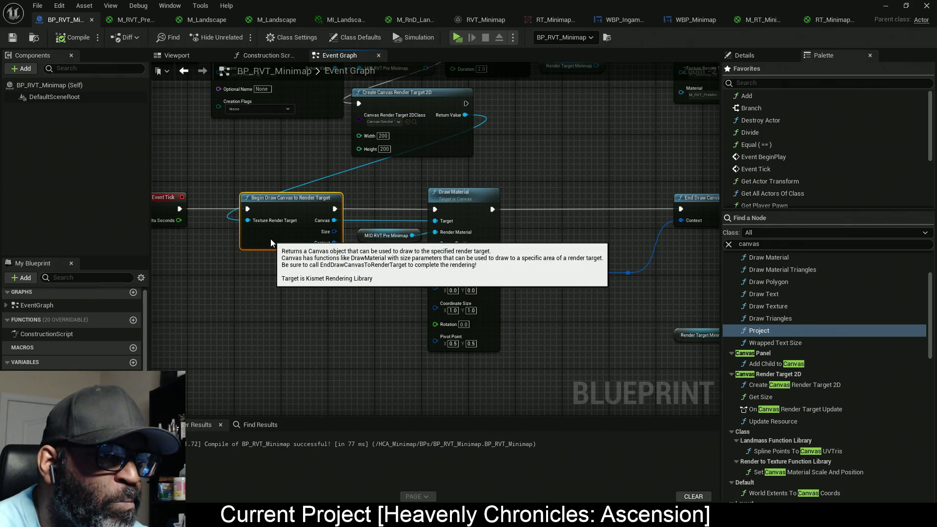
pyautogui.moveTo(523, 217)
pyautogui.mouseDown()
pyautogui.moveTo(482, 235)
pyautogui.moveTo(483, 287)
pyautogui.moveTo(505, 285)
pyautogui.mouseUp()
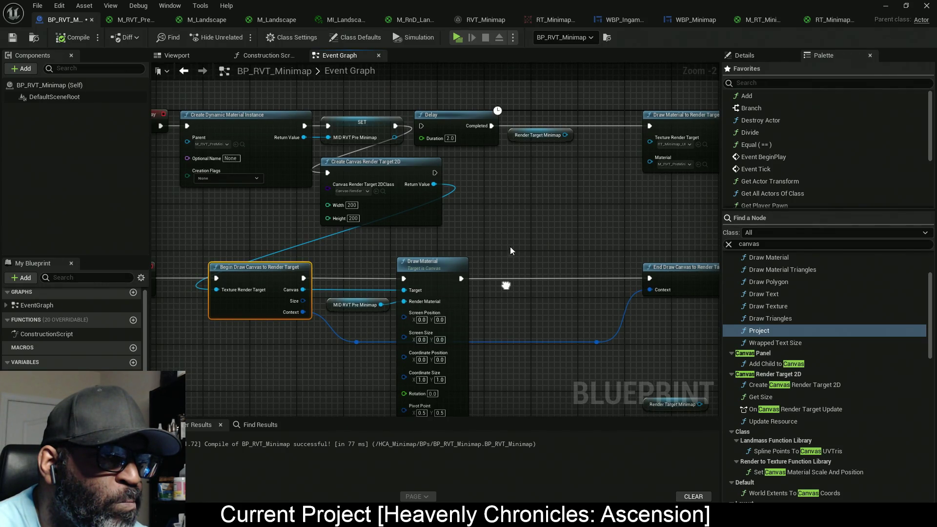
# Delete the Create Canvas Render Target 2D node.
pyautogui.click(396, 223)
pyautogui.press('Delete')
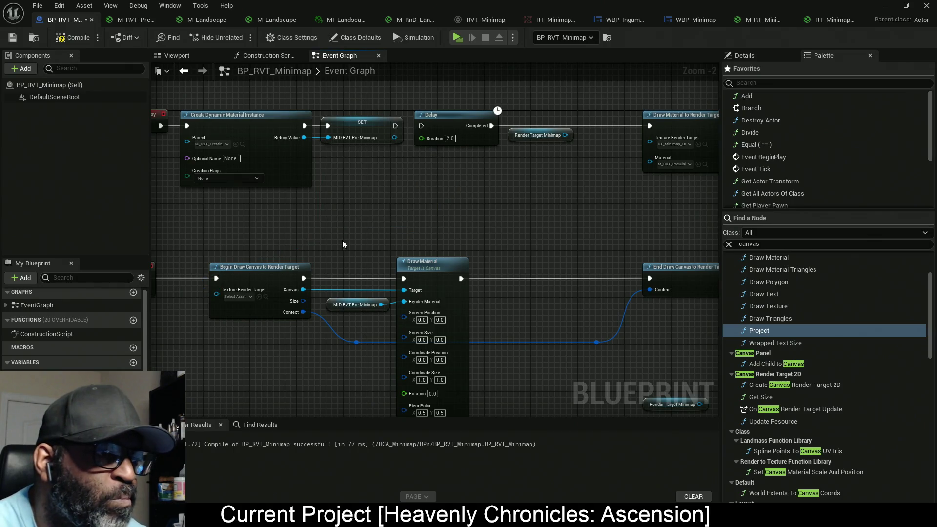
pyautogui.moveTo(341, 240); pyautogui.dragTo(392, 203)
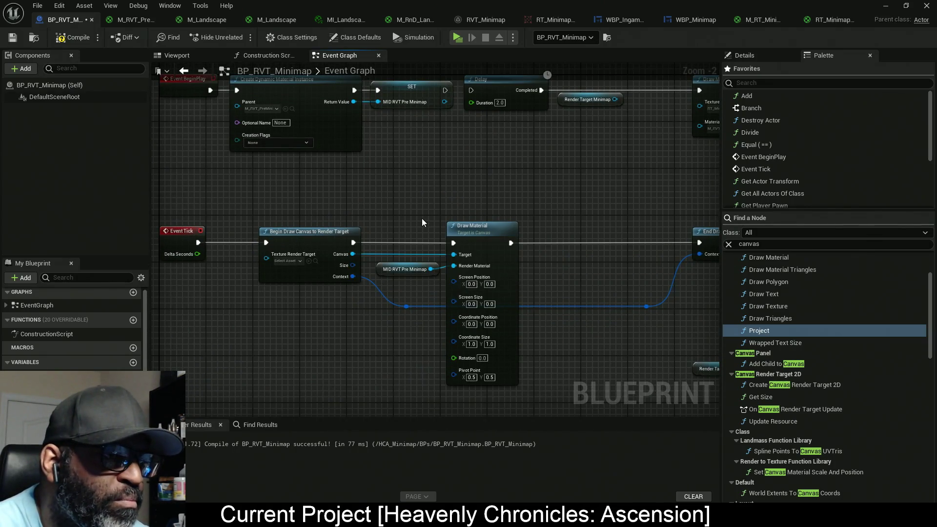
pyautogui.scroll(2, 288, 261)
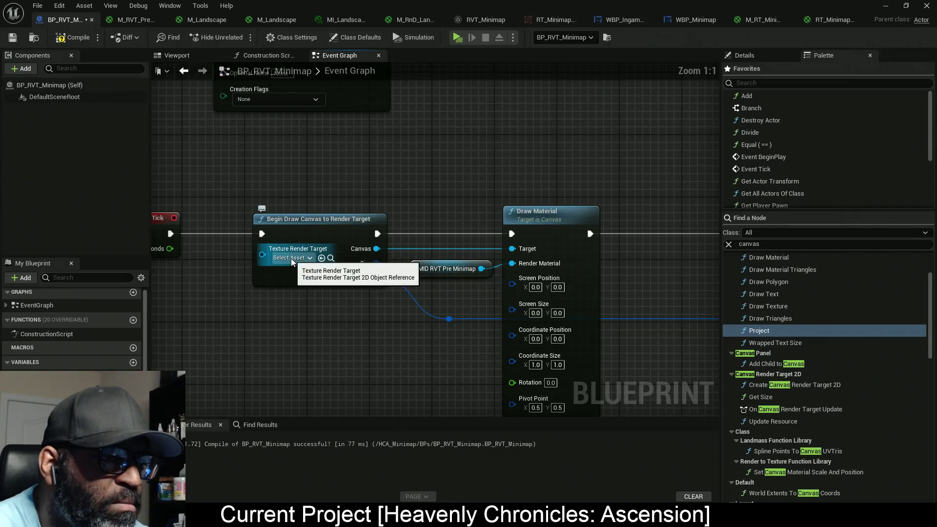
# Set Begin Draw Canvas's Texture Render Target to RT_Minimap_UI, compile, and start a play-test.
pyautogui.click(294, 258)
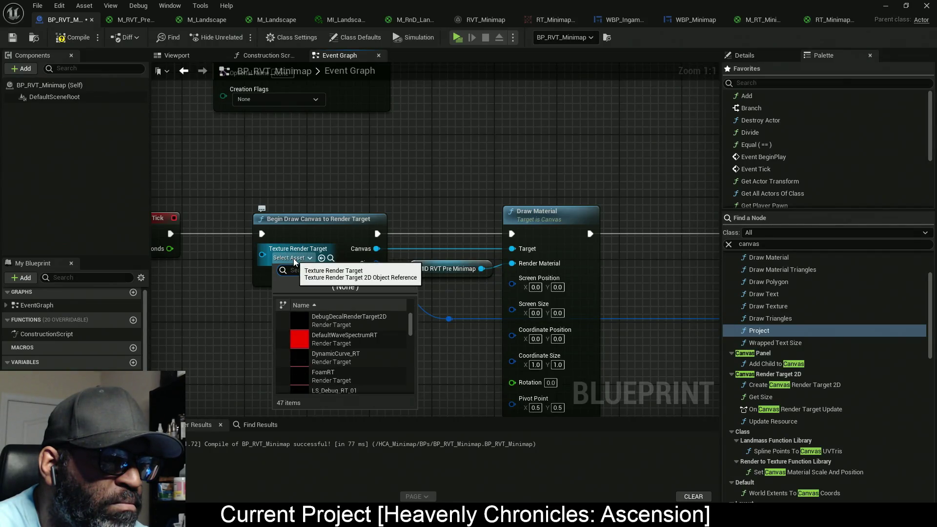
pyautogui.press('Escape')
pyautogui.click(543, 20)
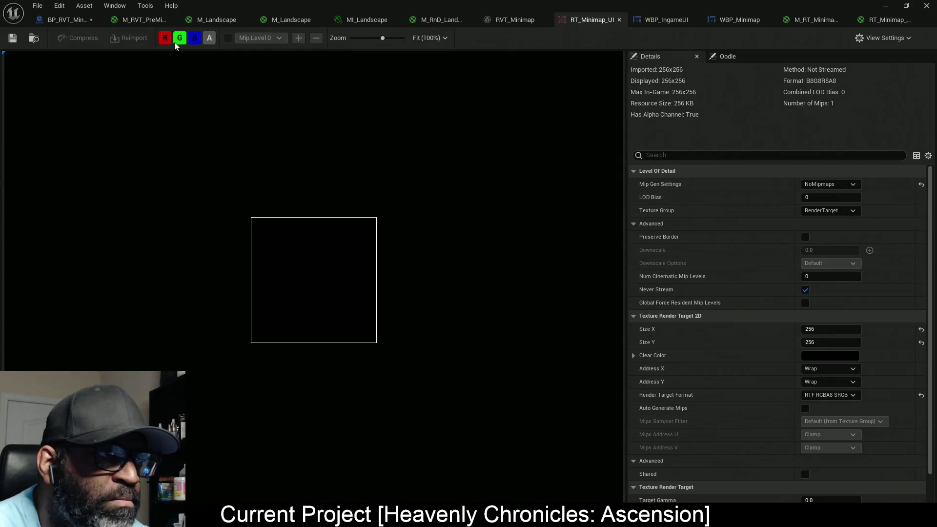
pyautogui.click(55, 23)
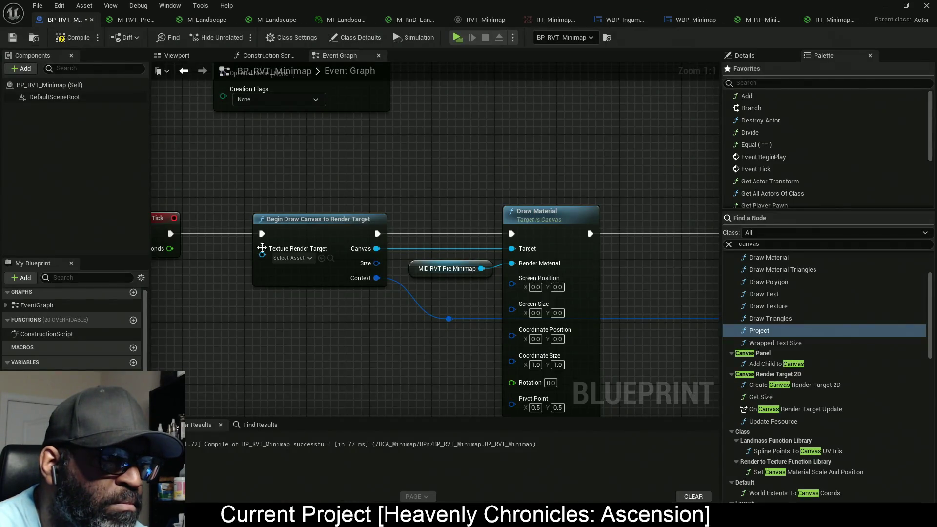
pyautogui.click(321, 258)
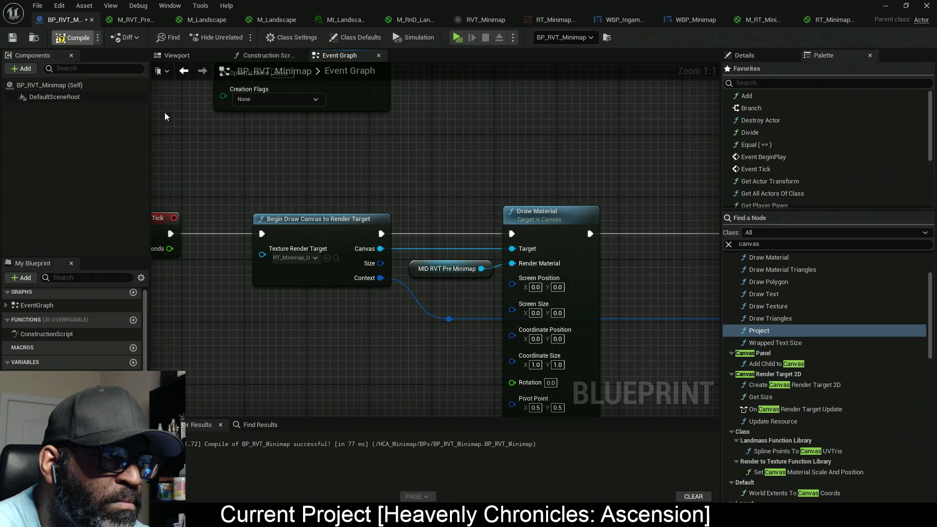
pyautogui.press('F7')
pyautogui.click(461, 40)
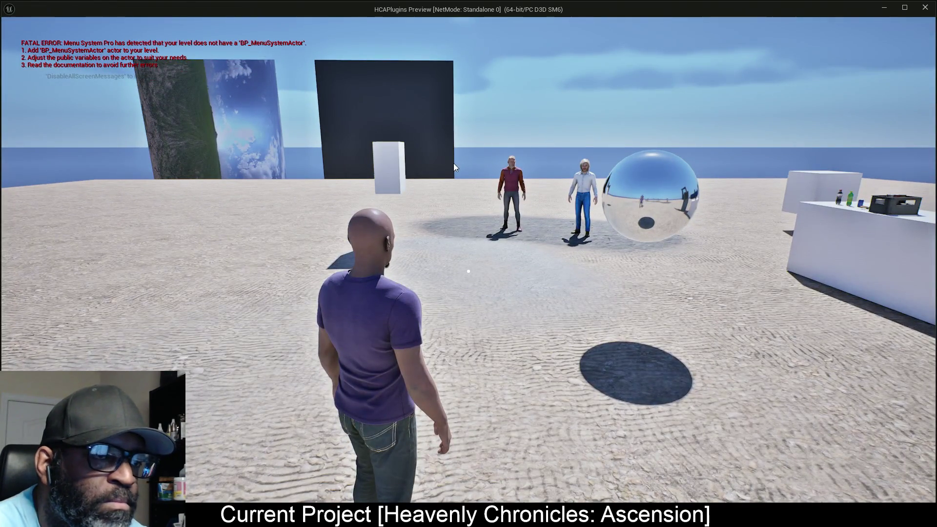
# Stop the standalone play-test and pan back to the canvas drawing nodes.
pyautogui.press('Escape')
pyautogui.moveTo(465, 195)
pyautogui.mouseDown()
pyautogui.moveTo(463, 140)
pyautogui.moveTo(404, 136)
pyautogui.moveTo(390, 150)
pyautogui.moveTo(448, 171)
pyautogui.moveTo(490, 154)
pyautogui.moveTo(448, 150)
pyautogui.mouseUp()
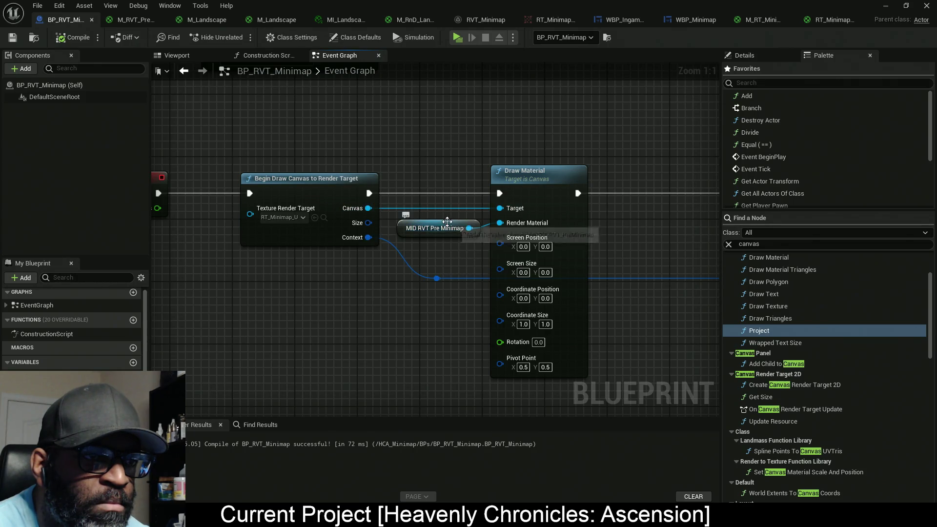
pyautogui.moveTo(457, 145); pyautogui.dragTo(540, 241)
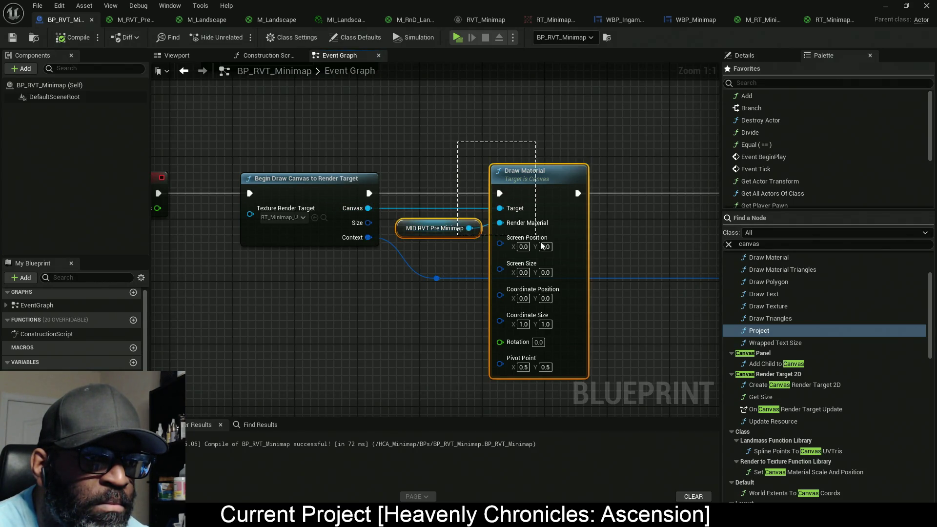
pyautogui.moveTo(524, 272); pyautogui.dragTo(508, 239)
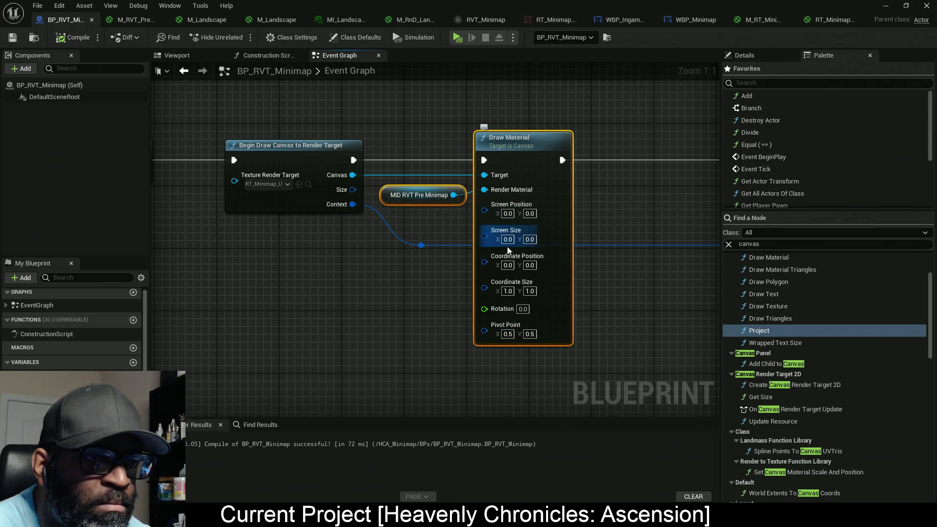
pyautogui.moveTo(681, 318); pyautogui.dragTo(637, 318)
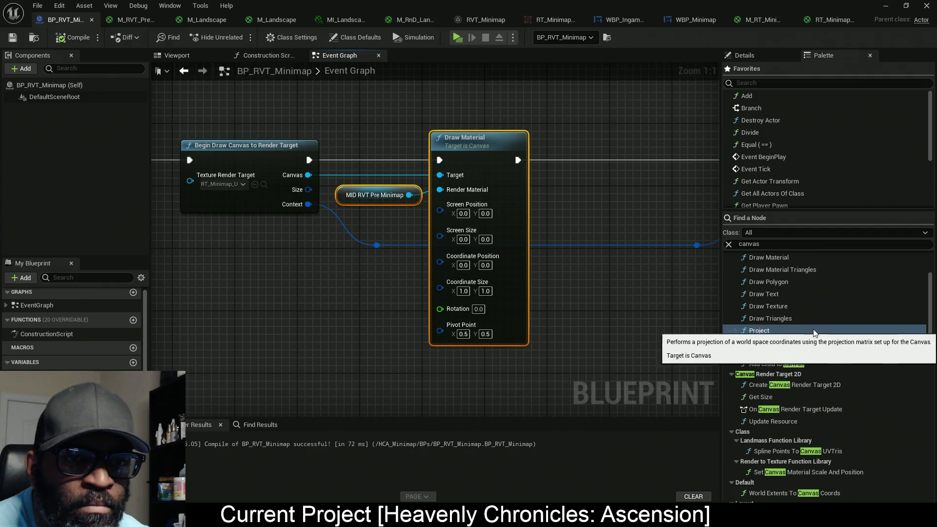
pyautogui.scroll(1, 805, 308)
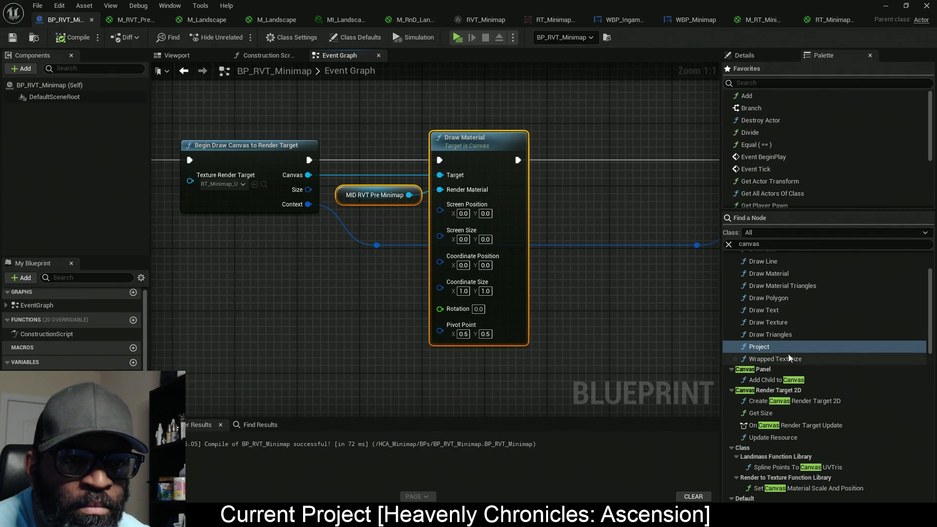
pyautogui.scroll(2, 786, 354)
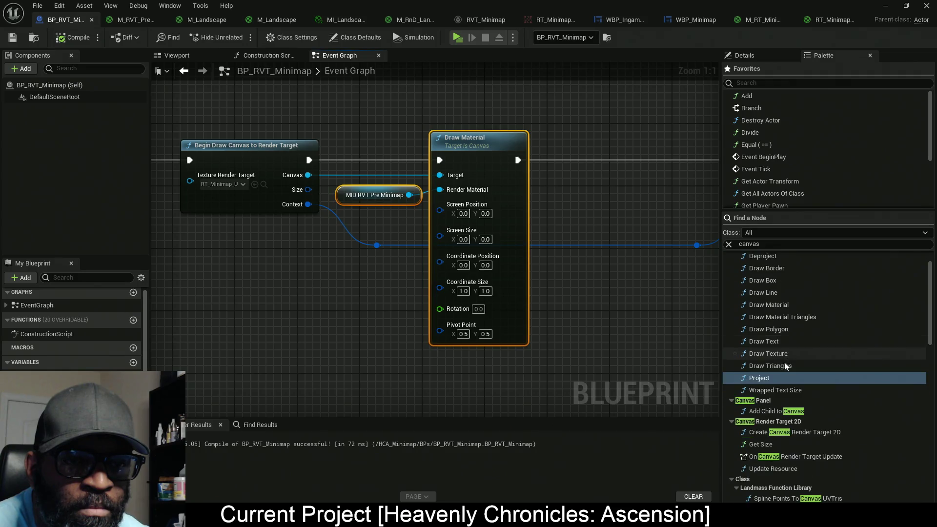
pyautogui.moveTo(779, 353); pyautogui.dragTo(593, 286)
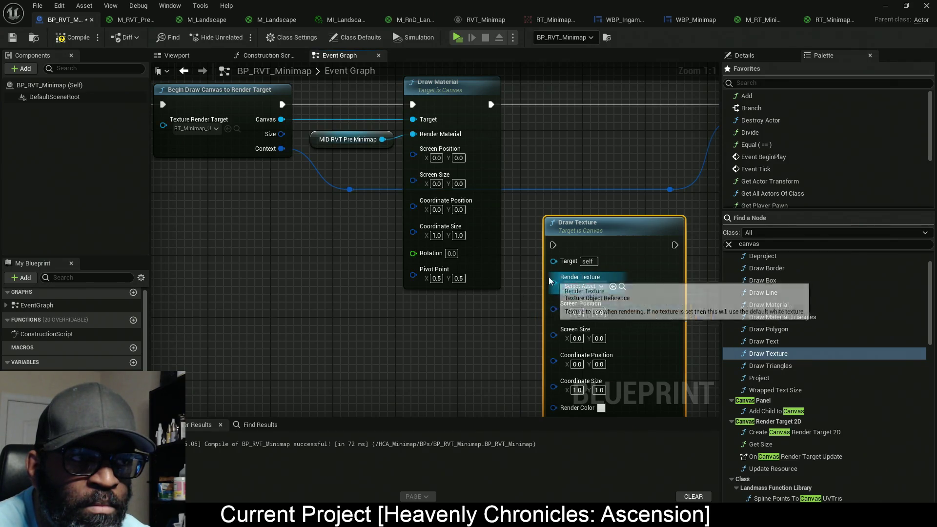
pyautogui.moveTo(611, 306); pyautogui.dragTo(539, 301)
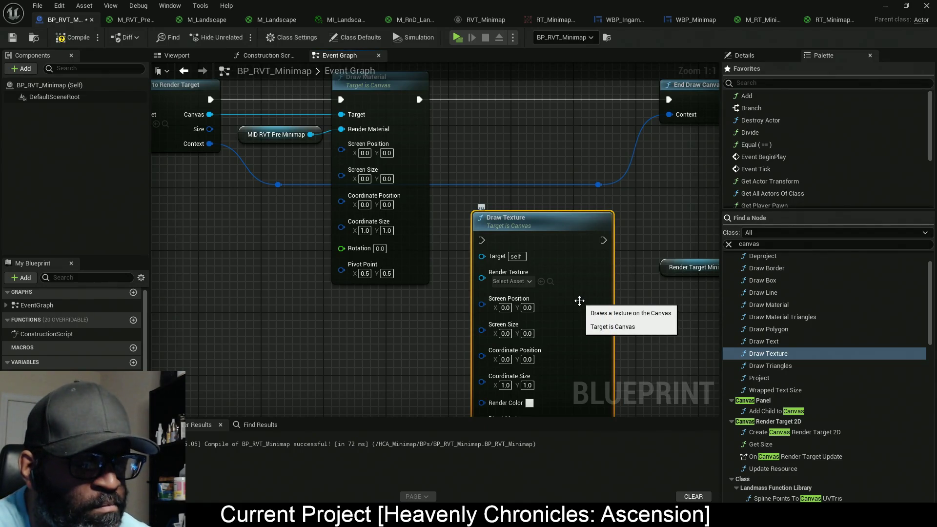
pyautogui.press('Delete')
pyautogui.moveTo(499, 224); pyautogui.dragTo(551, 318)
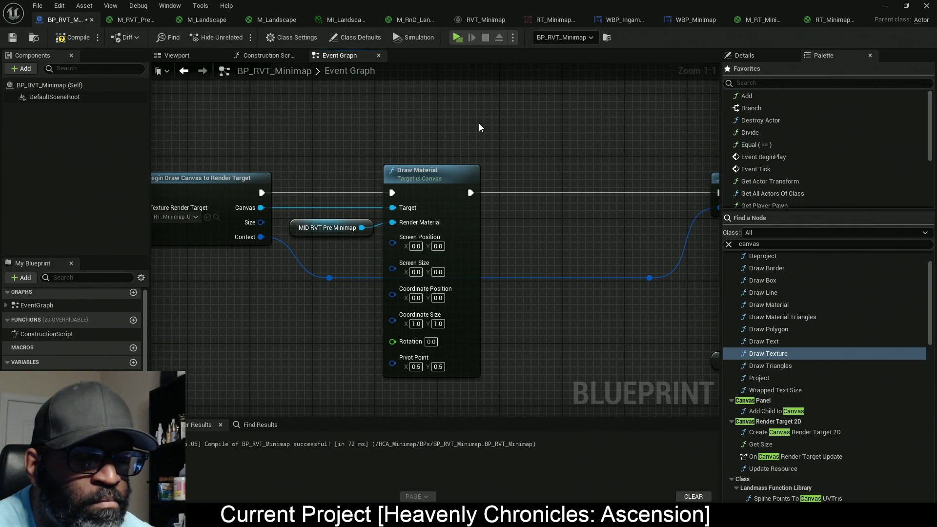
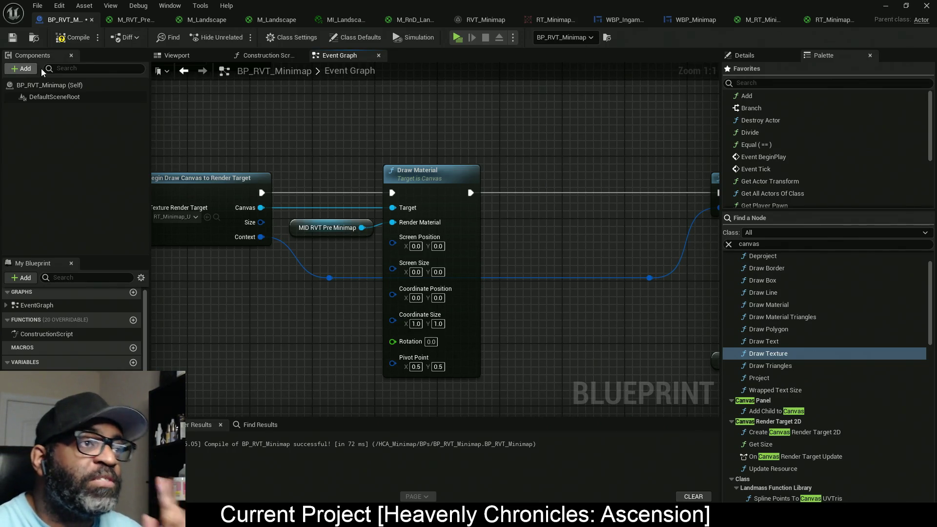
# Switch to M_RVT_PreMinimap, zoom out to -3 and pan so every node is framed.
pyautogui.moveTo(293, 119); pyautogui.dragTo(338, 148)
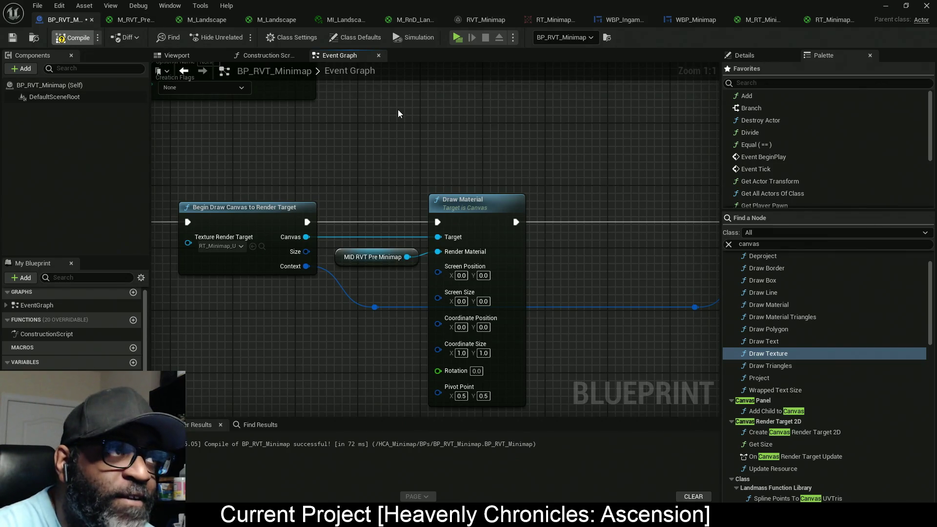
pyautogui.click(136, 22)
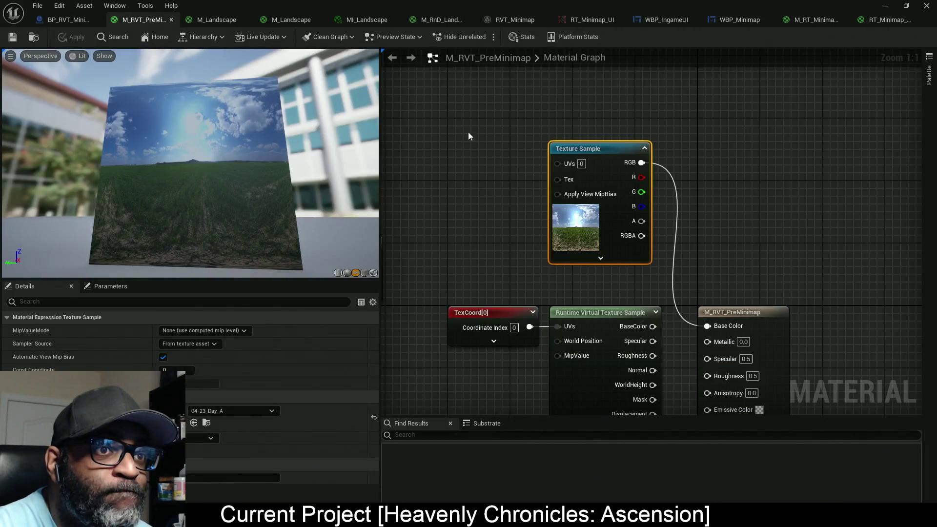
pyautogui.scroll(-3, 512, 162)
pyautogui.moveTo(449, 155); pyautogui.dragTo(493, 147)
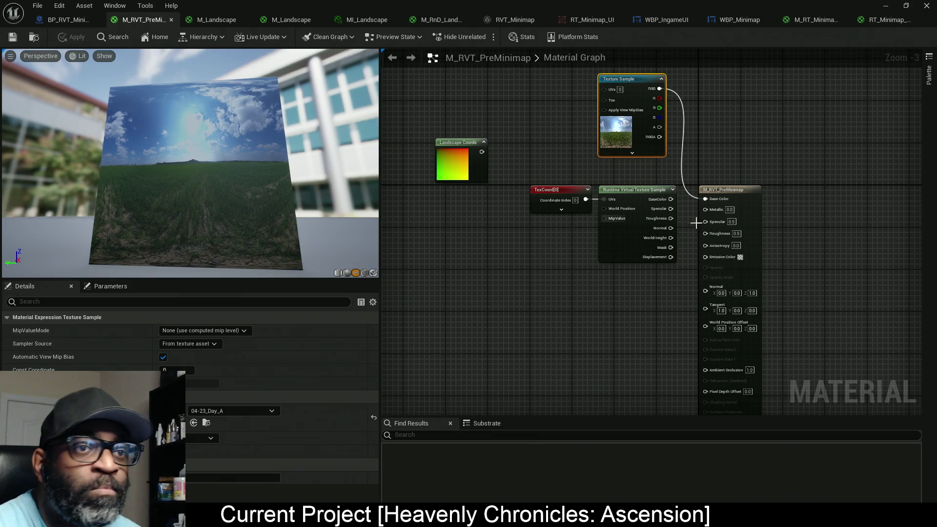
# Set M_RVT_PreMinimap's Shading Model to Unlit.
pyautogui.click(604, 314)
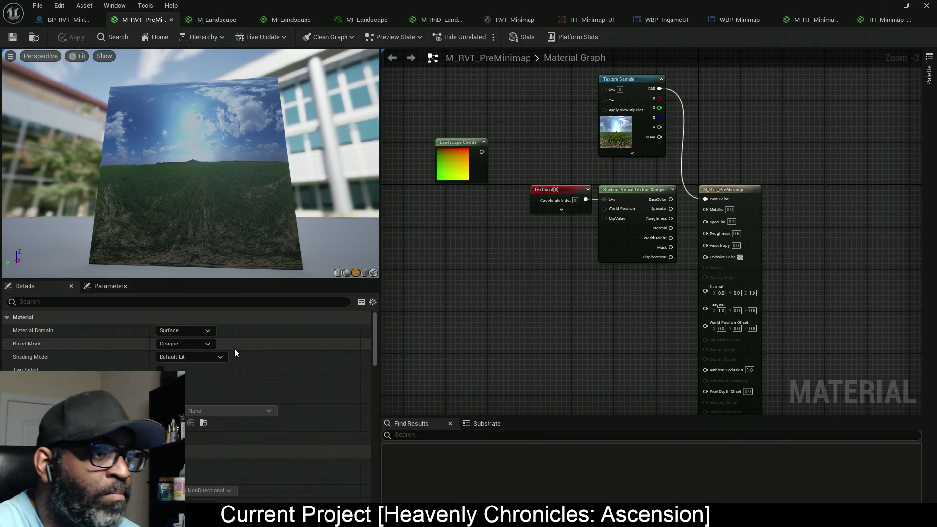
pyautogui.click(197, 356)
pyautogui.click(190, 366)
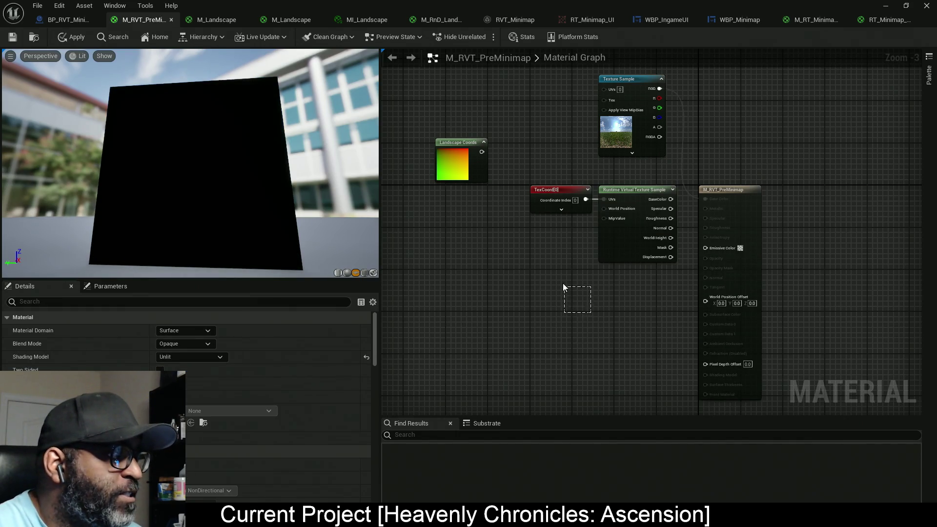
# Wire the Runtime Virtual Texture Sample's BaseColor into Emissive Color and reposition the TexCoord and sample nodes.
pyautogui.moveTo(563, 284); pyautogui.dragTo(552, 271)
pyautogui.moveTo(514, 236); pyautogui.dragTo(525, 248)
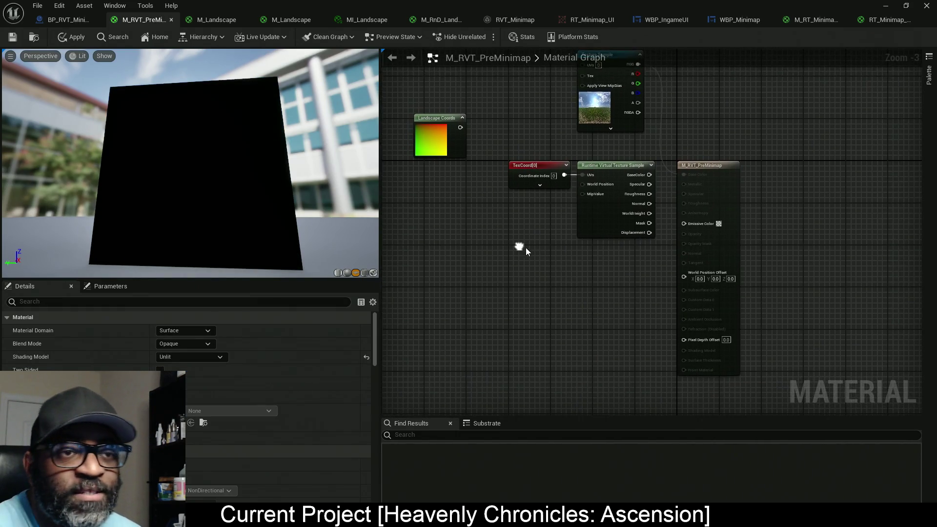
pyautogui.moveTo(575, 298); pyautogui.dragTo(513, 177)
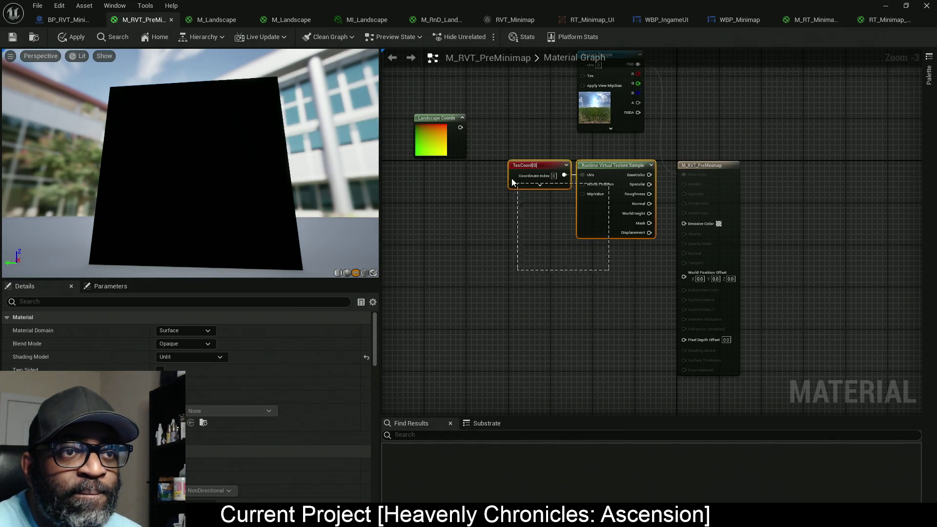
pyautogui.moveTo(627, 201); pyautogui.dragTo(615, 253)
pyautogui.scroll(3, 651, 233)
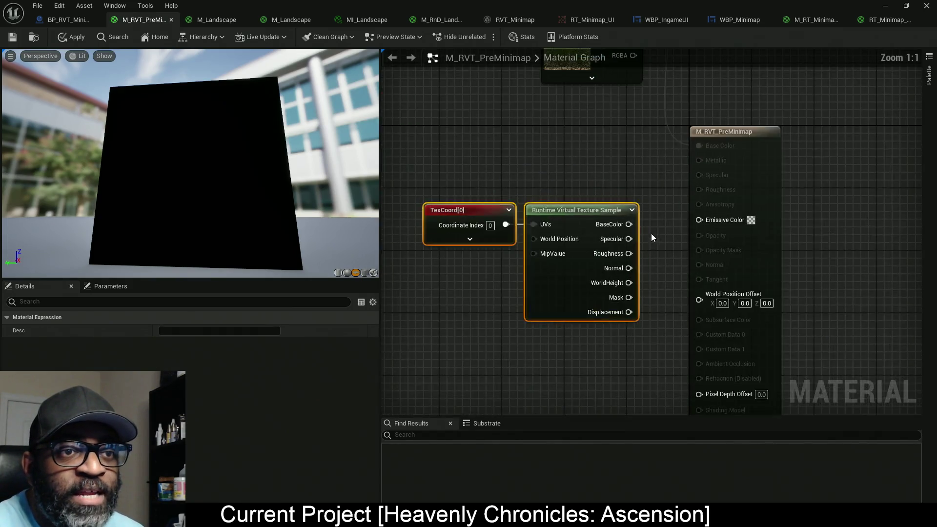
pyautogui.moveTo(620, 216); pyautogui.dragTo(702, 219)
pyautogui.moveTo(551, 285)
pyautogui.mouseDown()
pyautogui.moveTo(596, 288)
pyautogui.moveTo(494, 282)
pyautogui.mouseUp()
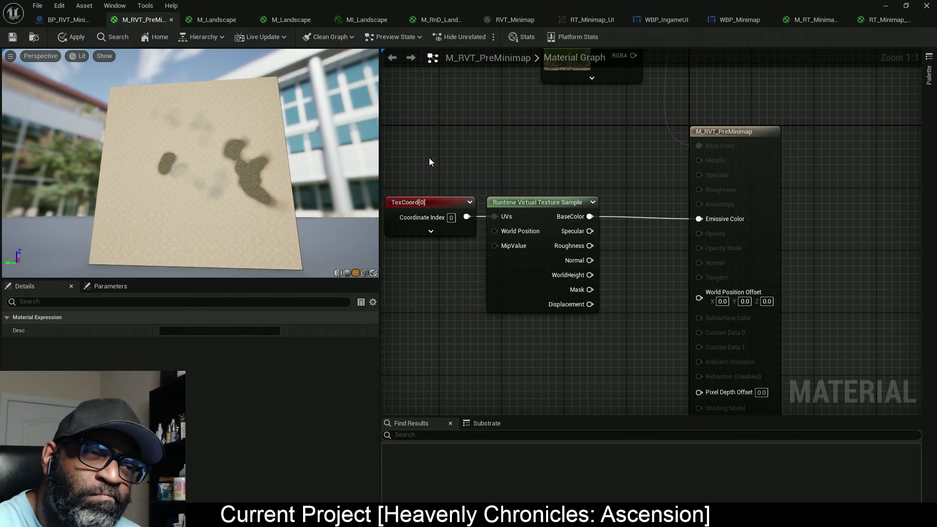
pyautogui.moveTo(516, 285); pyautogui.dragTo(586, 285)
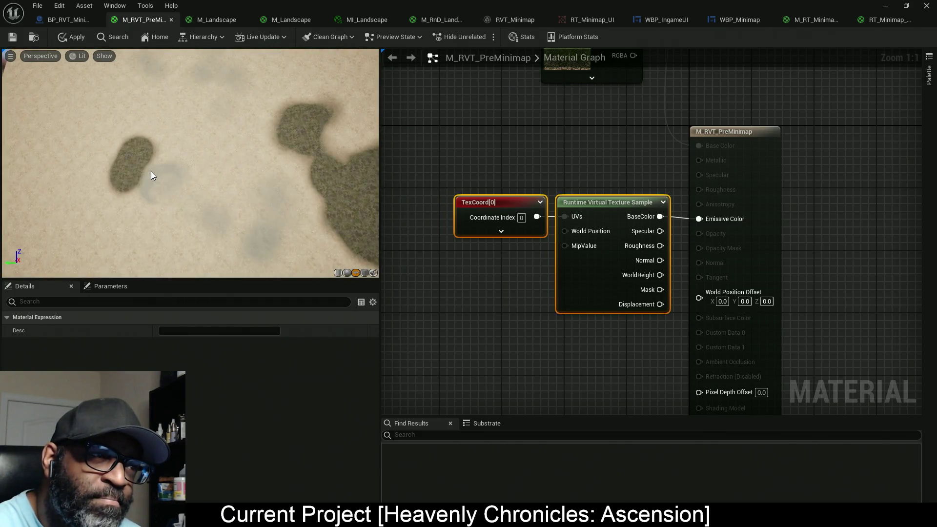
pyautogui.scroll(-5, 151, 172)
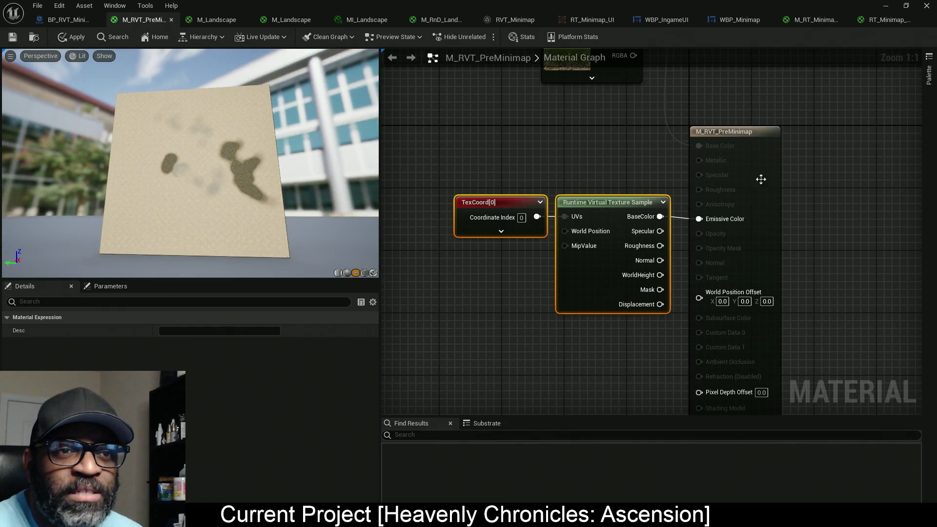
# Lower the Texture Sample node, apply M_RVT_PreMinimap, and switch to M_RT_Minimap_Debug.
pyautogui.moveTo(721, 191); pyautogui.dragTo(721, 192)
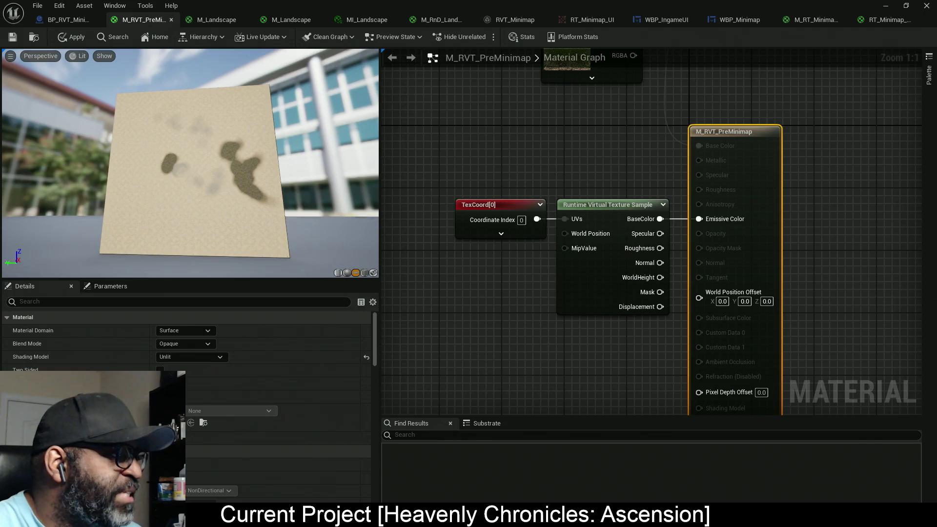
pyautogui.moveTo(532, 137); pyautogui.dragTo(533, 253)
pyautogui.moveTo(556, 162)
pyautogui.mouseDown()
pyautogui.moveTo(479, 160)
pyautogui.moveTo(494, 174)
pyautogui.mouseUp()
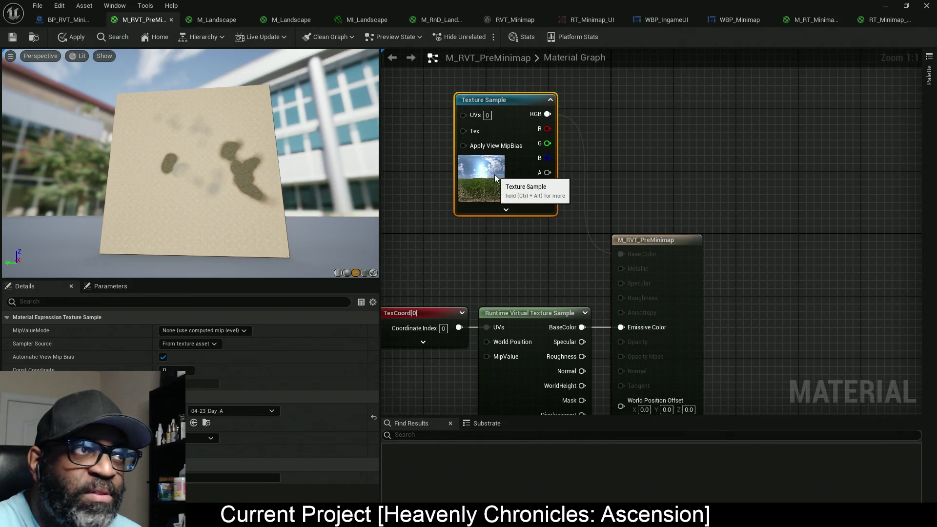
pyautogui.click(72, 36)
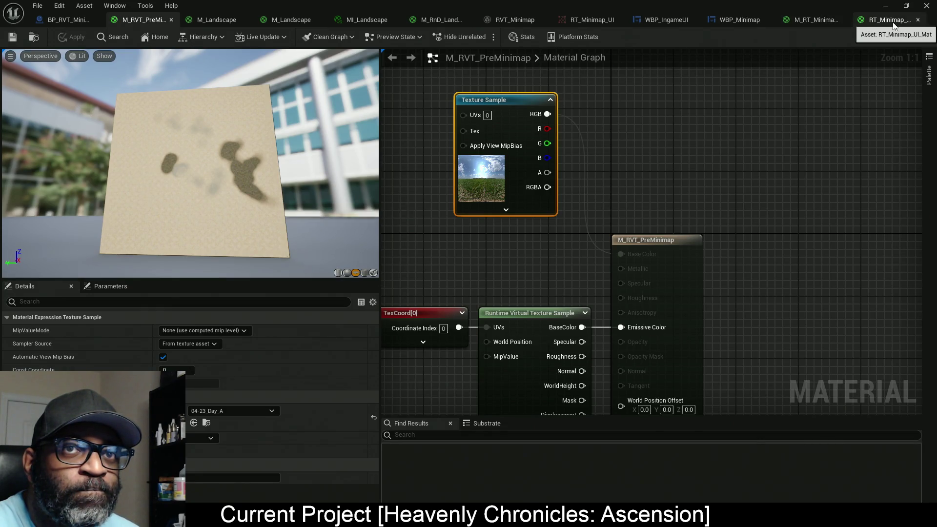
pyautogui.click(819, 23)
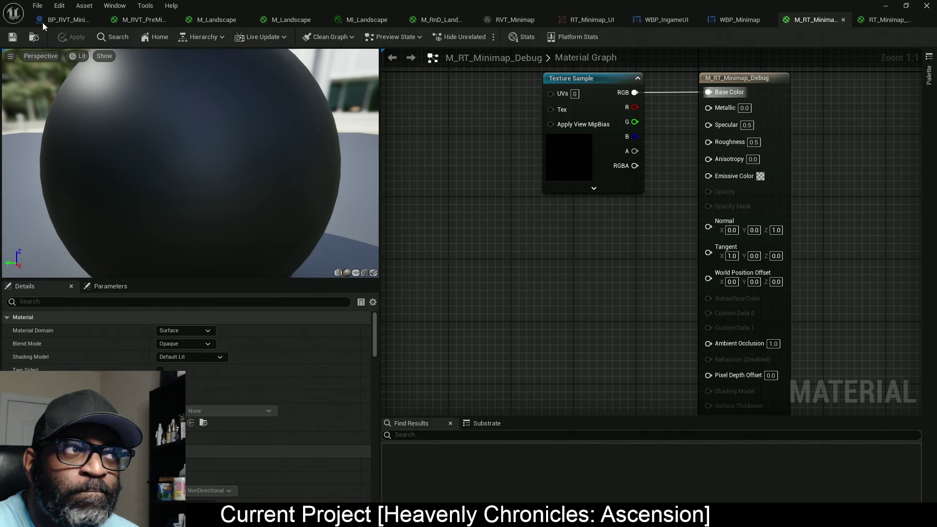
pyautogui.moveTo(440, 5)
pyautogui.mouseDown()
pyautogui.moveTo(434, 157)
pyautogui.moveTo(539, 167)
pyautogui.moveTo(195, 2)
pyautogui.mouseUp()
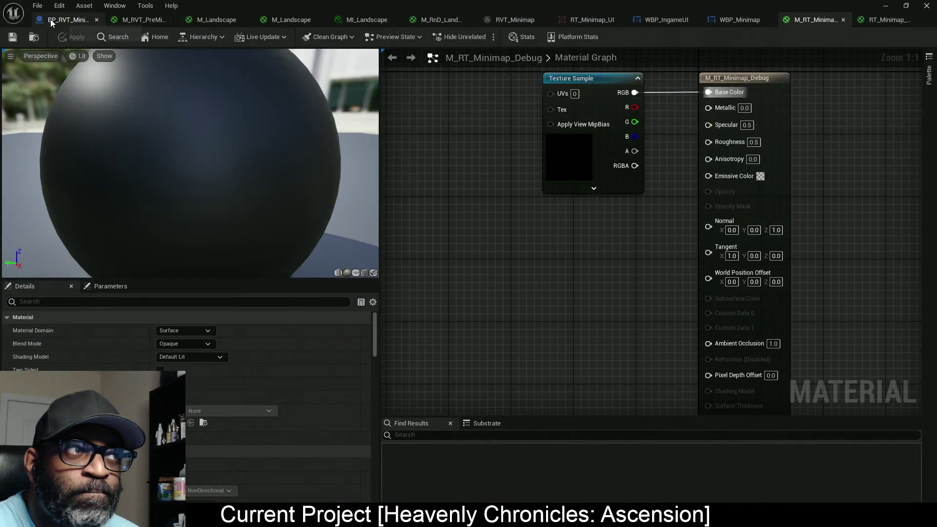
# Center BP_RVT_Minimap's Draw Material node, compile it, and run a brief play session.
pyautogui.click(51, 19)
pyautogui.moveTo(300, 196); pyautogui.dragTo(393, 199)
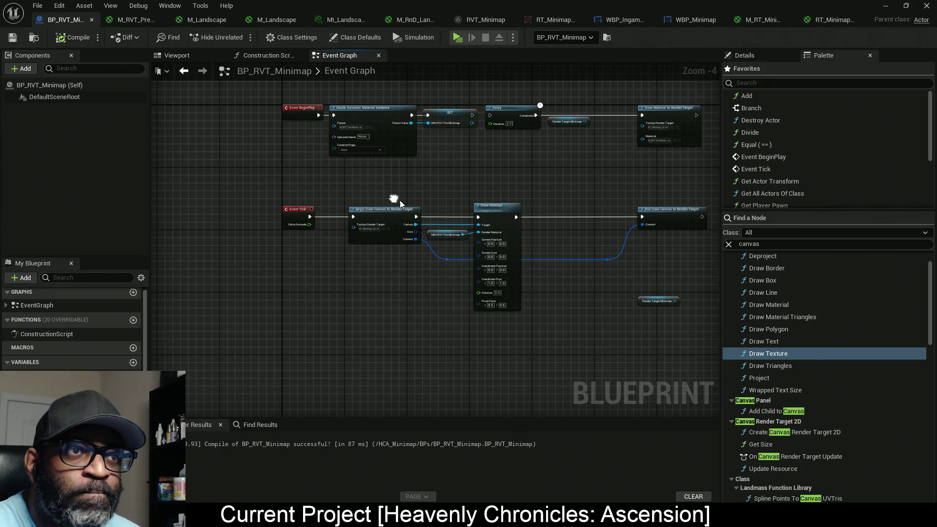
pyautogui.scroll(1, 485, 195)
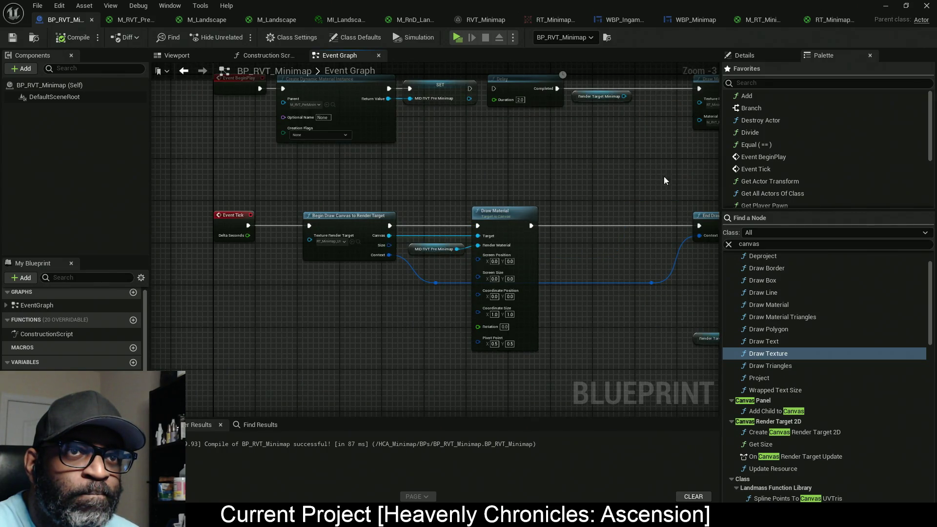
pyautogui.moveTo(682, 164)
pyautogui.mouseDown()
pyautogui.moveTo(545, 179)
pyautogui.moveTo(650, 167)
pyautogui.mouseUp()
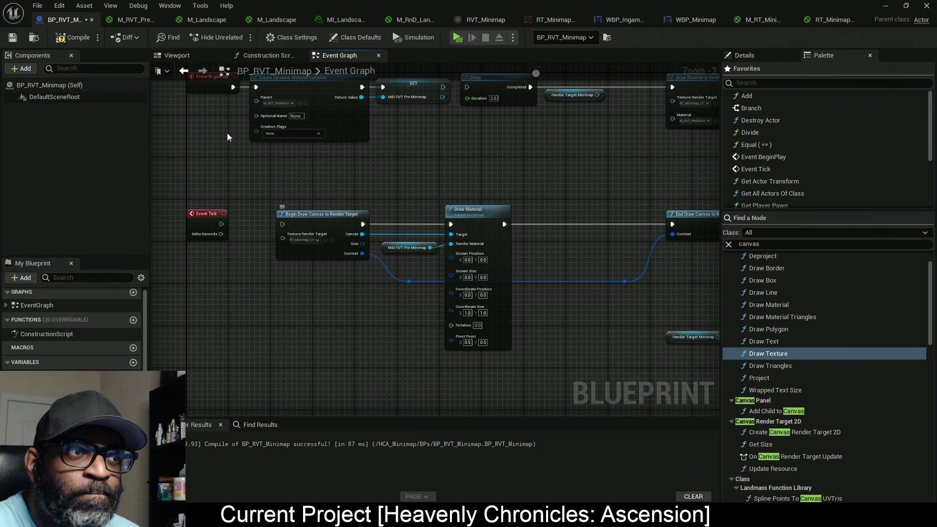
pyautogui.click(61, 39)
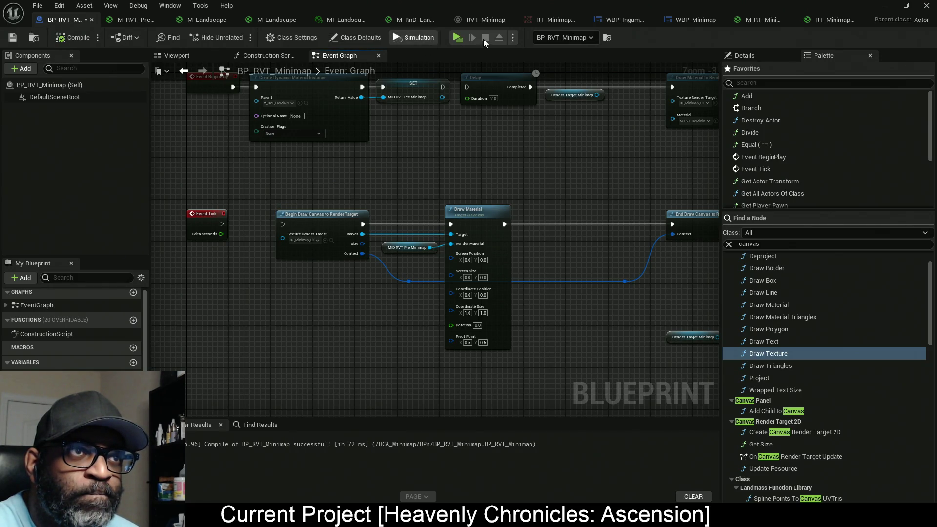
pyautogui.click(459, 38)
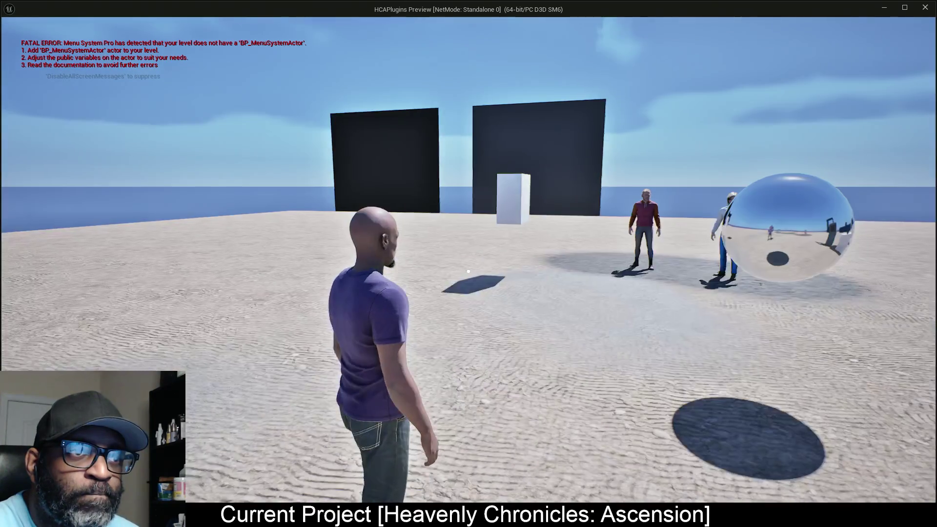
pyautogui.press('Escape')
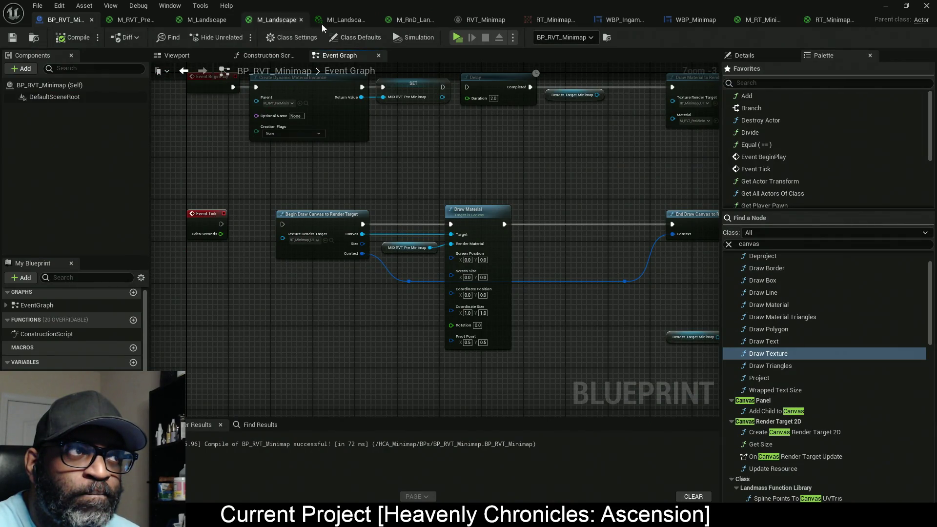
# Recompile and play-test again, running up to the grey wall to see the terrain map.
pyautogui.press('Home')
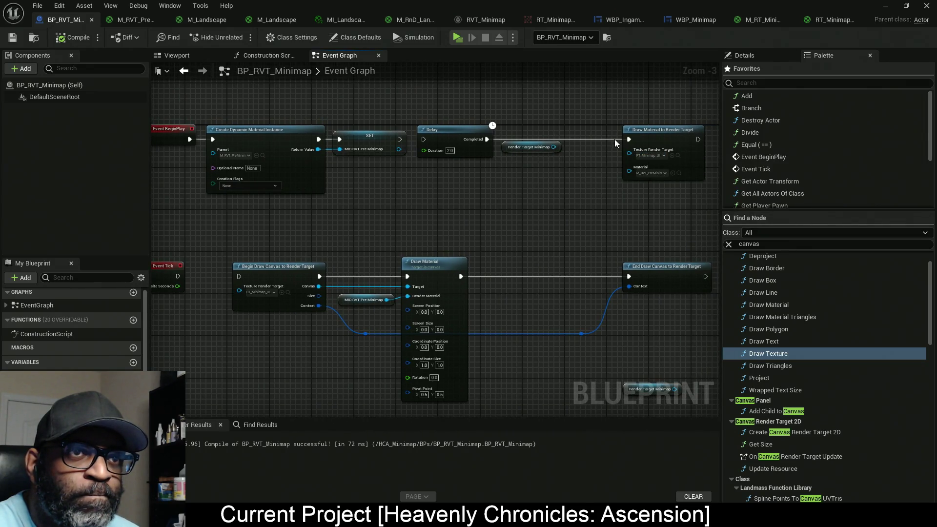
pyautogui.click(427, 141)
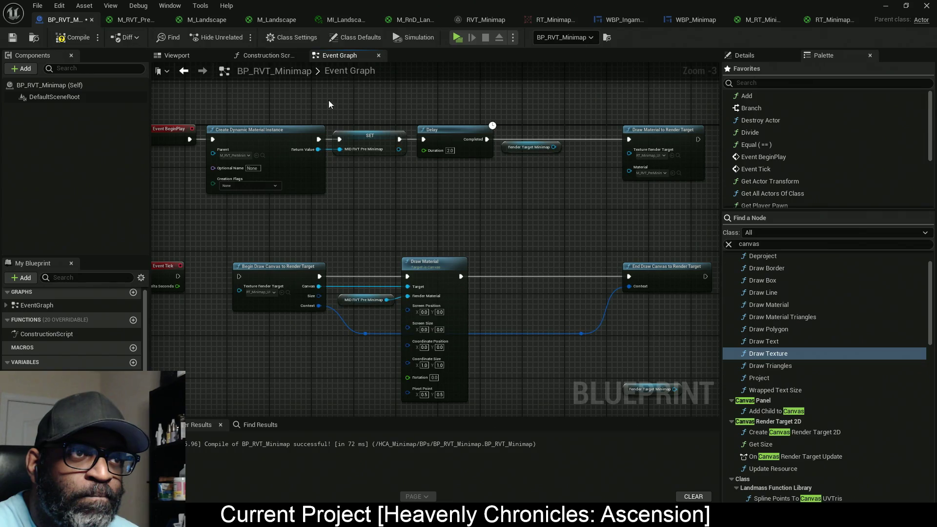
pyautogui.click(81, 34)
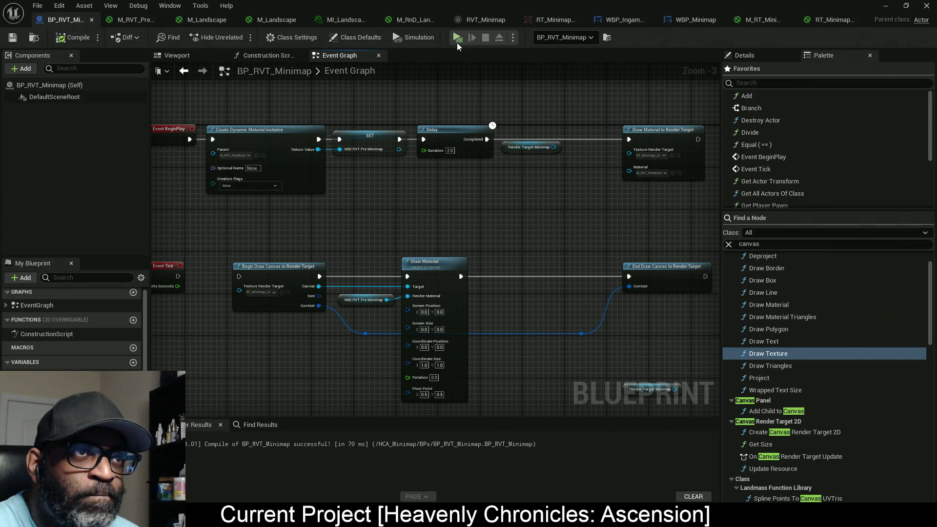
pyautogui.click(457, 37)
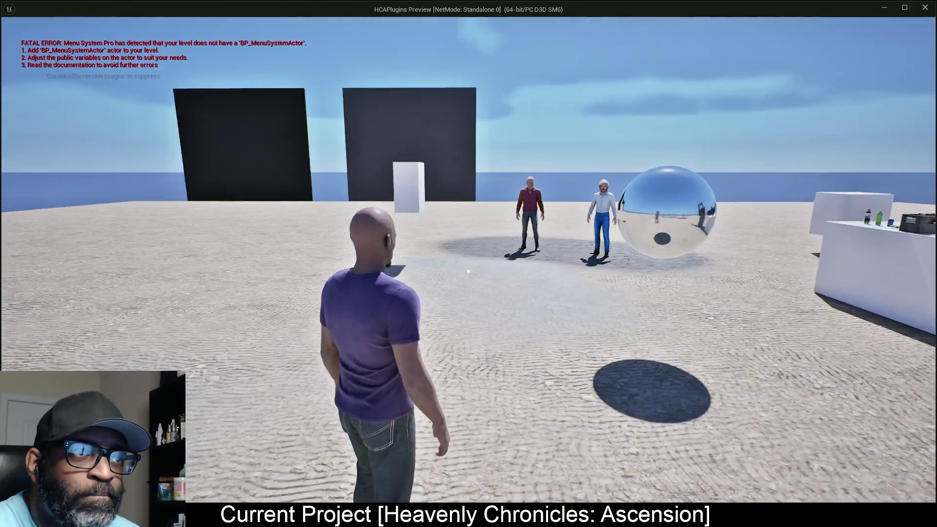
pyautogui.press('w')
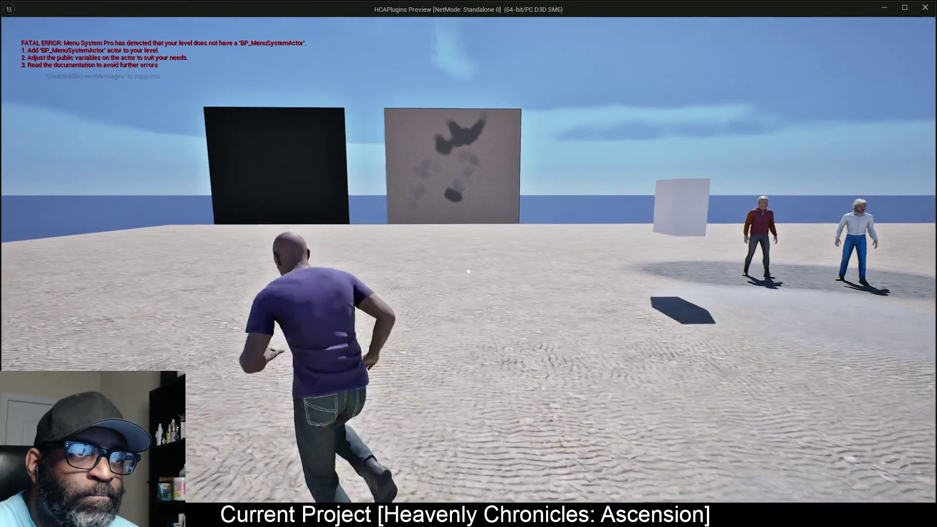
pyautogui.press('w')
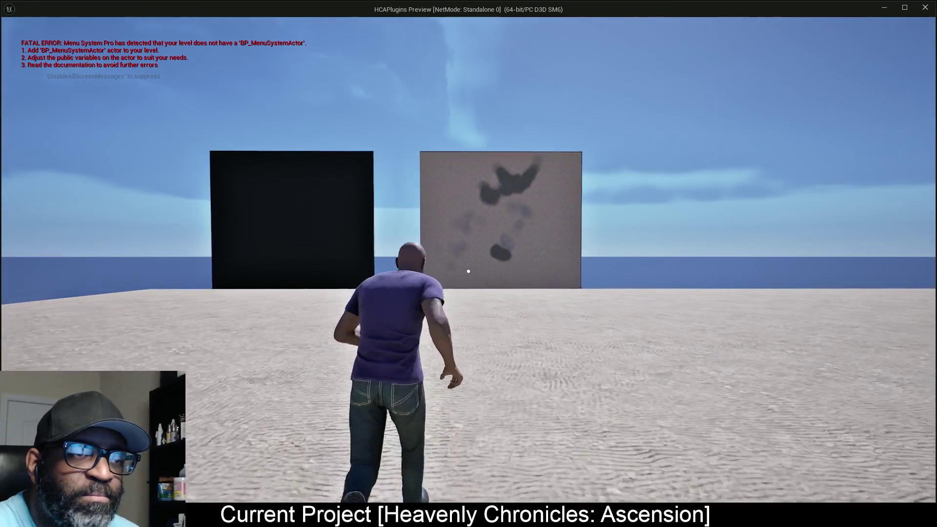
pyautogui.press('w')
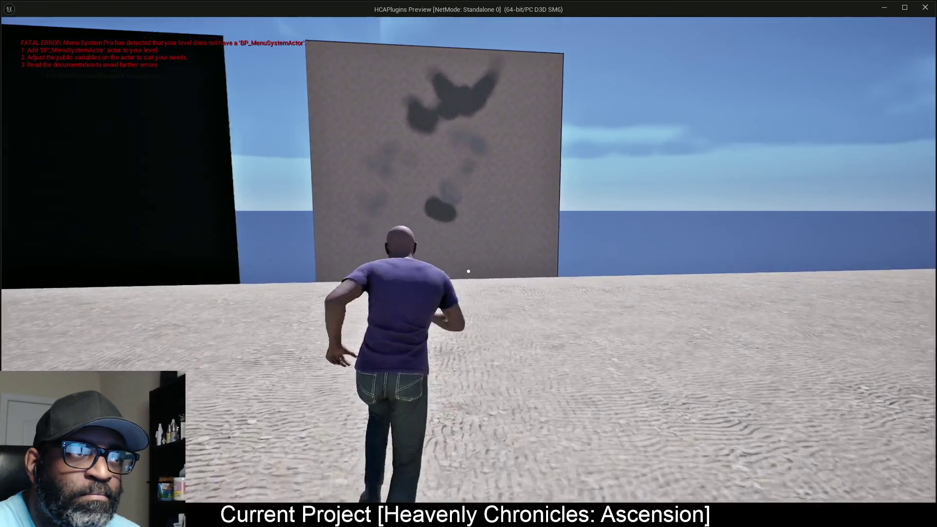
pyautogui.press('w')
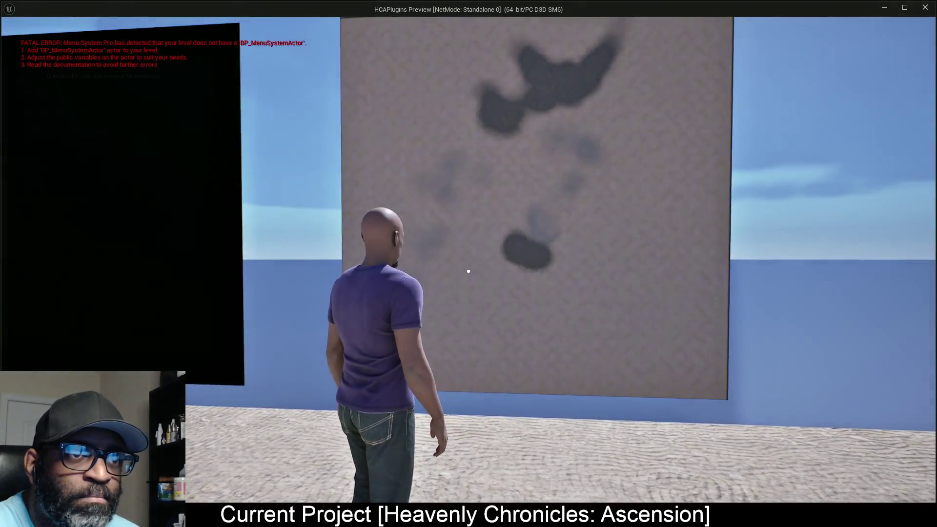
pyautogui.press('Escape')
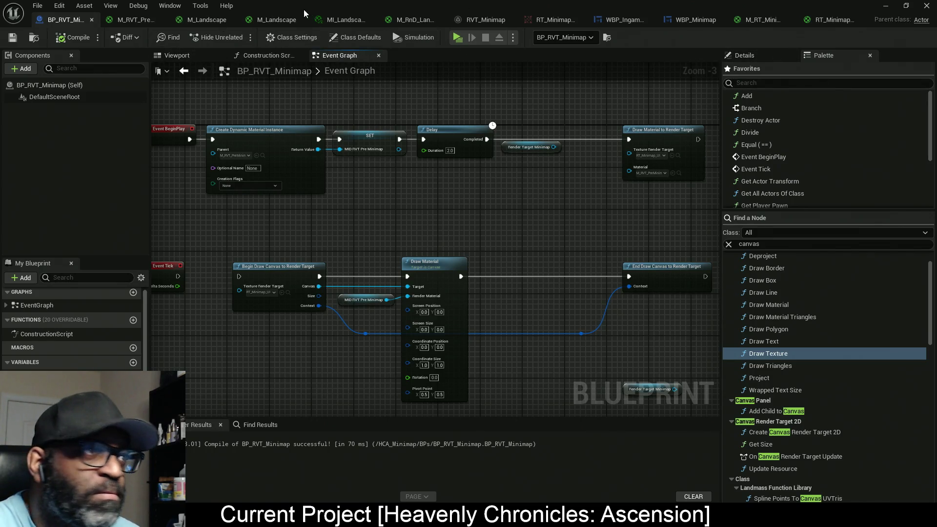
# Shrink the Blueprint window and move it aside to view the level, then open RT_Minimap_UI_Mat.
pyautogui.moveTo(375, 4)
pyautogui.mouseDown()
pyautogui.moveTo(389, 88)
pyautogui.moveTo(290, 243)
pyautogui.moveTo(171, 264)
pyautogui.moveTo(167, 235)
pyautogui.moveTo(132, 177)
pyautogui.moveTo(198, 168)
pyautogui.mouseUp()
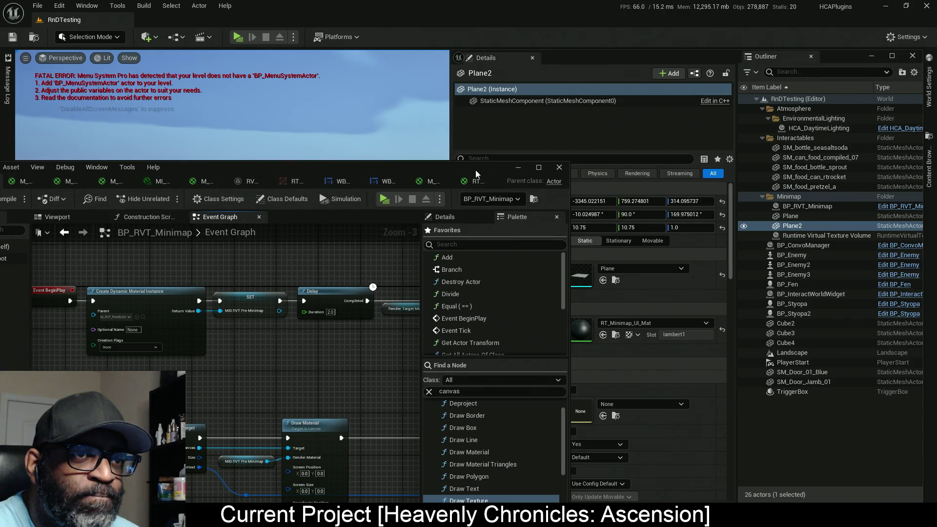
pyautogui.moveTo(475, 165)
pyautogui.mouseDown()
pyautogui.moveTo(491, 131)
pyautogui.moveTo(492, 1)
pyautogui.mouseUp()
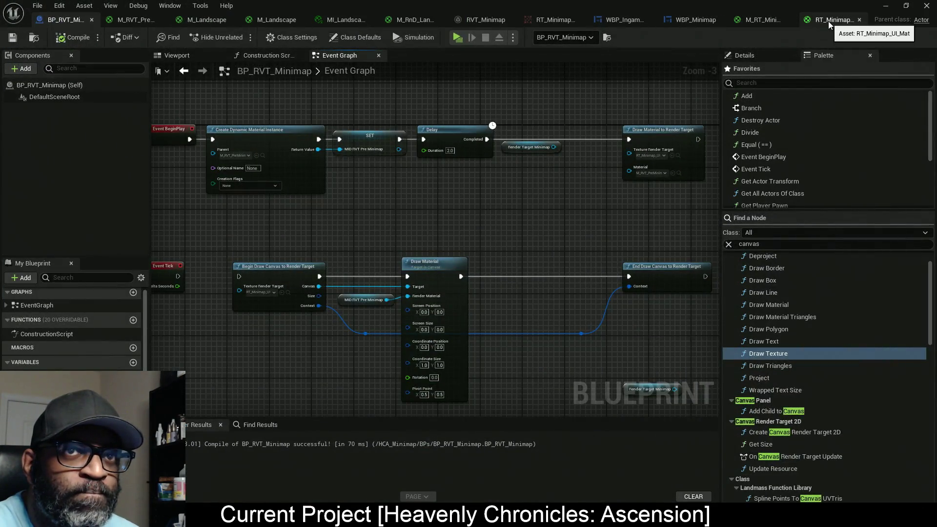
pyautogui.click(827, 22)
# Place RT_Minimap_UI_Mat beside M_RVT_PreMinimap, view the RT_Minimap_UI render target, then return to M_RVT_PreMinimap.
pyautogui.moveTo(805, 21); pyautogui.dragTo(185, 26)
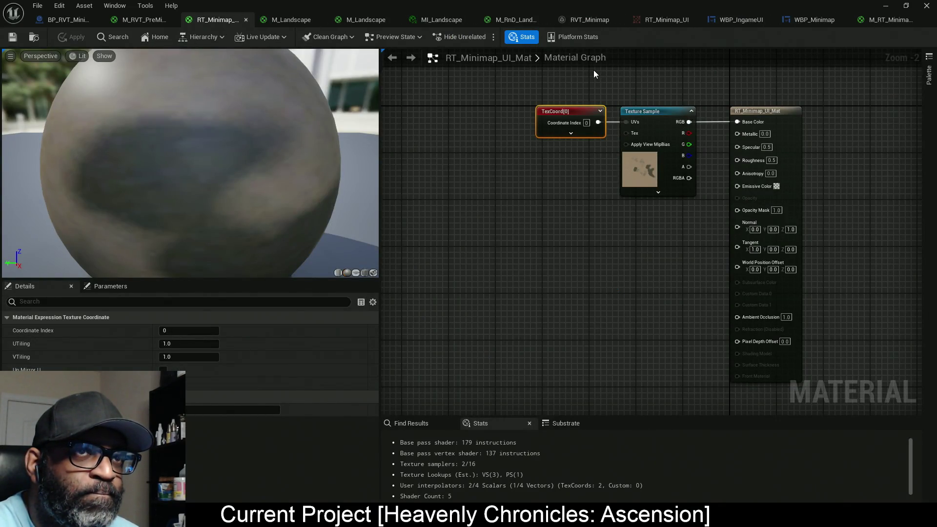
pyautogui.click(652, 21)
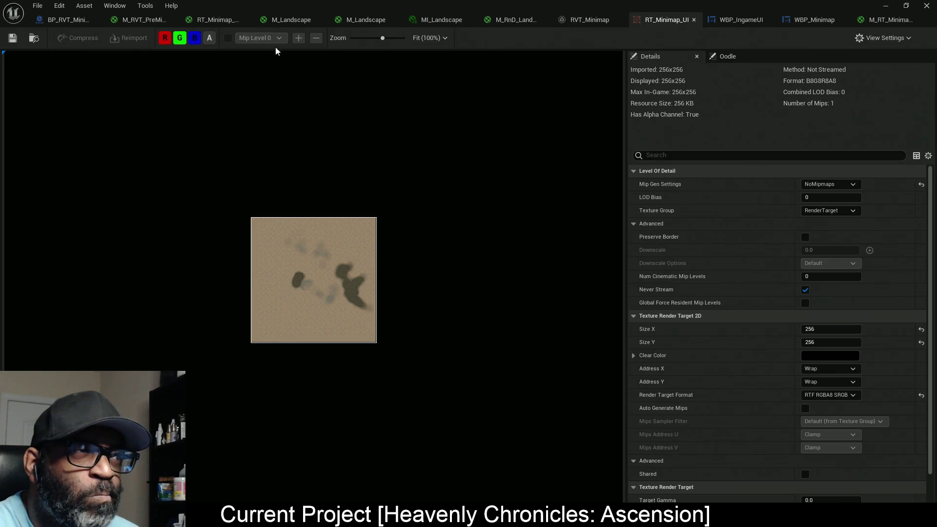
pyautogui.click(144, 23)
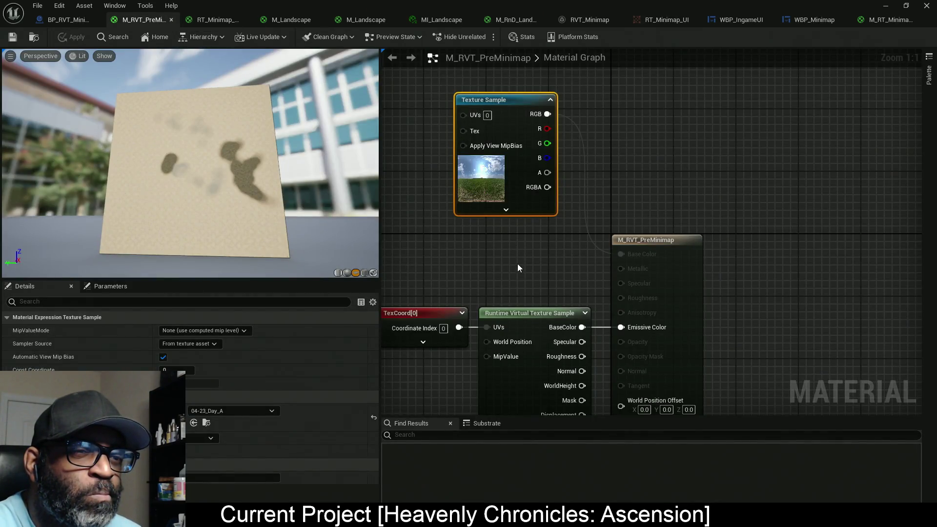
# Rewire Emissive Color to the grass Texture Sample's RGB and apply M_RVT_PreMinimap.
pyautogui.moveTo(517, 263); pyautogui.dragTo(607, 150)
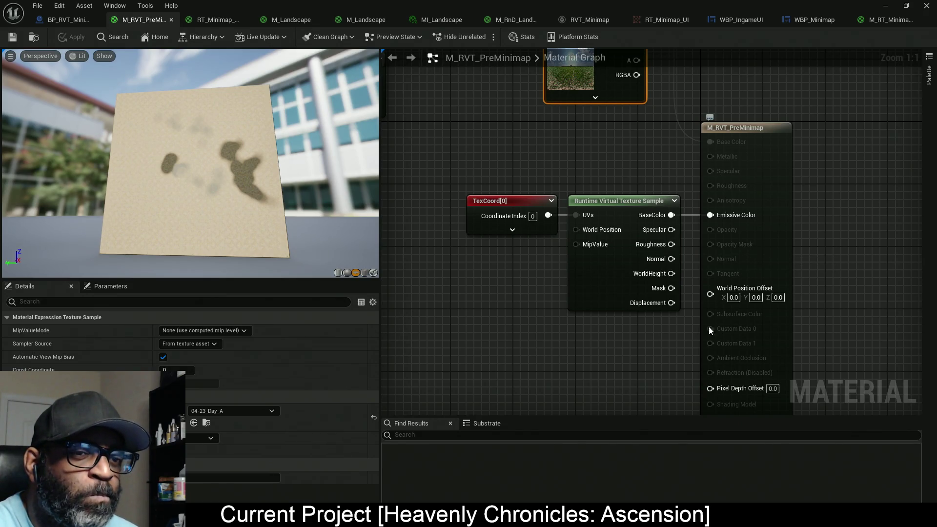
pyautogui.moveTo(650, 366)
pyautogui.mouseDown()
pyautogui.moveTo(652, 283)
pyautogui.moveTo(650, 295)
pyautogui.mouseUp()
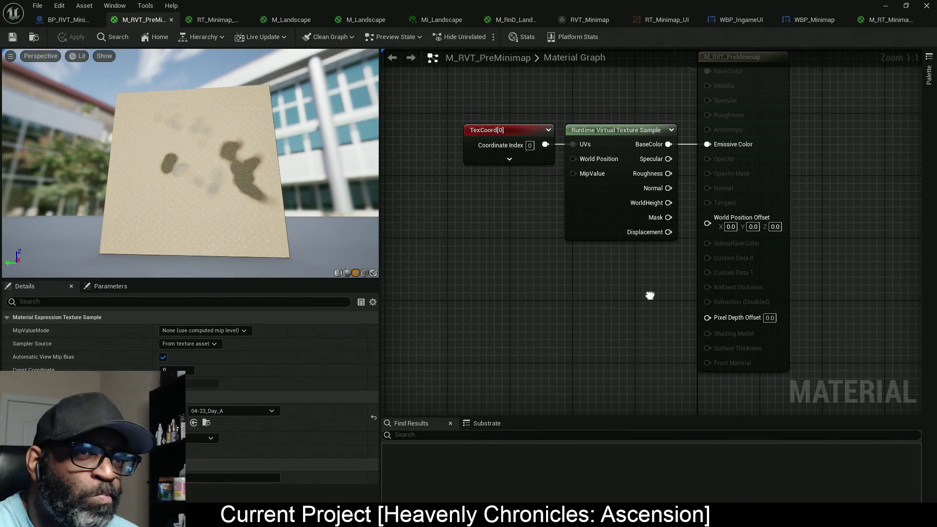
pyautogui.moveTo(650, 295)
pyautogui.mouseDown()
pyautogui.moveTo(698, 358)
pyautogui.moveTo(693, 381)
pyautogui.mouseUp()
pyautogui.moveTo(665, 210); pyautogui.dragTo(645, 269)
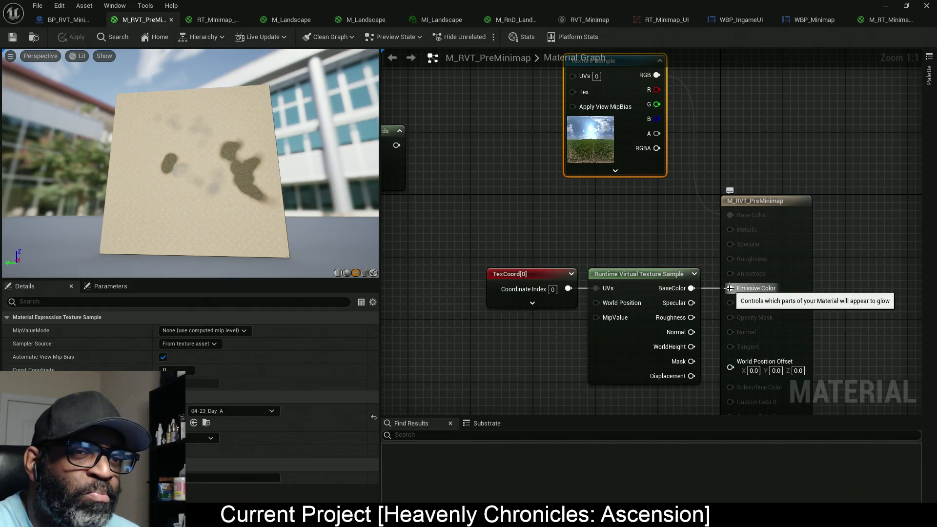
pyautogui.moveTo(730, 291)
pyautogui.mouseDown()
pyautogui.moveTo(715, 321)
pyautogui.moveTo(640, 106)
pyautogui.mouseUp()
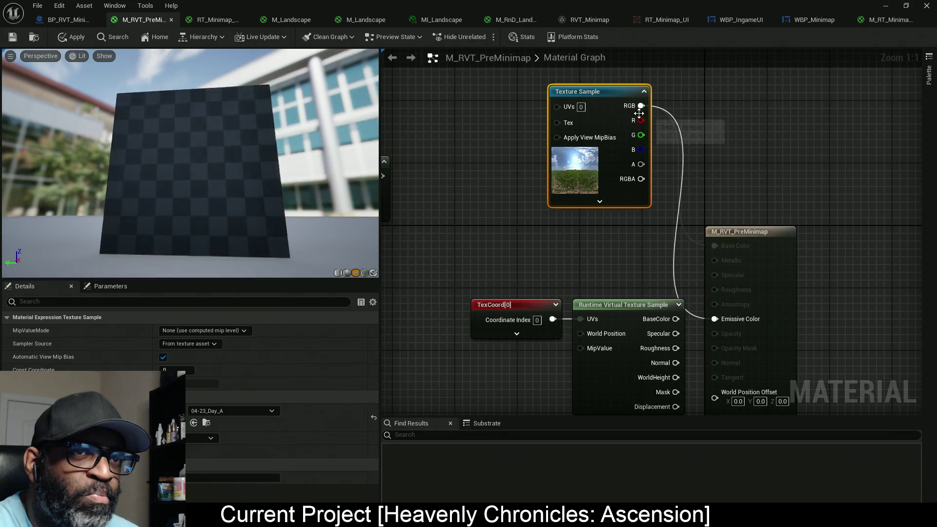
pyautogui.click(73, 37)
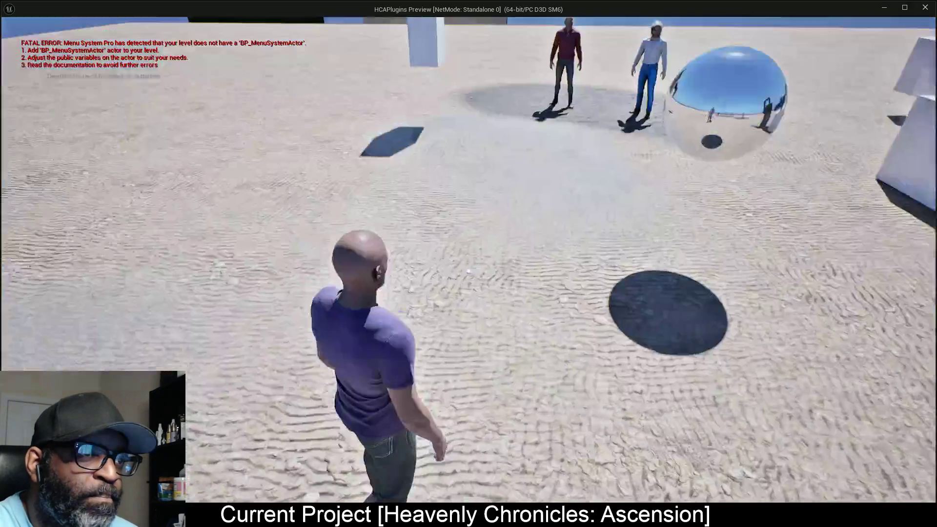
# Run the character sideways across the play-test level.
pyautogui.press('a')
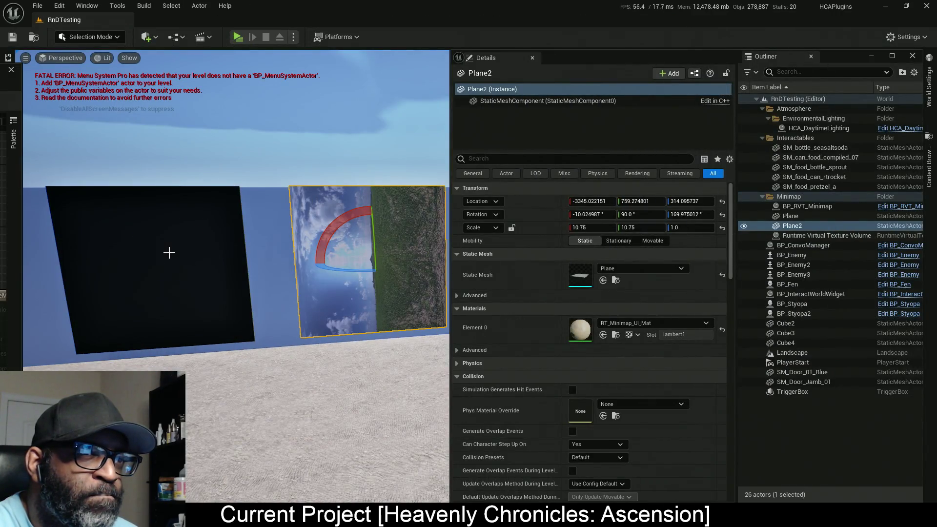
# Select the black minimap Plane and review its Collision and Advanced Lighting settings.
pyautogui.click(174, 253)
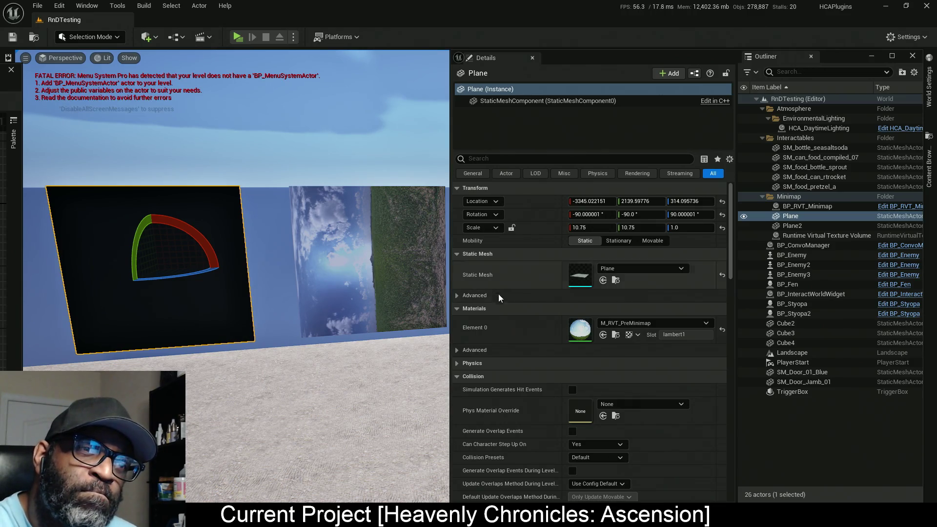
pyautogui.scroll(-1, 561, 352)
pyautogui.scroll(-4, 561, 352)
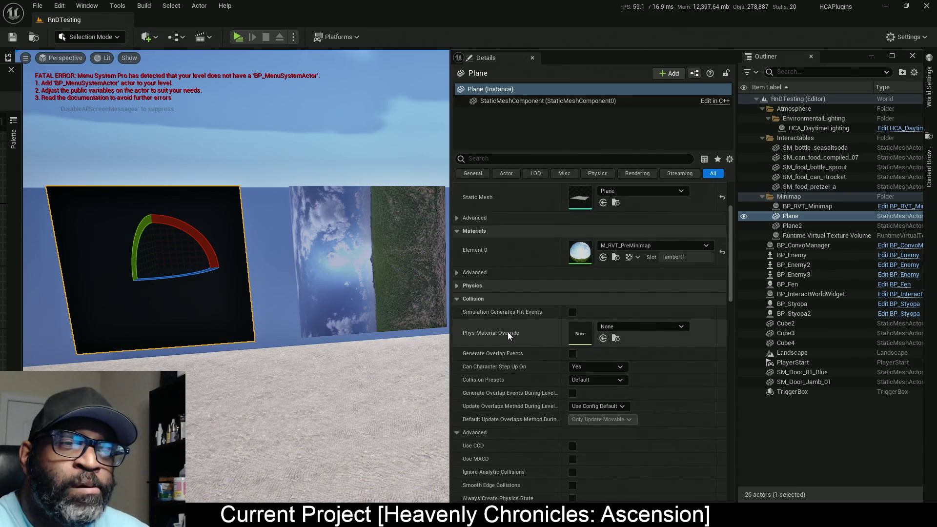
pyautogui.click(457, 298)
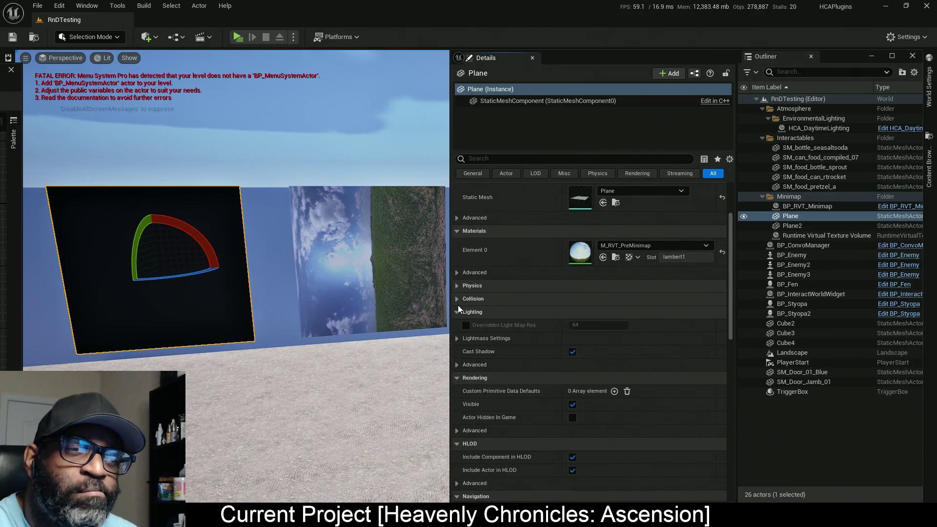
pyautogui.click(460, 364)
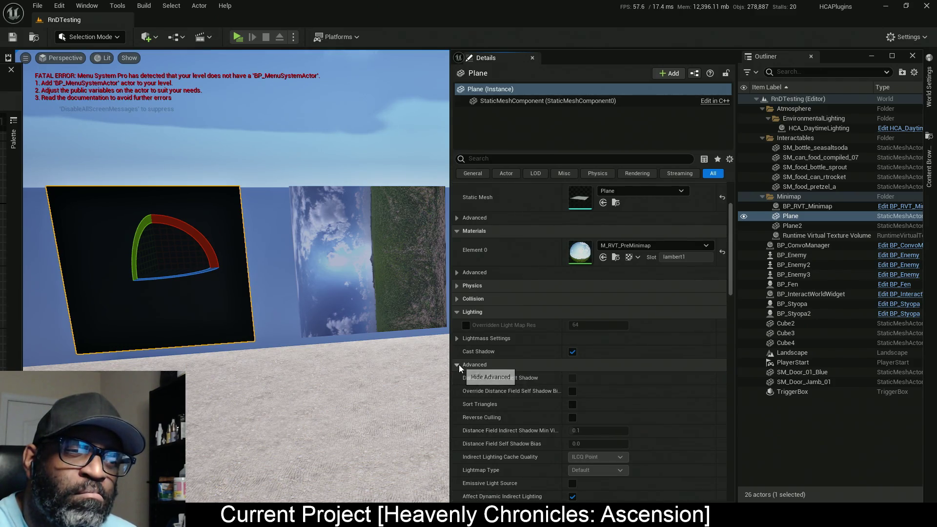
pyautogui.click(459, 364)
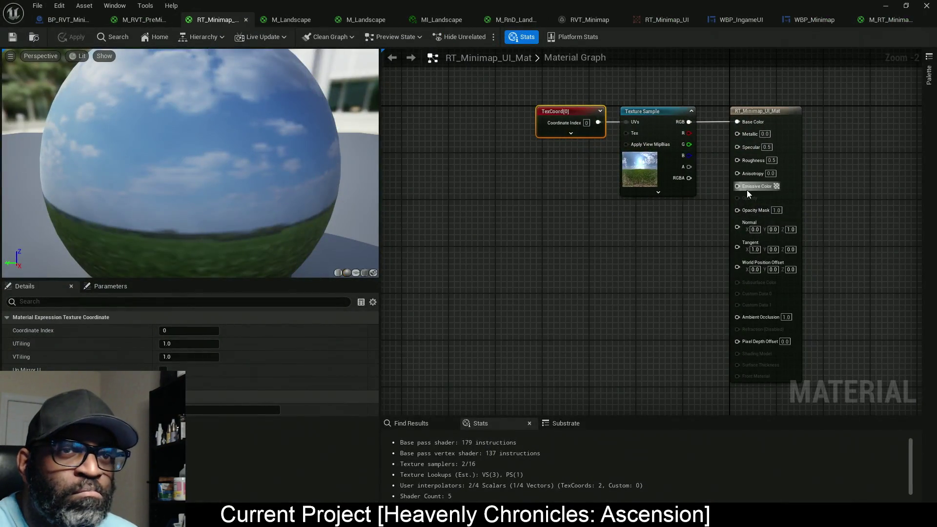
# Feed the Texture Sample RGB into Emissive Color and make RT_Minimap_UI_Mat Masked and Unlit.
pyautogui.moveTo(747, 190)
pyautogui.mouseDown()
pyautogui.moveTo(701, 119)
pyautogui.moveTo(689, 122)
pyautogui.mouseUp()
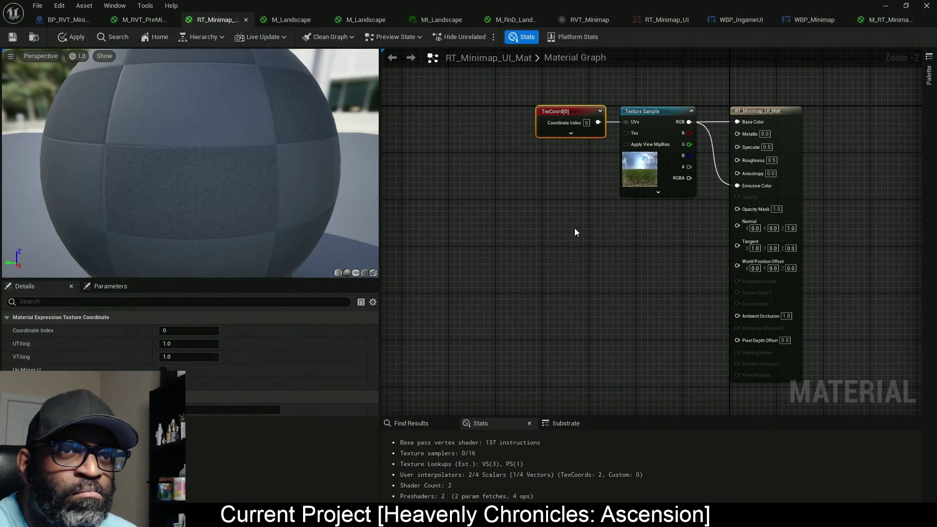
pyautogui.click(575, 232)
pyautogui.click(185, 344)
pyautogui.click(195, 354)
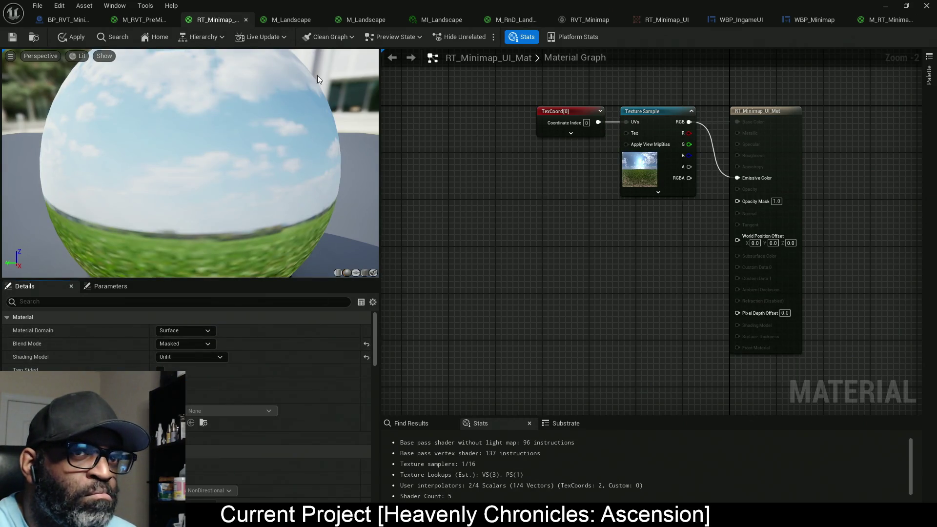
# Apply RT_Minimap_UI_Mat and play-test the level from the editor.
pyautogui.click(73, 37)
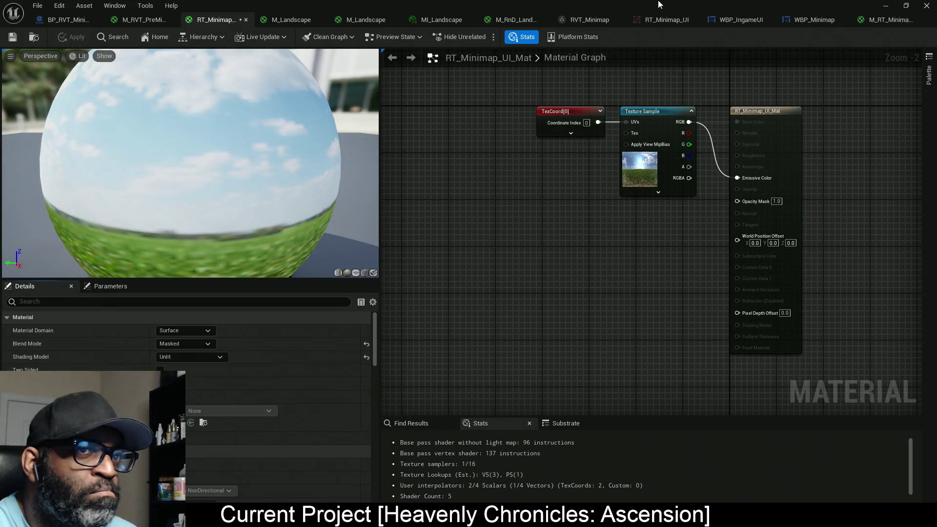
pyautogui.hotkey('alt', 'Tab')
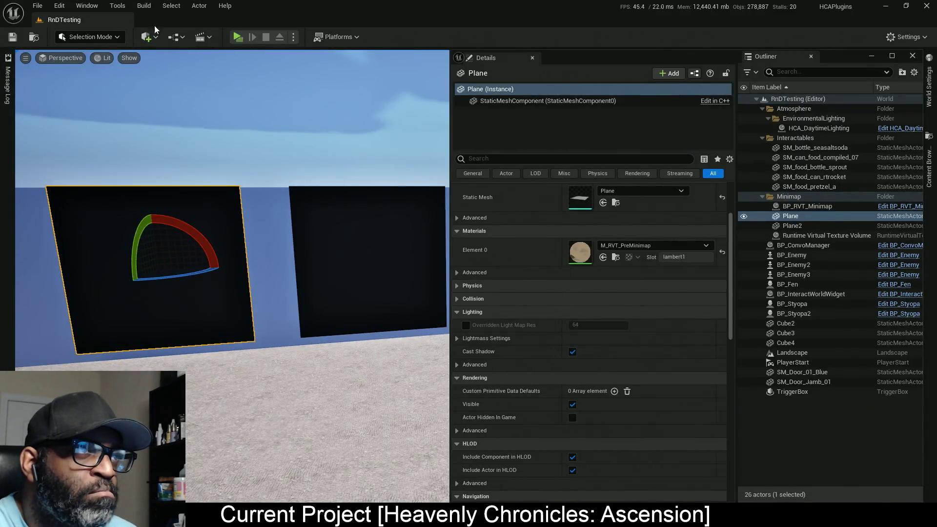
pyautogui.click(246, 38)
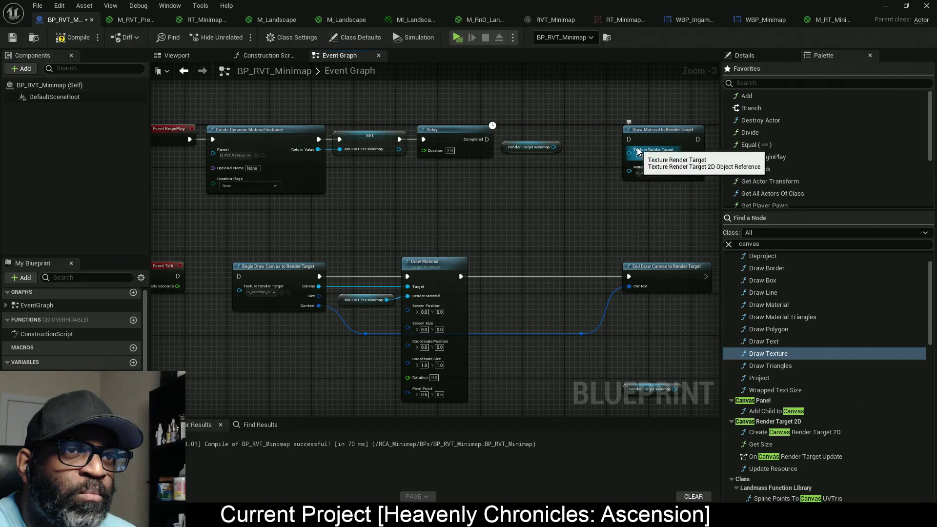
# Rearrange the minimap nodes to open space between Event Tick and Draw Material to Render Target.
pyautogui.moveTo(632, 152)
pyautogui.mouseDown()
pyautogui.moveTo(349, 214)
pyautogui.moveTo(249, 219)
pyautogui.mouseUp()
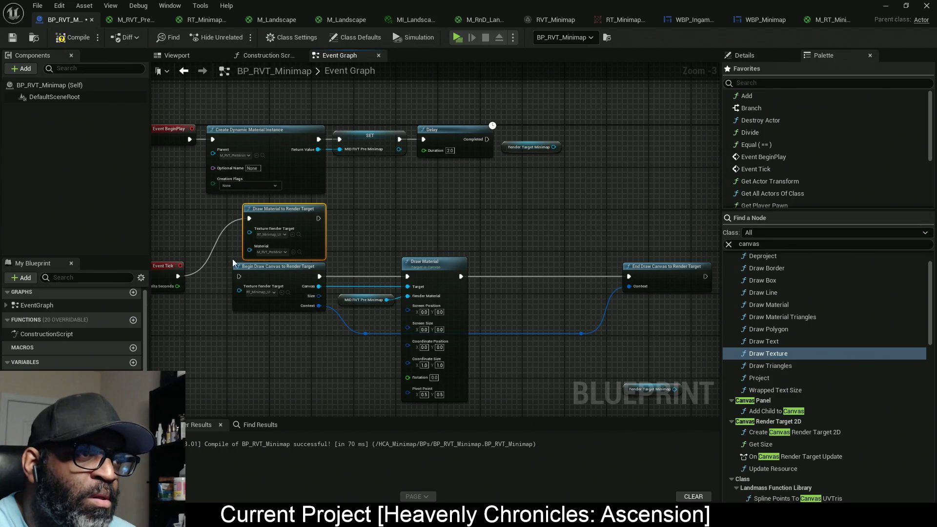
pyautogui.moveTo(295, 283)
pyautogui.mouseDown()
pyautogui.moveTo(352, 283)
pyautogui.moveTo(321, 283)
pyautogui.mouseUp()
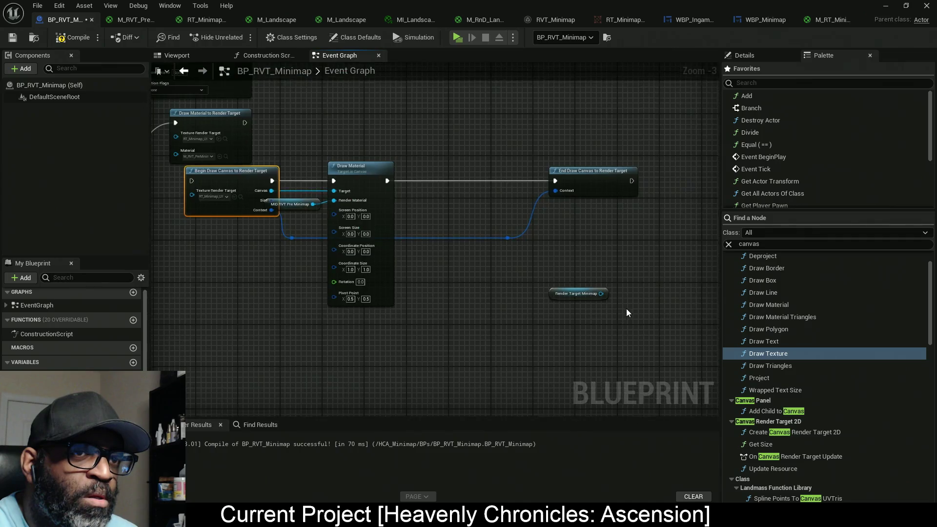
pyautogui.scroll(-1, 628, 313)
pyautogui.moveTo(352, 229)
pyautogui.mouseDown()
pyautogui.moveTo(362, 268)
pyautogui.moveTo(295, 330)
pyautogui.mouseUp()
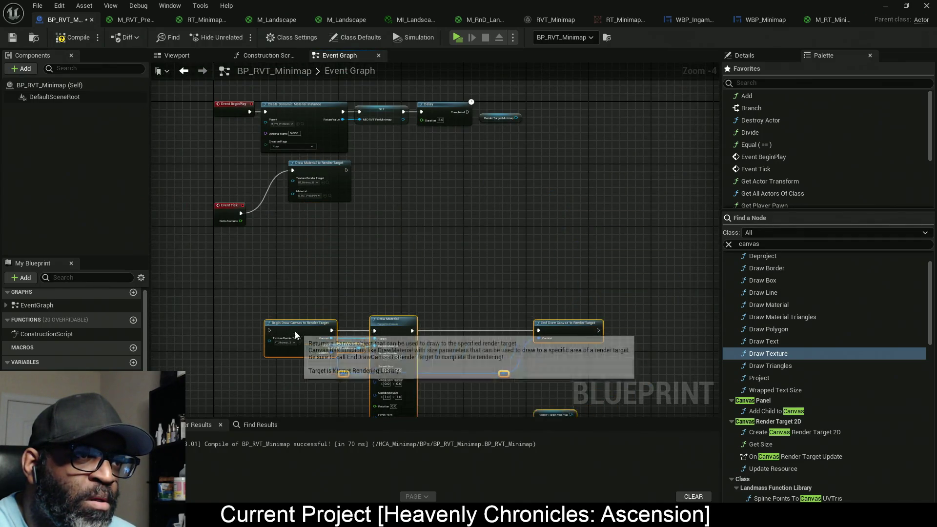
pyautogui.scroll(3, 323, 223)
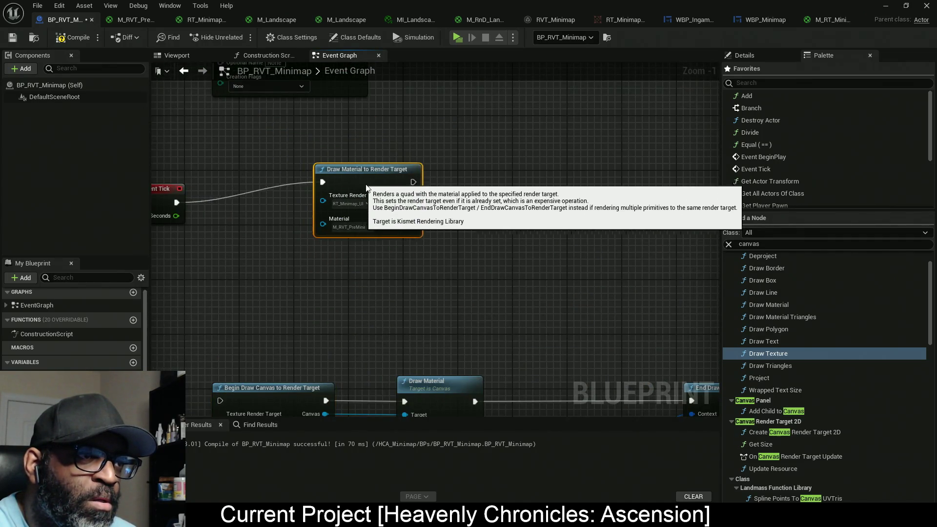
pyautogui.moveTo(399, 199); pyautogui.dragTo(441, 219)
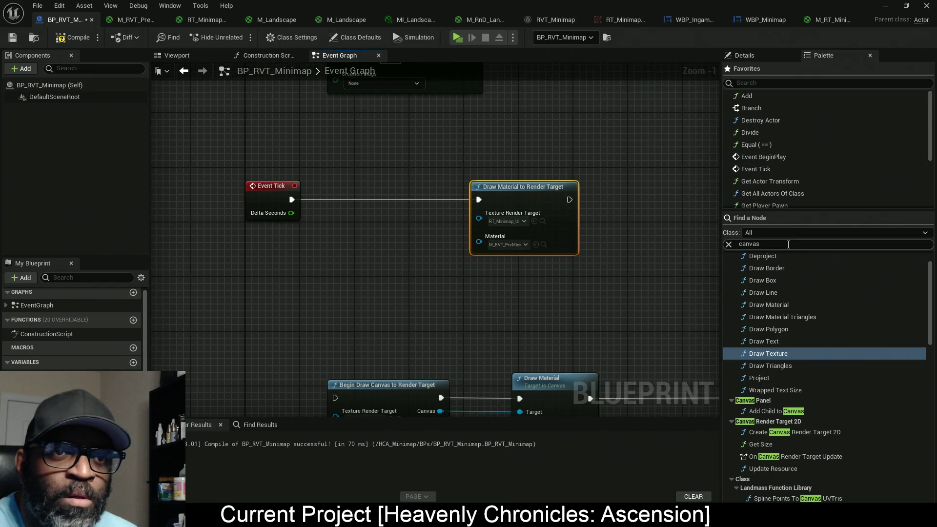
# Insert a Delay Until Next Tick before Draw Material, compile, and launch the game preview.
pyautogui.write('next')
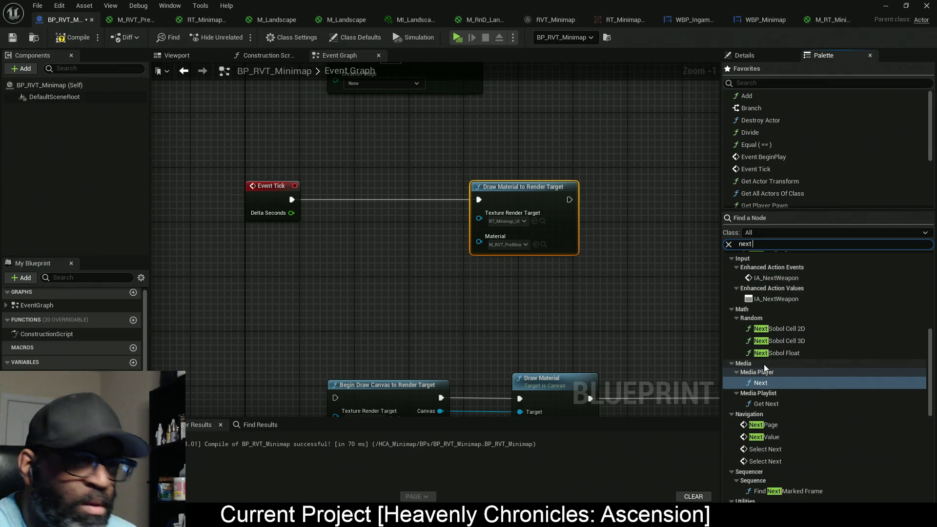
pyautogui.write(' tic')
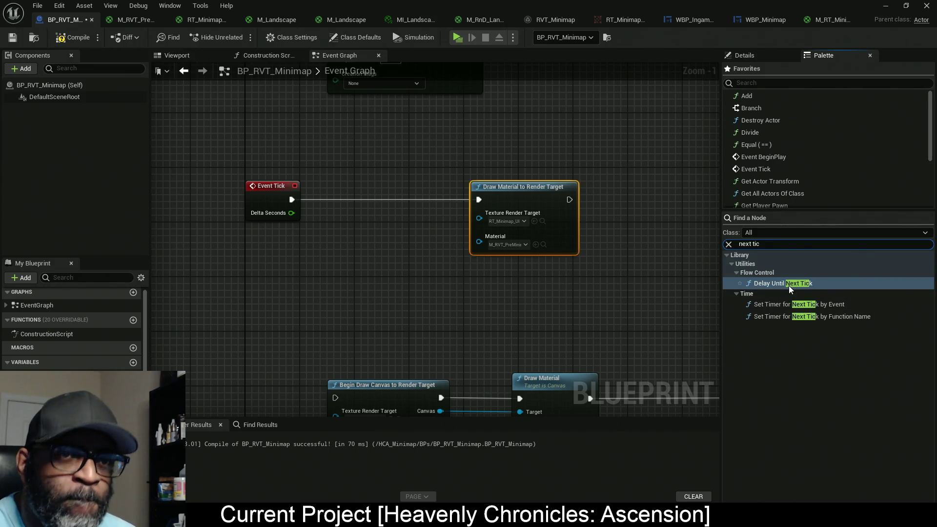
pyautogui.moveTo(786, 284)
pyautogui.mouseDown()
pyautogui.moveTo(413, 284)
pyautogui.moveTo(333, 255)
pyautogui.moveTo(291, 199)
pyautogui.mouseUp()
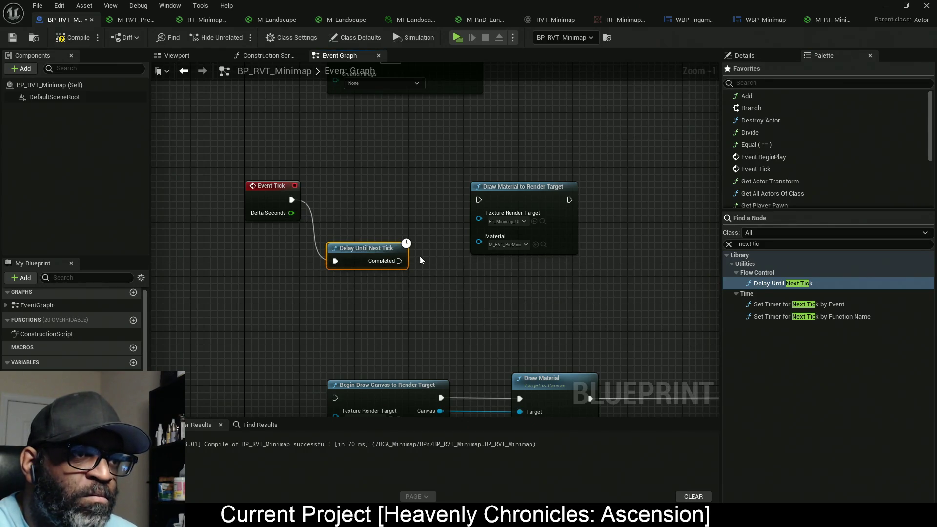
pyautogui.moveTo(397, 262); pyautogui.dragTo(478, 200)
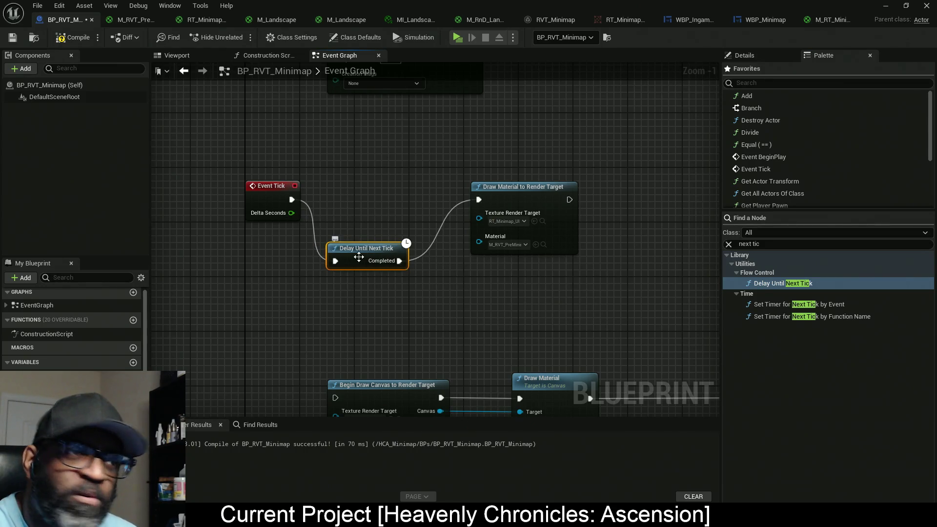
pyautogui.moveTo(358, 257); pyautogui.dragTo(351, 195)
pyautogui.moveTo(541, 198); pyautogui.dragTo(499, 198)
pyautogui.press('F7')
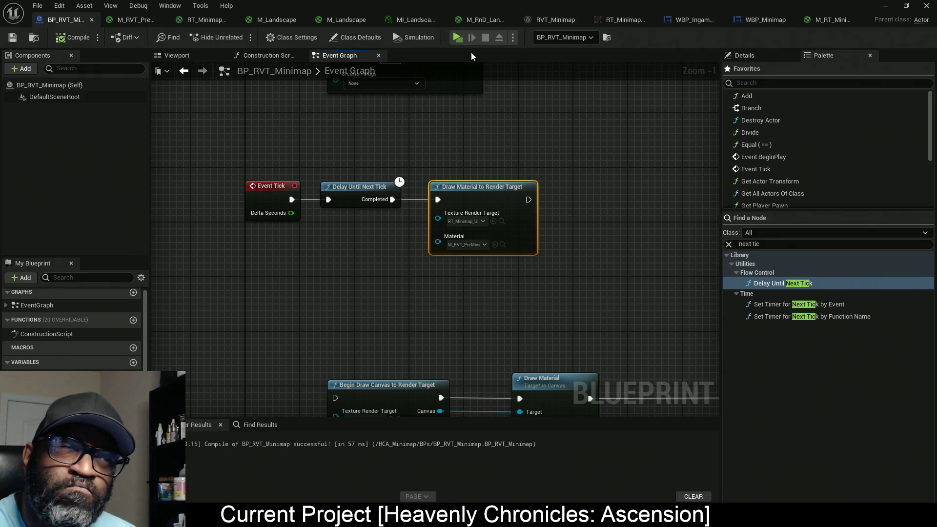
pyautogui.click(461, 39)
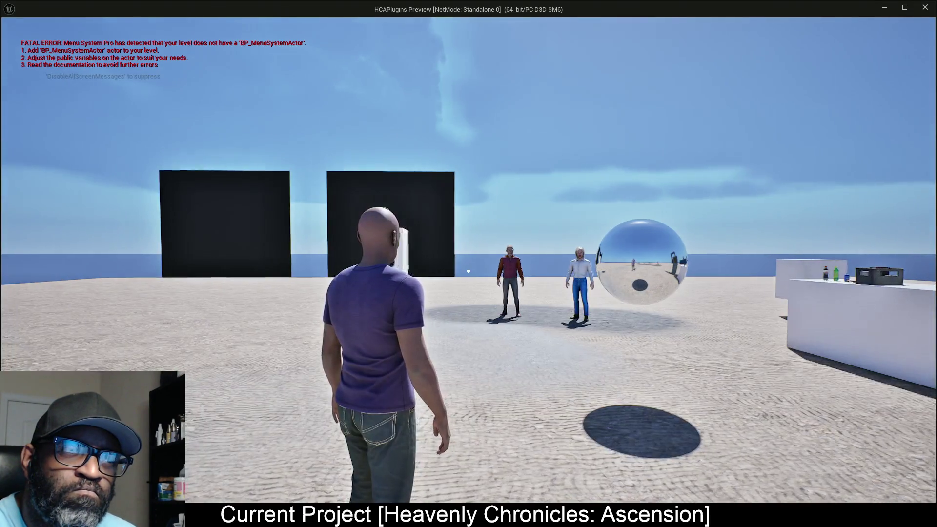
# Walk the character briefly, stop the game preview, and return to the RnDTesting level editor.
pyautogui.press('a')
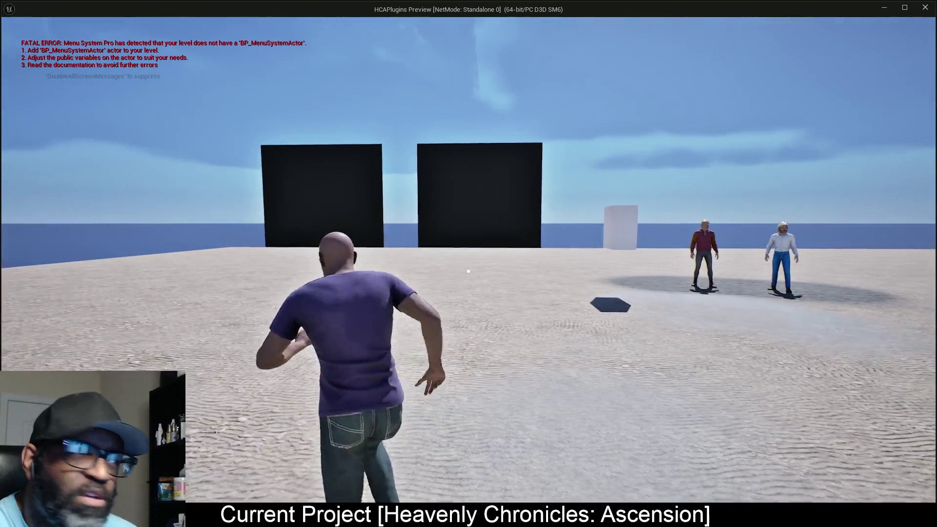
pyautogui.hotkey('alt', 'Tab')
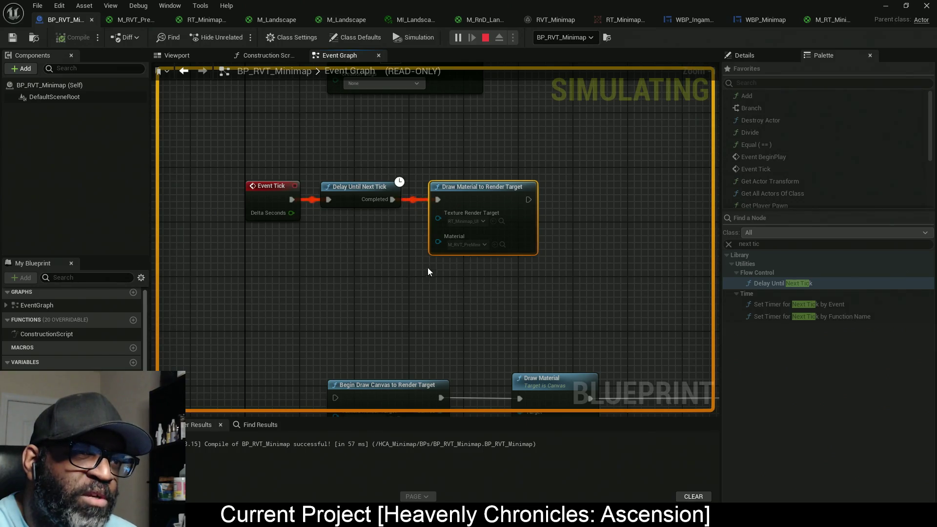
pyautogui.hotkey('alt', 'Tab')
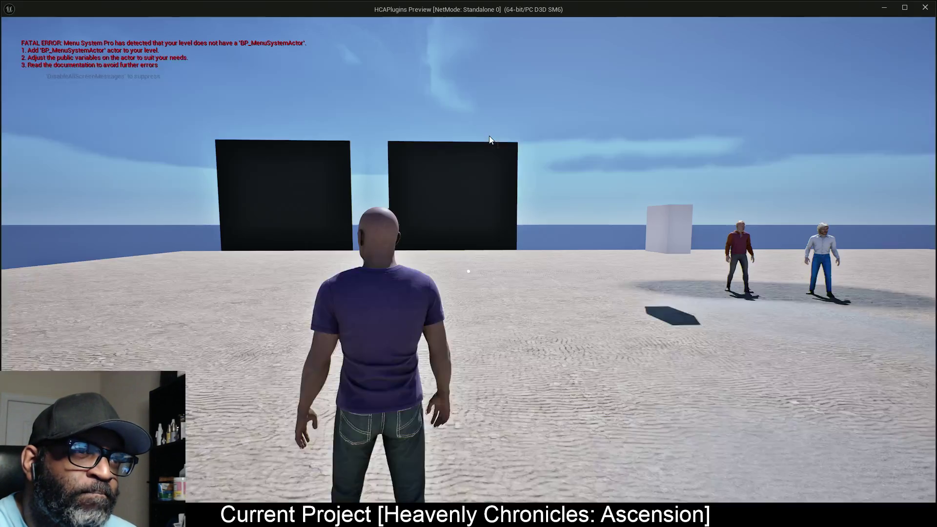
pyautogui.hotkey('alt', 'Tab')
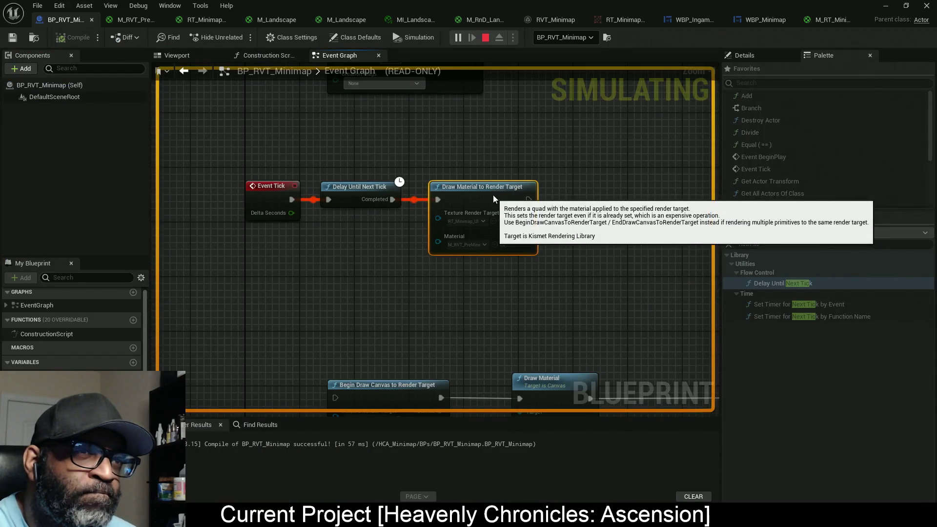
pyautogui.press('Escape')
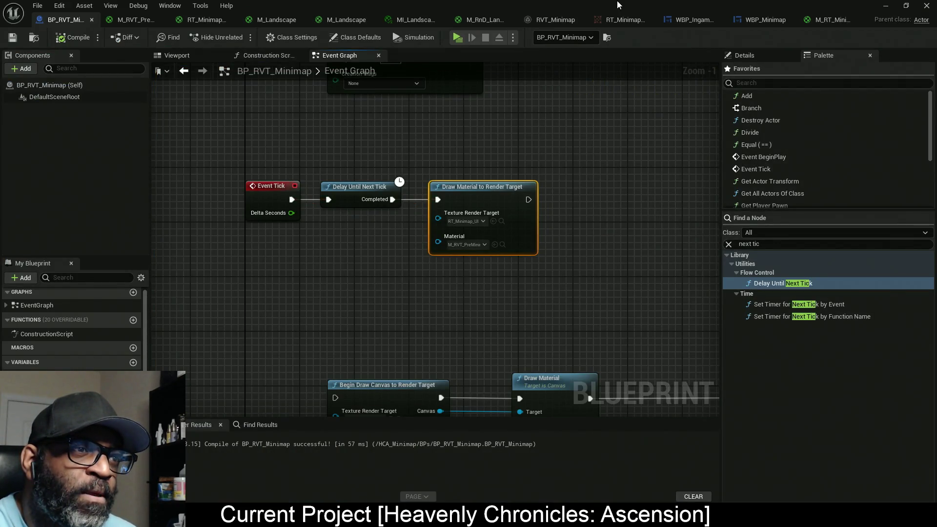
pyautogui.hotkey('alt', 'Tab')
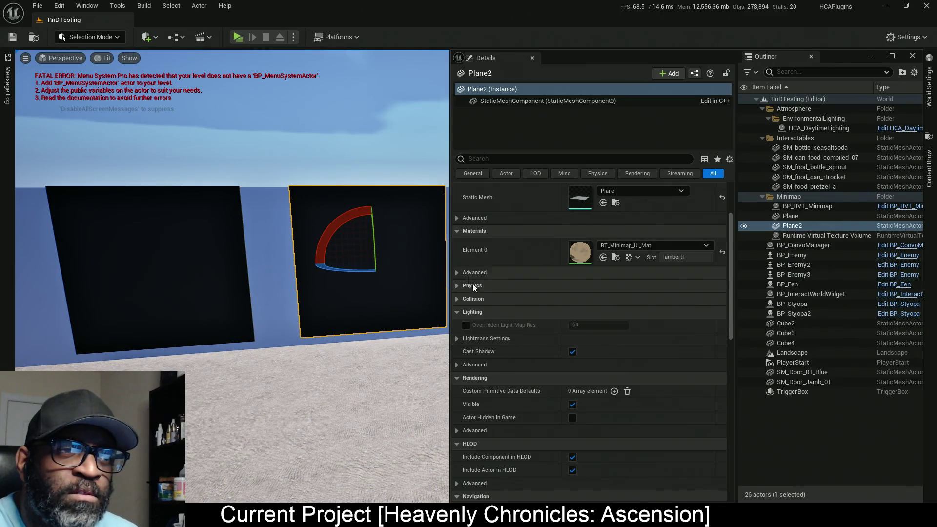
# Expand Plane2's advanced Lighting settings and toggle Cast Shadow off and back on.
pyautogui.click(460, 366)
pyautogui.click(572, 352)
pyautogui.click(572, 352)
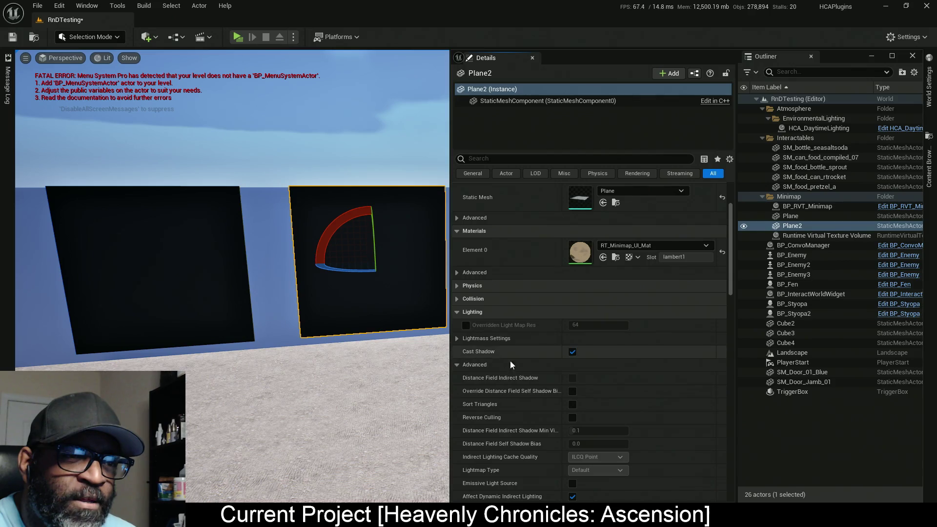
# Toggle Plane2's Lighting Channel 0 off and back on, then return to BP_RVT_Minimap.
pyautogui.scroll(-2, 503, 356)
pyautogui.scroll(-2, 499, 335)
pyautogui.scroll(-5, 504, 338)
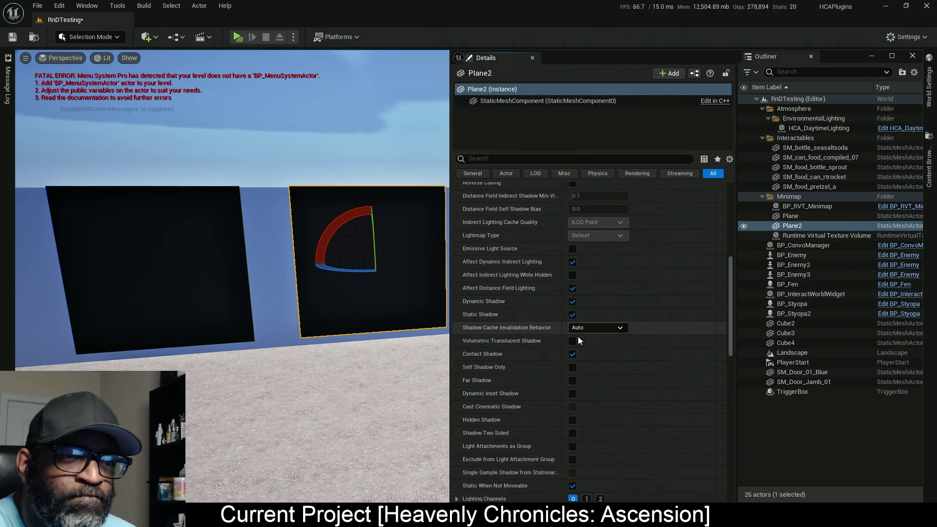
pyautogui.scroll(-2, 571, 414)
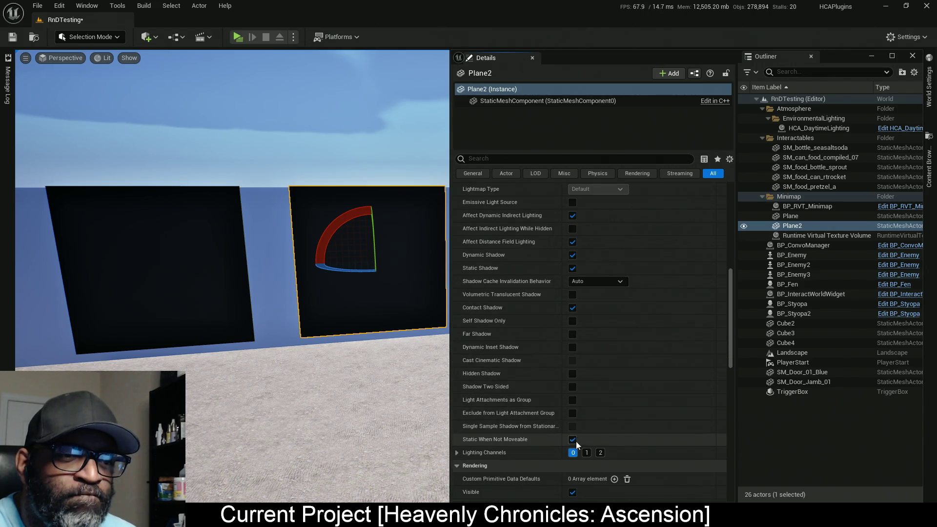
pyautogui.click(573, 453)
pyautogui.click(572, 453)
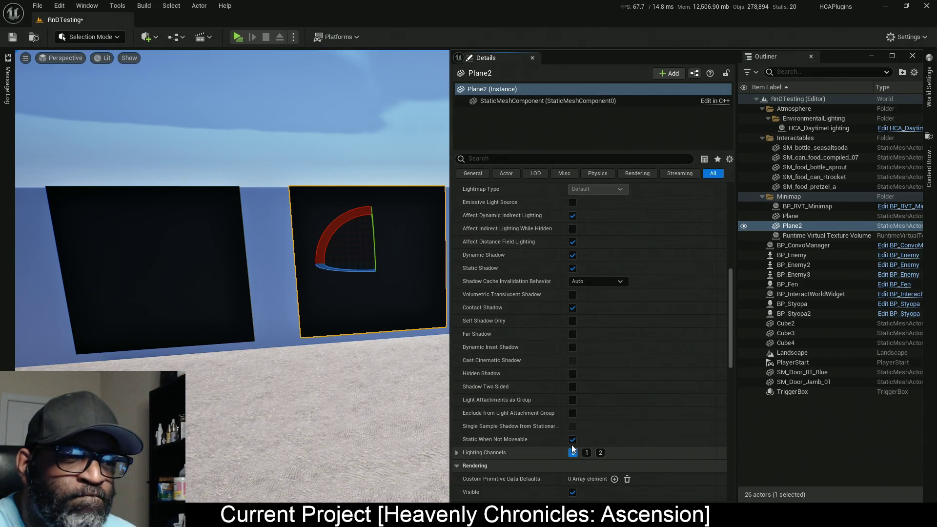
pyautogui.scroll(-6, 510, 396)
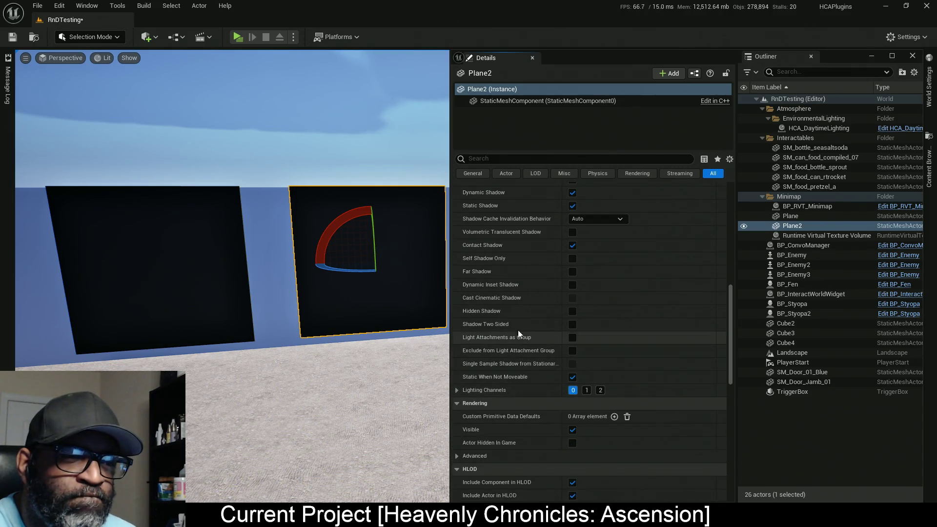
pyautogui.scroll(5, 520, 319)
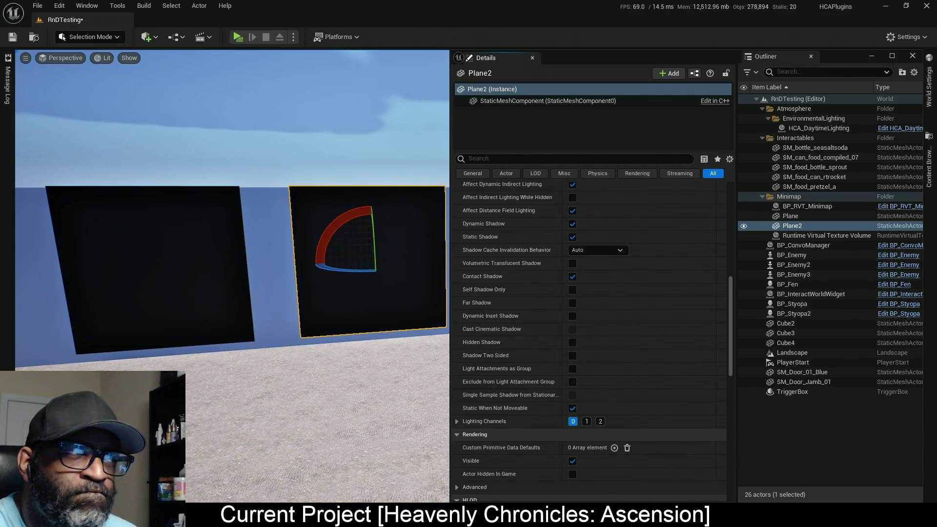
pyautogui.hotkey('alt', 'Tab')
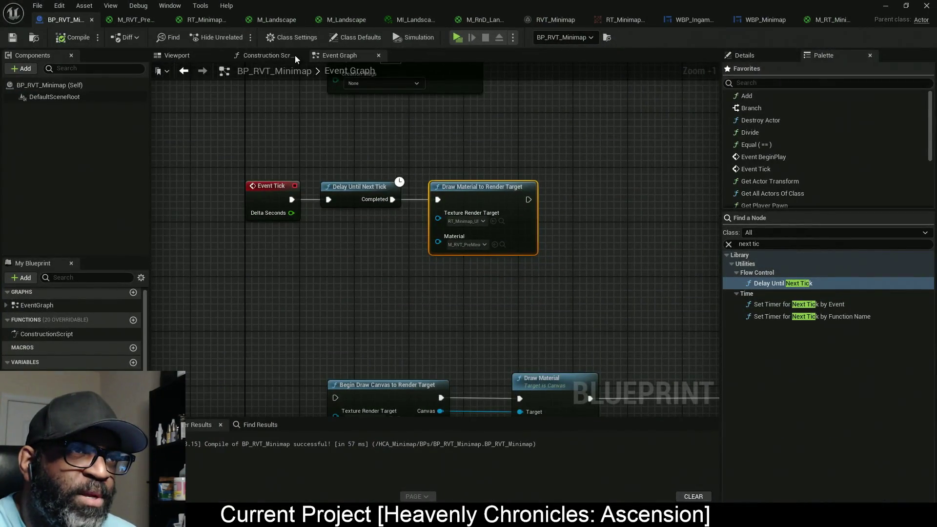
# Set RT_Minimap_UI_Mat's Shading Model to Default Lit and apply it.
pyautogui.click(207, 20)
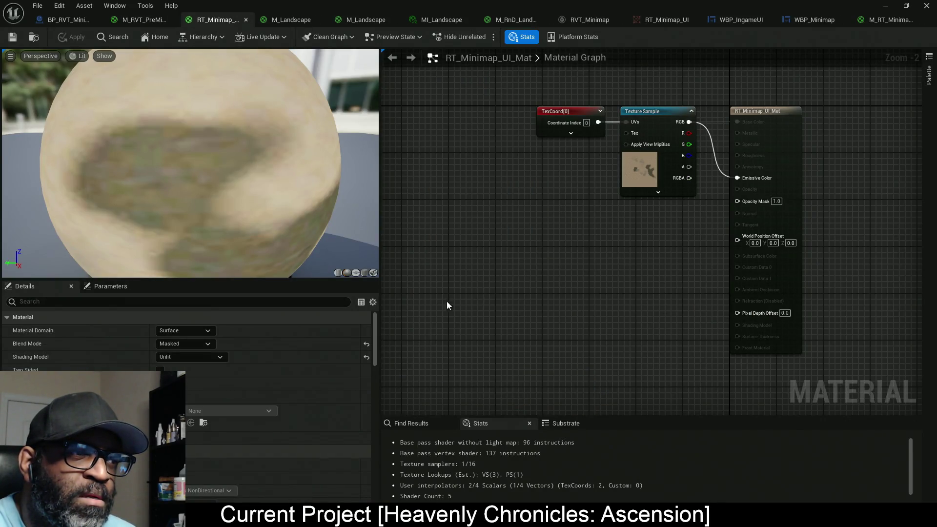
pyautogui.click(192, 357)
pyautogui.click(195, 376)
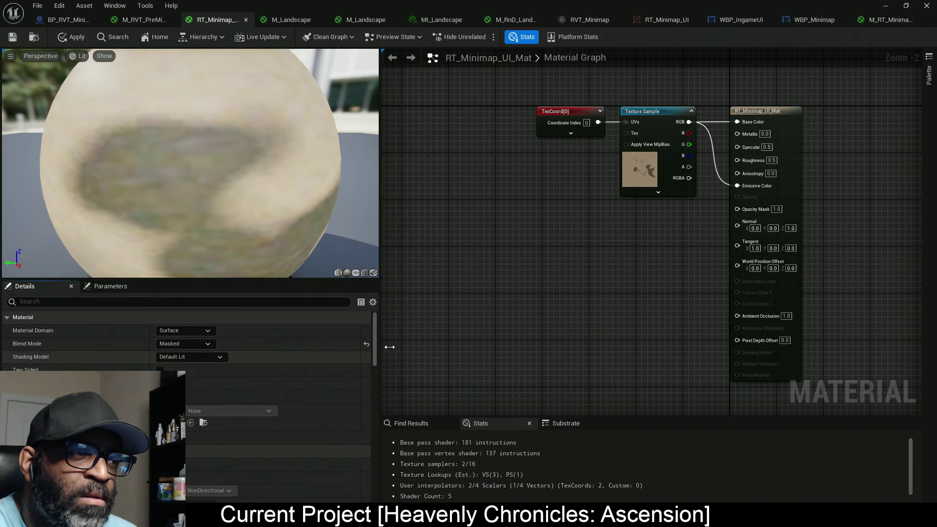
pyautogui.click(70, 38)
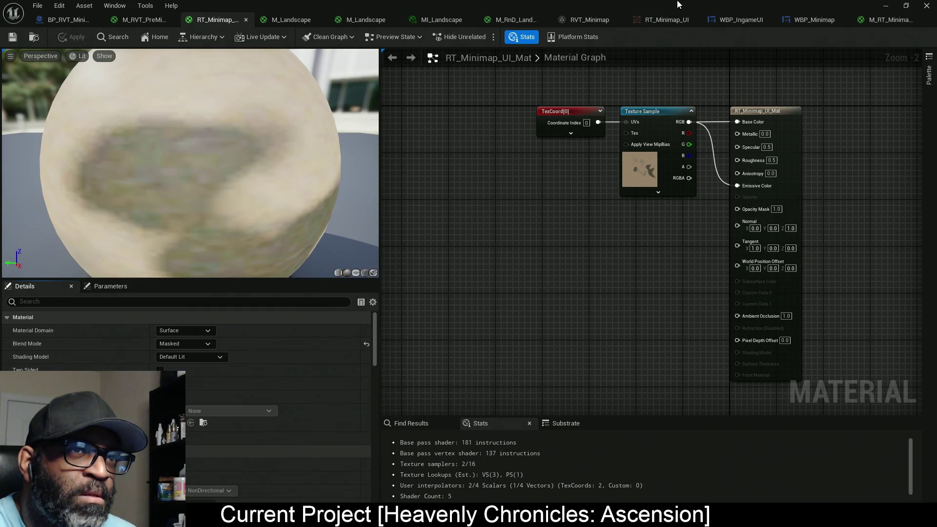
# Check the M_RT_Minimap_Debug material, then settle on the M_RVT_PreMinimap material graph.
pyautogui.click(142, 20)
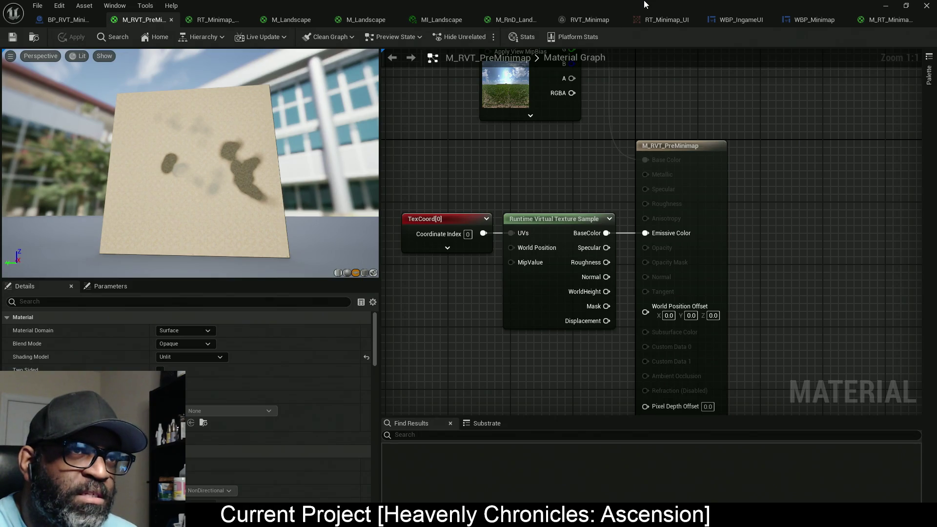
pyautogui.click(886, 27)
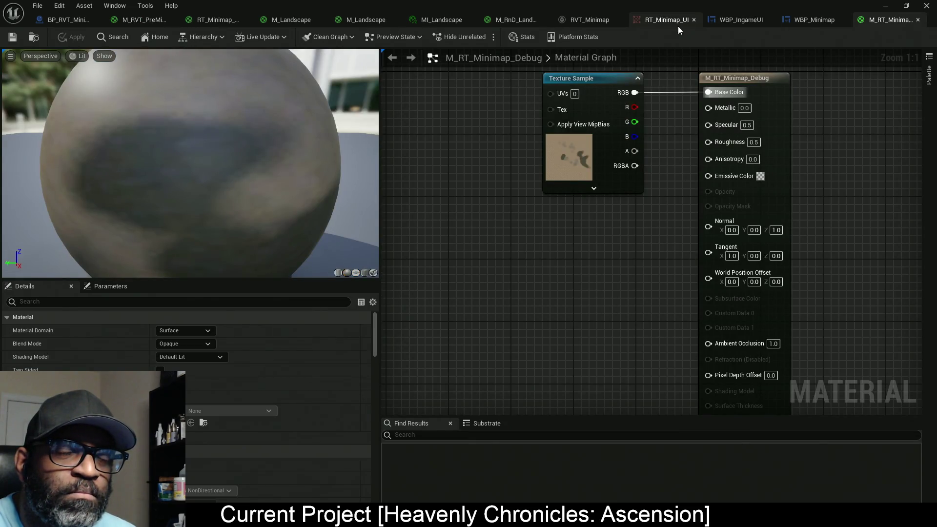
pyautogui.click(145, 22)
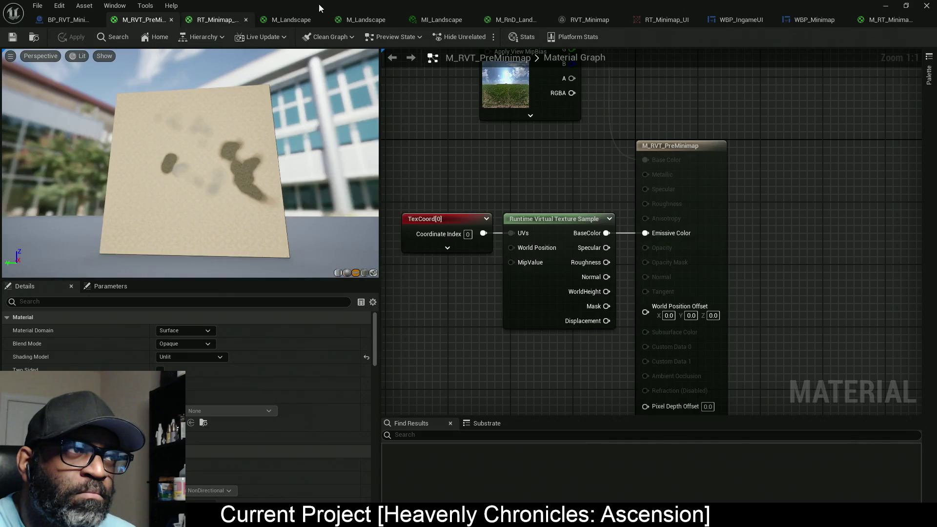
# Rename M_RVT_PreMinimap to M_RVT_MinimapBaker in the Mats folder of the Content Browser.
pyautogui.click(33, 37)
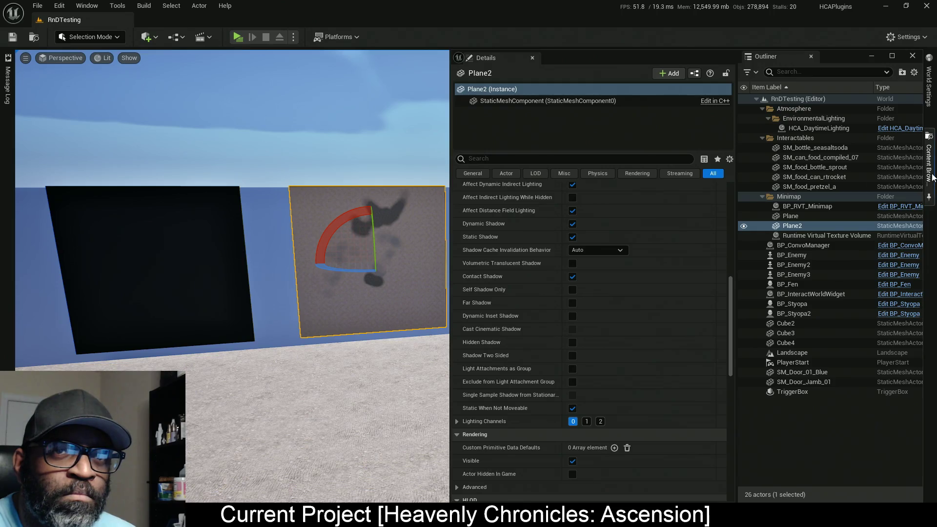
pyautogui.moveTo(697, 60); pyautogui.dragTo(219, 162)
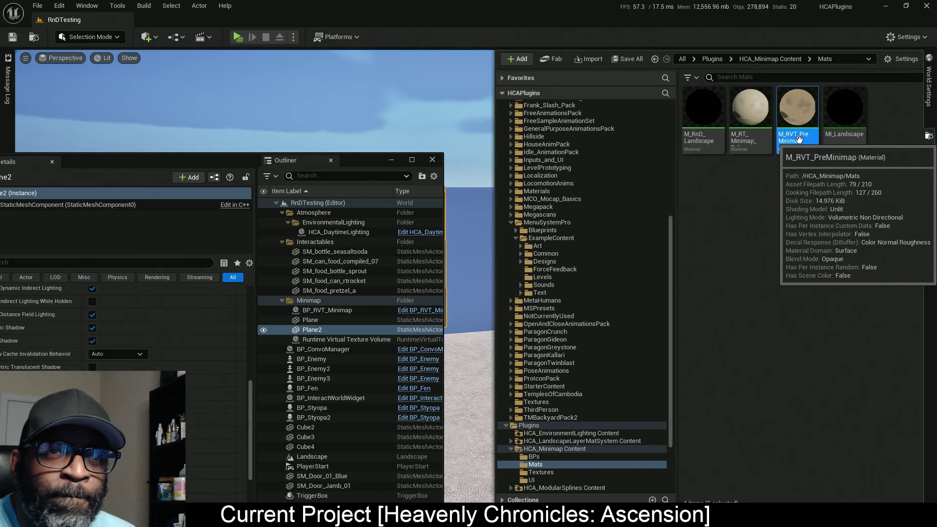
pyautogui.click(798, 139)
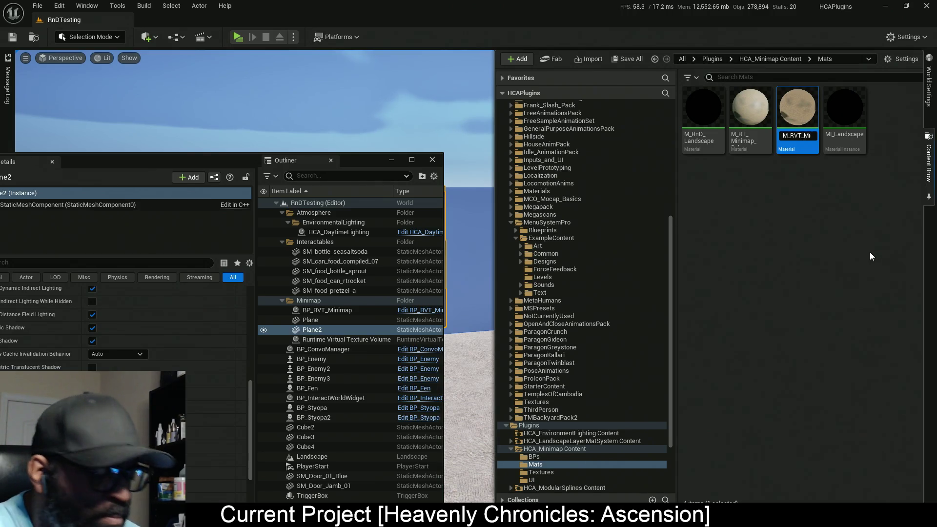
pyautogui.press('End')
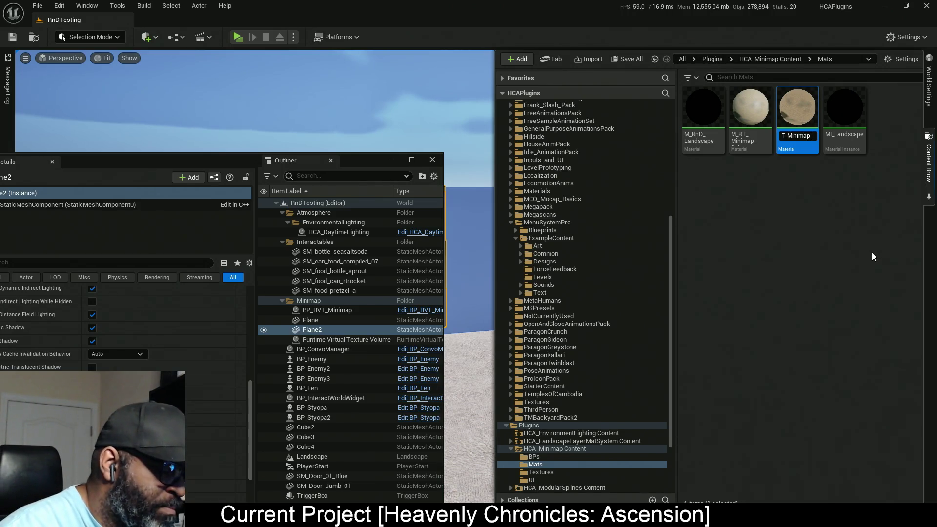
pyautogui.write('Bake')
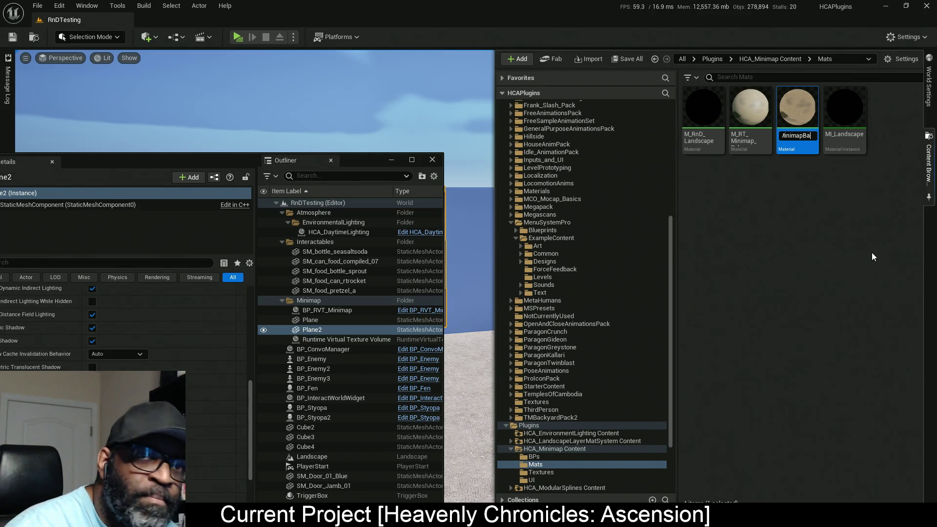
pyautogui.write('r')
pyautogui.press('Return')
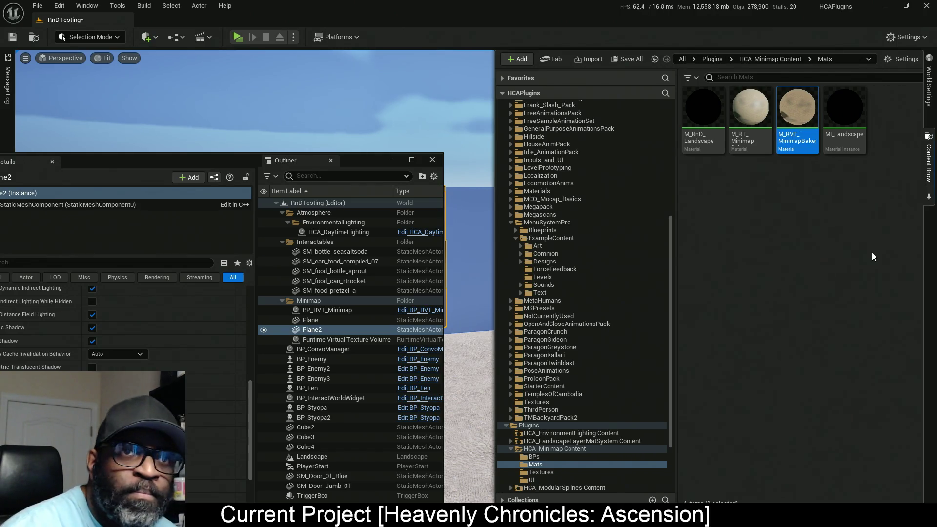
pyautogui.rightClick(797, 127)
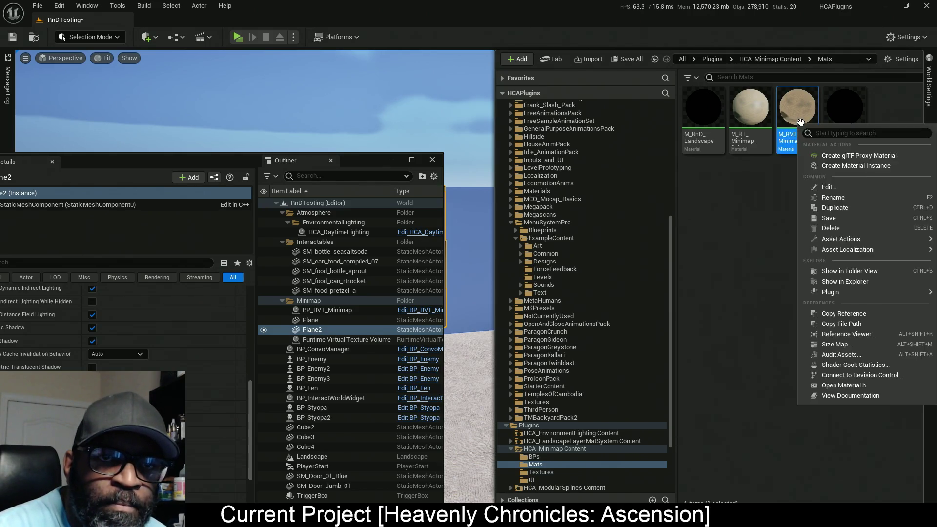
# Duplicate the baker material and name the copy M_RVT_Preview.
pyautogui.click(808, 214)
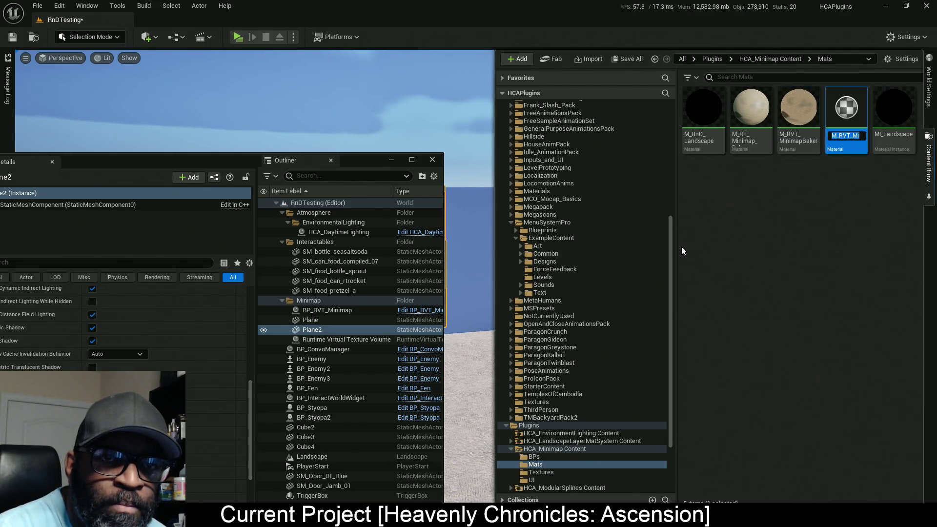
pyautogui.write('M')
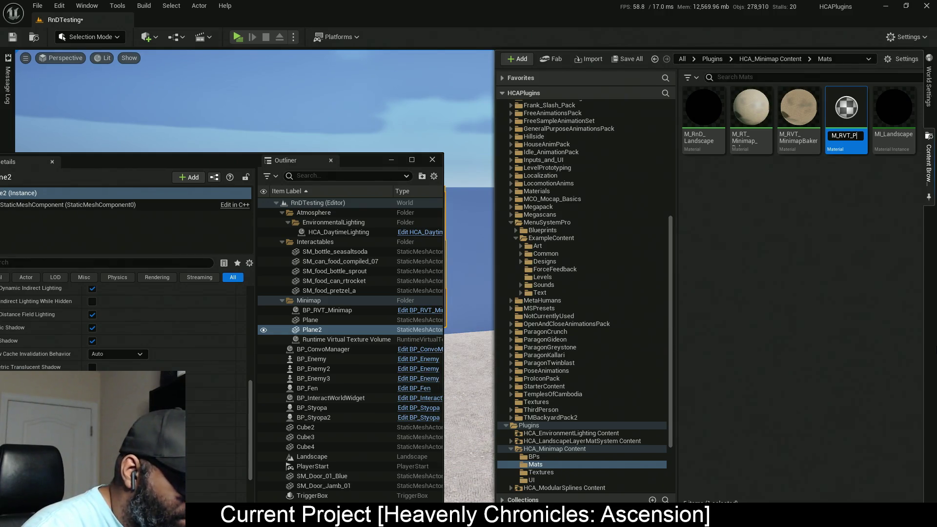
pyautogui.press('Return')
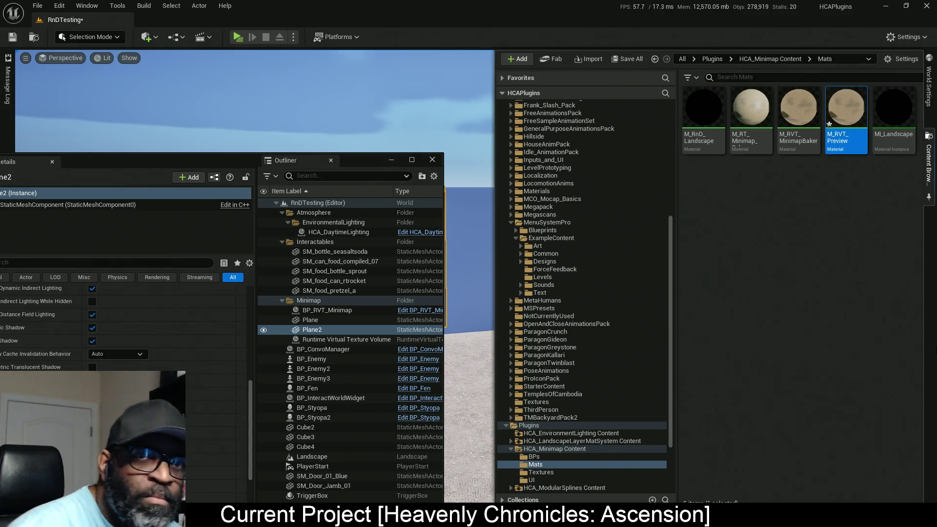
# Drag M_RVT_Preview from the Mats folder onto the black plane.
pyautogui.hotkey('ctrl', 'space')
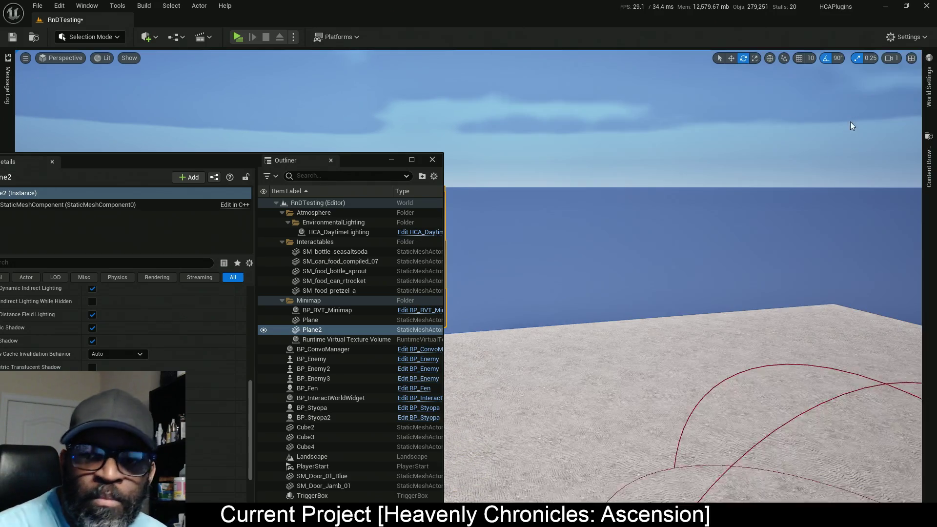
pyautogui.moveTo(103, 165)
pyautogui.mouseDown()
pyautogui.moveTo(470, 288)
pyautogui.moveTo(214, 239)
pyautogui.moveTo(130, 359)
pyautogui.moveTo(141, 413)
pyautogui.mouseUp()
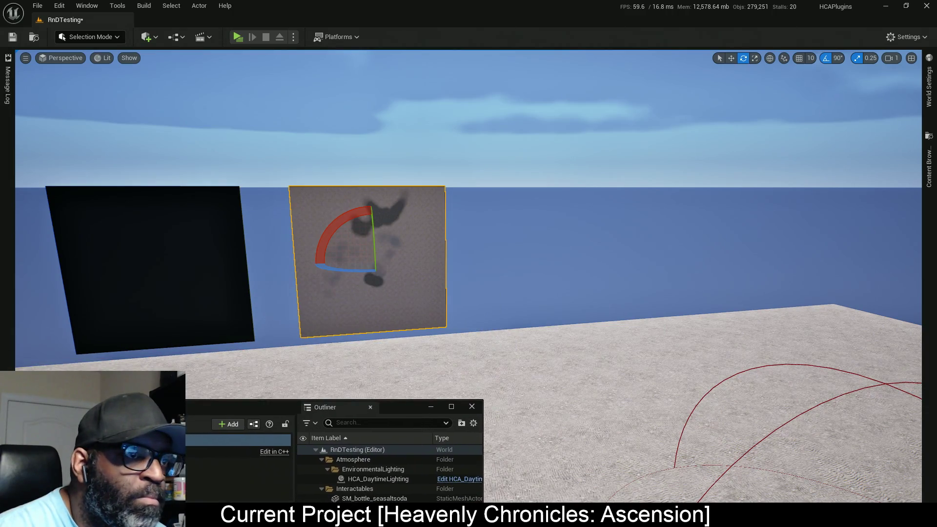
pyautogui.click(928, 164)
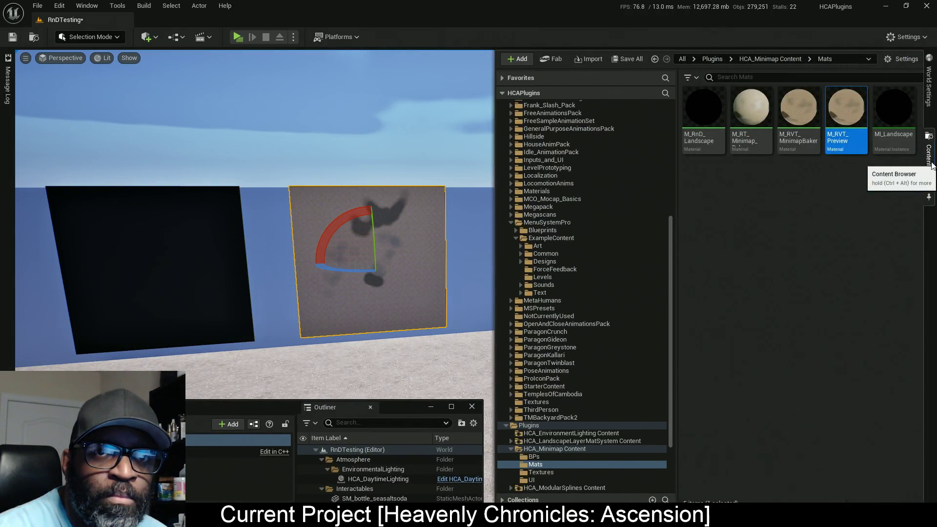
pyautogui.moveTo(842, 114)
pyautogui.mouseDown()
pyautogui.moveTo(247, 328)
pyautogui.moveTo(153, 260)
pyautogui.mouseUp()
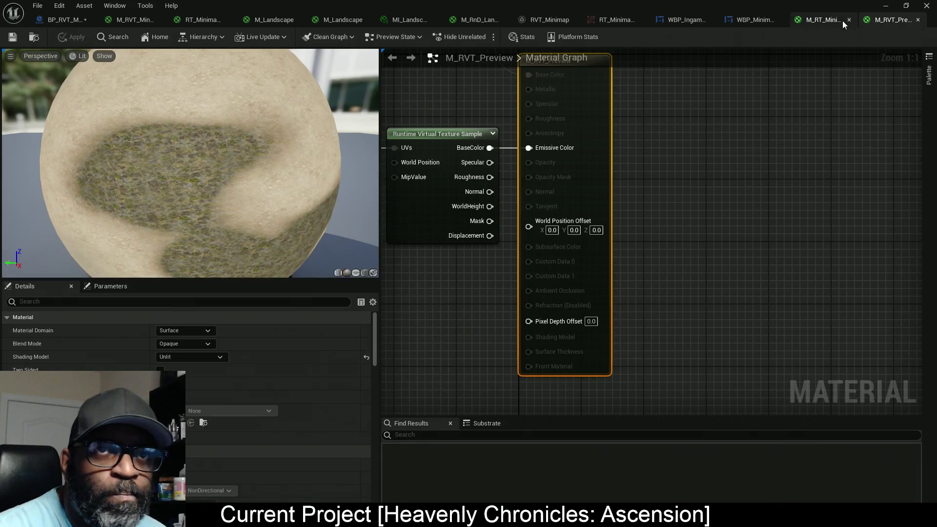
# Wire the RVT sample's BaseColor into Base Color and switch the material to Default Lit.
pyautogui.click(847, 20)
pyautogui.moveTo(630, 199); pyautogui.dragTo(844, 207)
pyautogui.moveTo(673, 255); pyautogui.dragTo(623, 301)
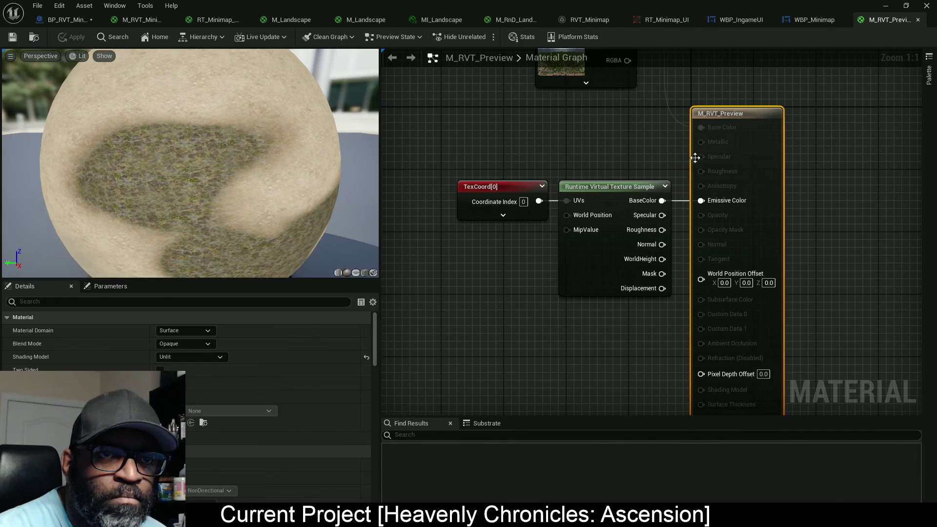
pyautogui.moveTo(710, 130)
pyautogui.mouseDown()
pyautogui.moveTo(663, 215)
pyautogui.moveTo(662, 201)
pyautogui.mouseUp()
pyautogui.click(191, 356)
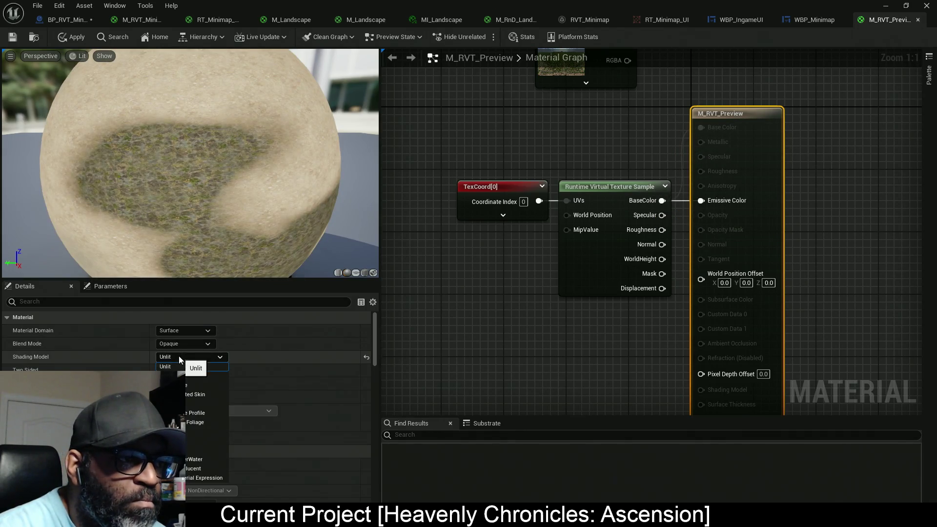
pyautogui.click(200, 376)
# Connect the RVT Specular and Normal outputs to the material, then apply and save it.
pyautogui.moveTo(452, 173)
pyautogui.mouseDown()
pyautogui.moveTo(595, 263)
pyautogui.moveTo(576, 216)
pyautogui.mouseUp()
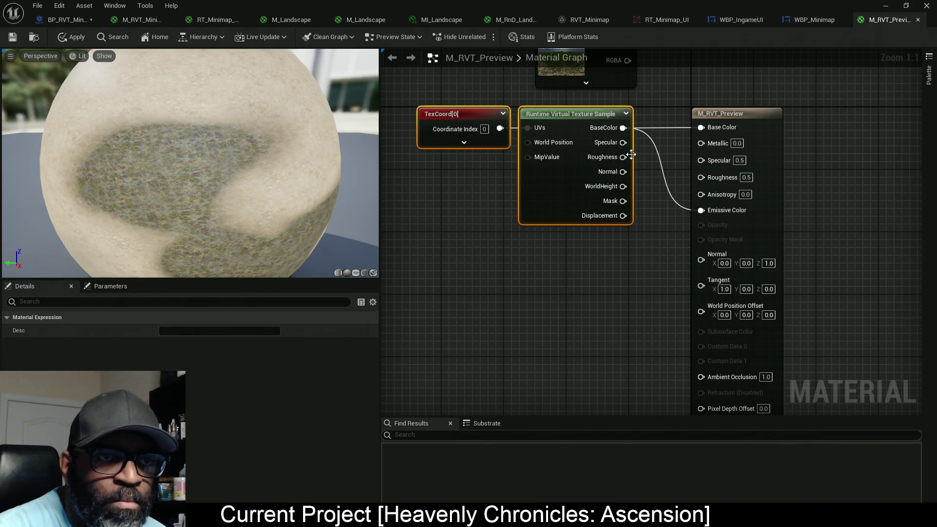
pyautogui.moveTo(623, 142)
pyautogui.mouseDown()
pyautogui.moveTo(709, 160)
pyautogui.moveTo(715, 177)
pyautogui.moveTo(692, 203)
pyautogui.moveTo(700, 205)
pyautogui.mouseUp()
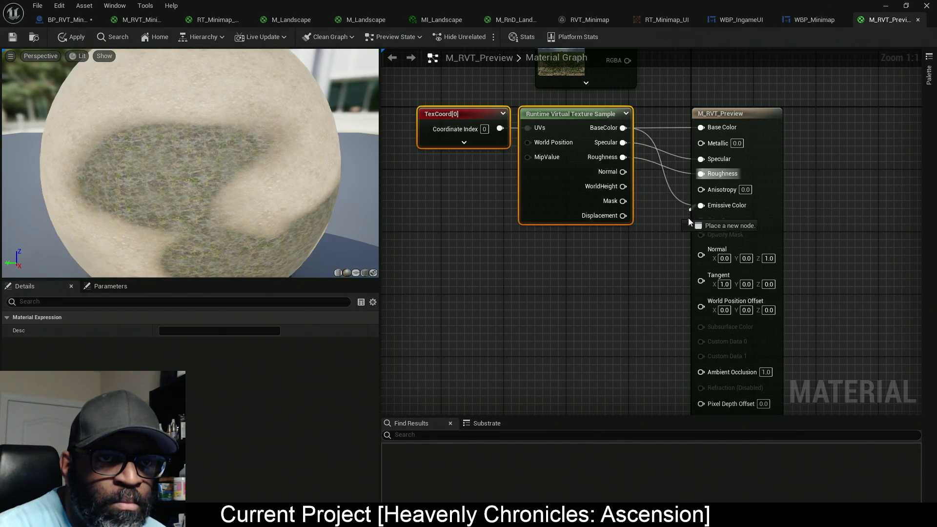
pyautogui.click(672, 240)
pyautogui.moveTo(623, 172); pyautogui.dragTo(701, 255)
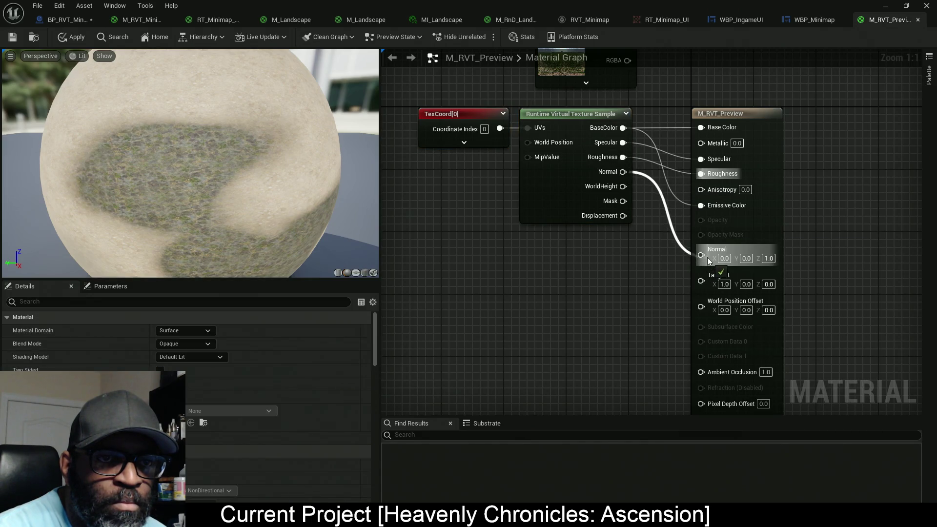
pyautogui.click(73, 37)
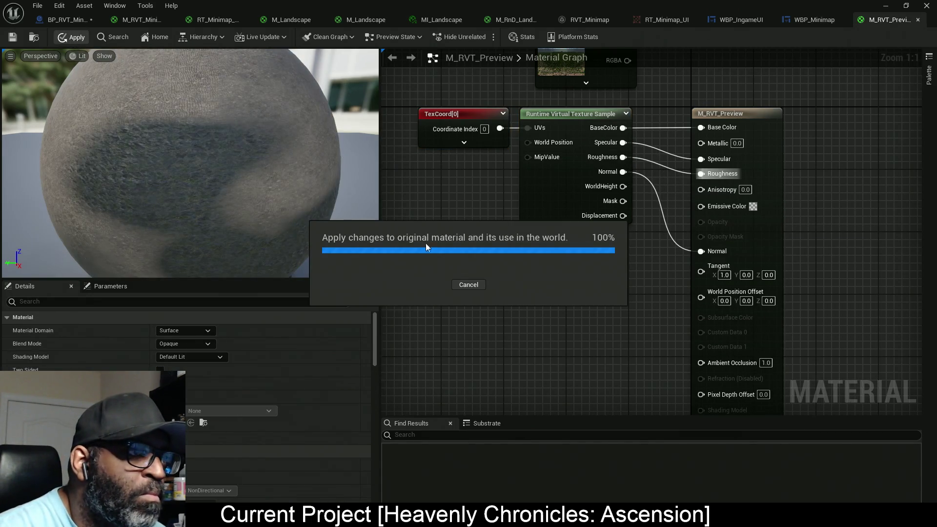
pyautogui.hotkey('ctrl', 's')
pyautogui.moveTo(578, 5)
pyautogui.mouseDown()
pyautogui.moveTo(522, 274)
pyautogui.moveTo(320, 323)
pyautogui.moveTo(320, 517)
pyautogui.mouseUp()
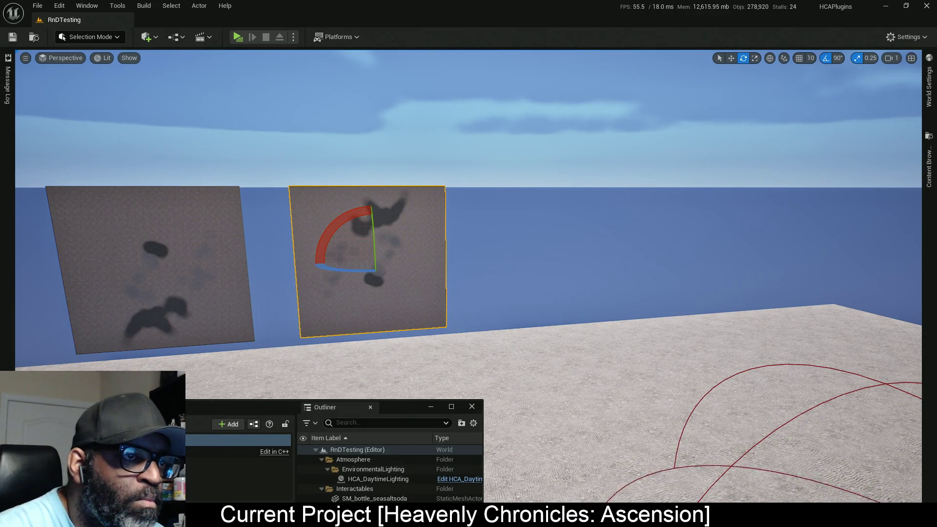
# Rotate the right wall panel -180° and launch the level as a Standalone Game.
pyautogui.moveTo(423, 218); pyautogui.dragTo(423, 218)
pyautogui.moveTo(489, 223)
pyautogui.mouseDown()
pyautogui.moveTo(533, 199)
pyautogui.moveTo(592, 266)
pyautogui.moveTo(528, 316)
pyautogui.mouseUp()
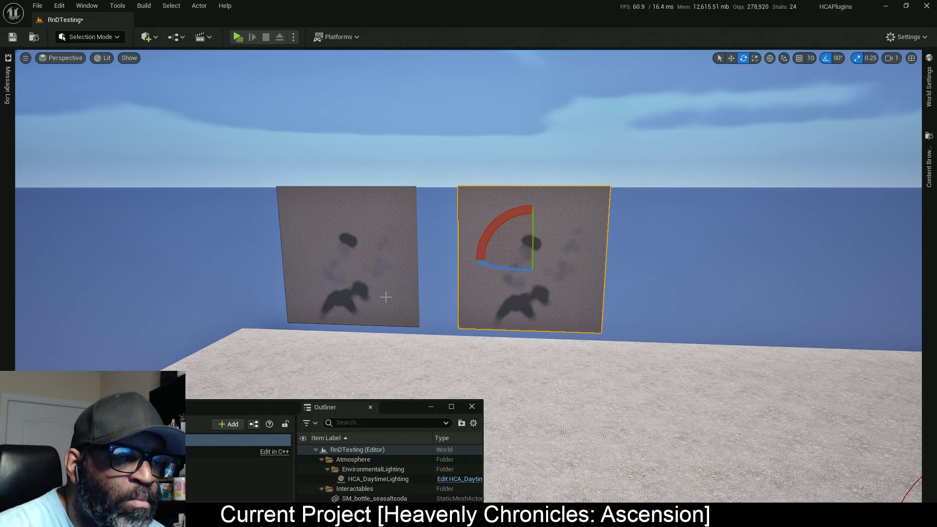
pyautogui.click(237, 36)
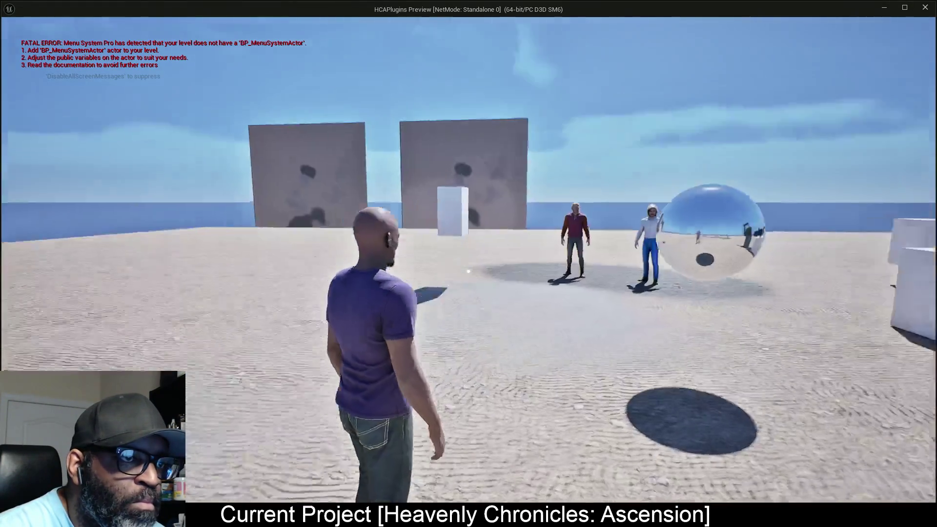
# Run the character up to the two RVT wall panels, then leave the standalone preview.
pyautogui.press('a')
pyautogui.press('w')
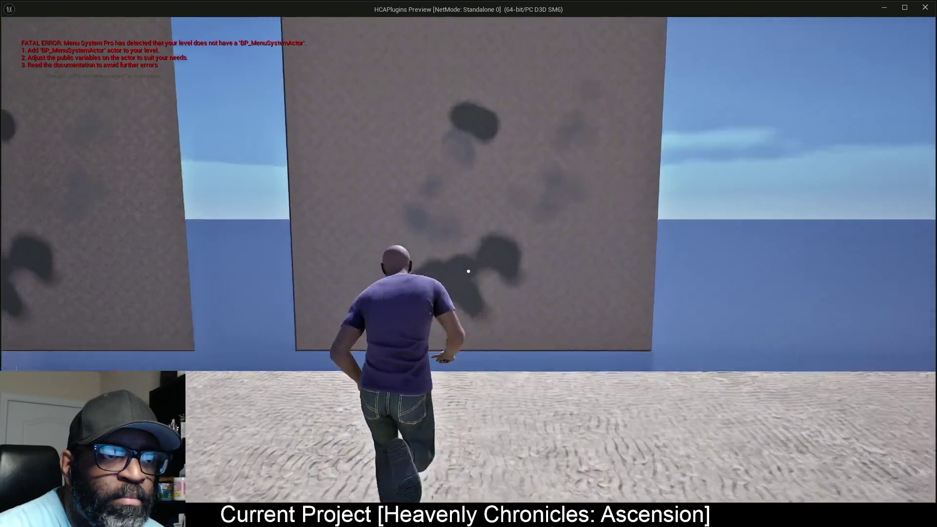
pyautogui.hotkey('shift', 'F1')
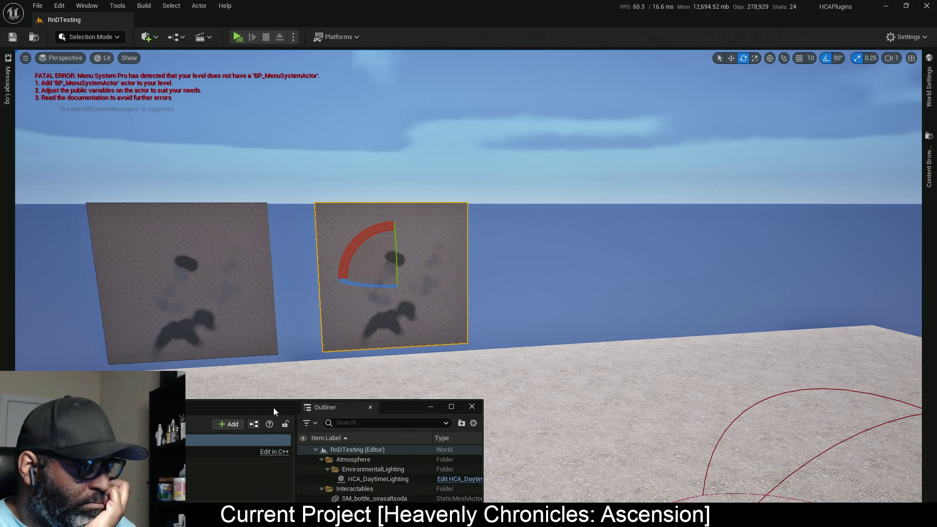
# Hide the floating Details and Outliner window and show the level's World Settings panel.
pyautogui.moveTo(273, 407)
pyautogui.mouseDown()
pyautogui.moveTo(330, 335)
pyautogui.moveTo(313, 403)
pyautogui.mouseUp()
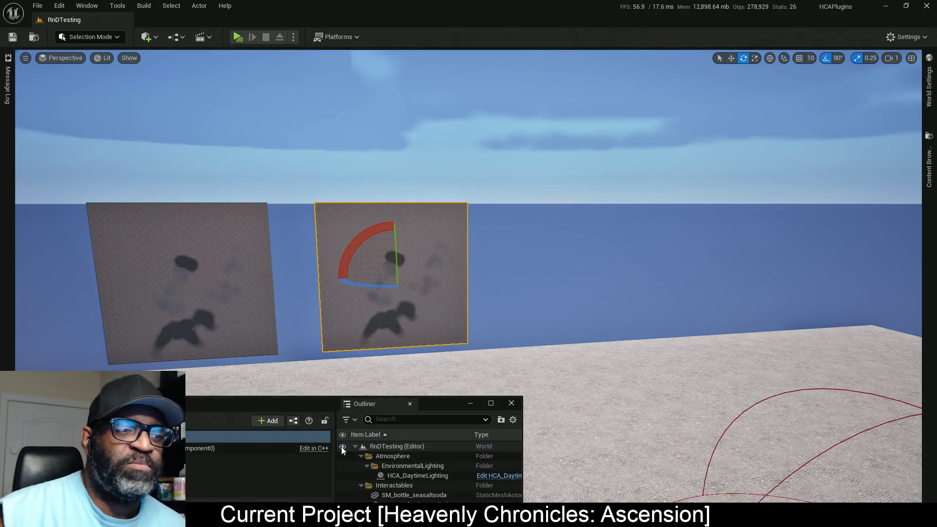
pyautogui.click(312, 401)
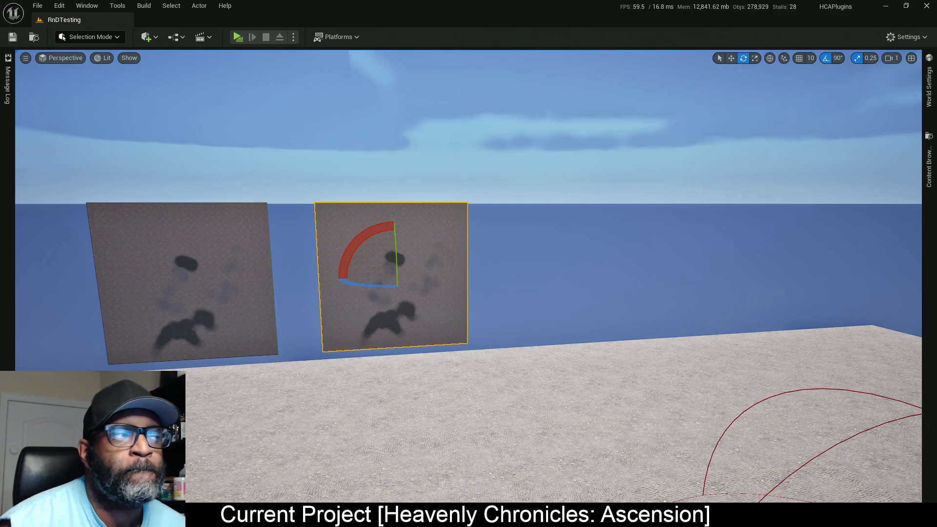
pyautogui.click(924, 90)
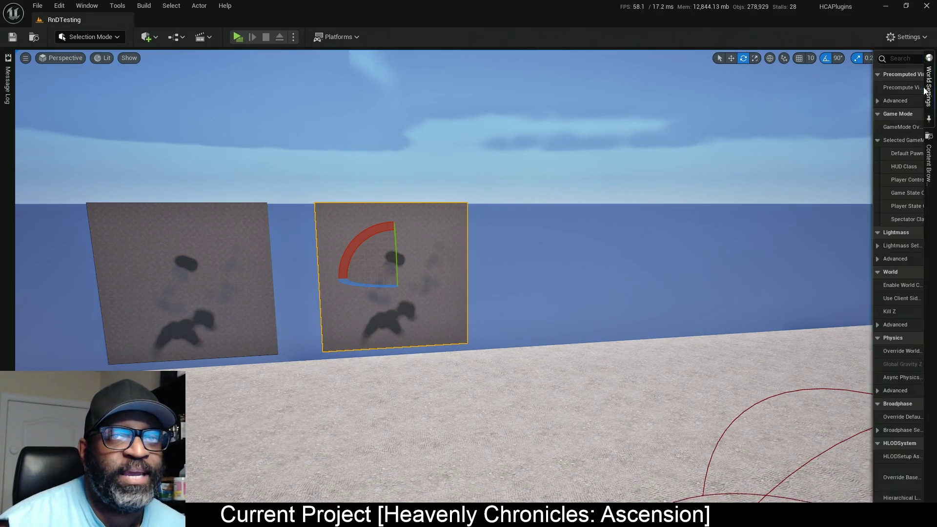
# Open BP_Lance to look it over, close it, and reopen the Content Drawer on Lance's folder.
pyautogui.click(929, 164)
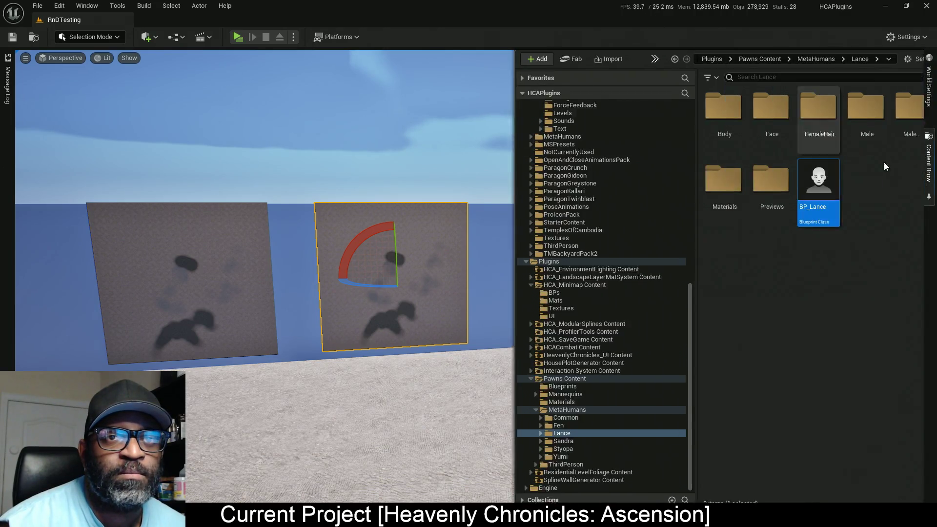
pyautogui.moveTo(857, 183)
pyautogui.mouseDown()
pyautogui.moveTo(757, 181)
pyautogui.moveTo(805, 429)
pyautogui.moveTo(819, 439)
pyautogui.mouseUp()
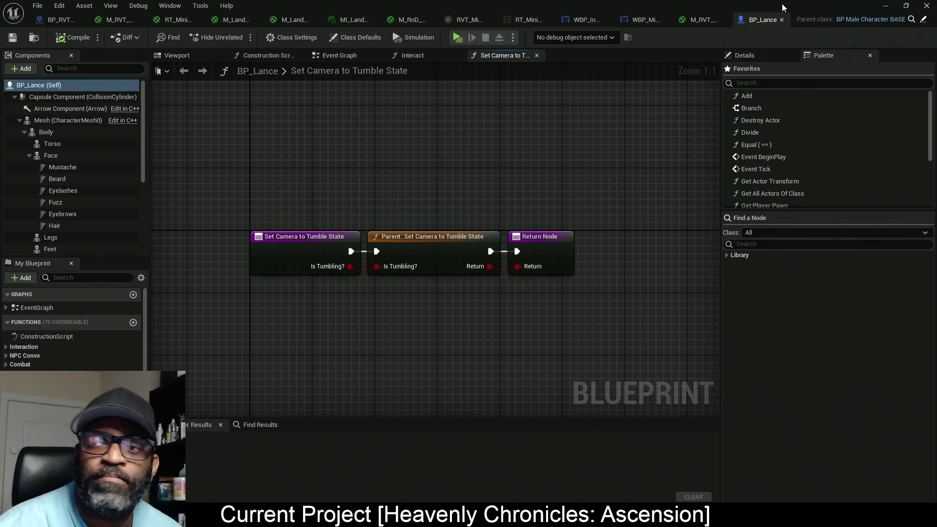
pyautogui.click(885, 6)
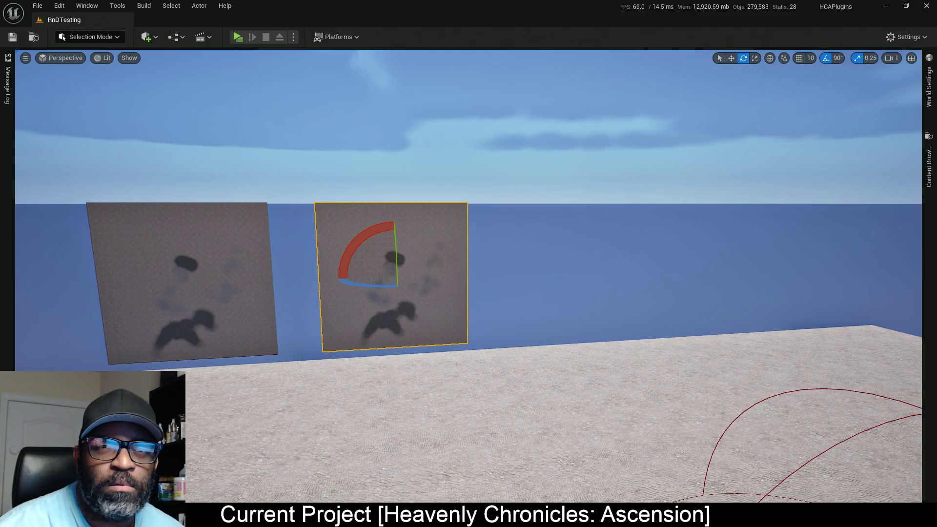
pyautogui.click(928, 166)
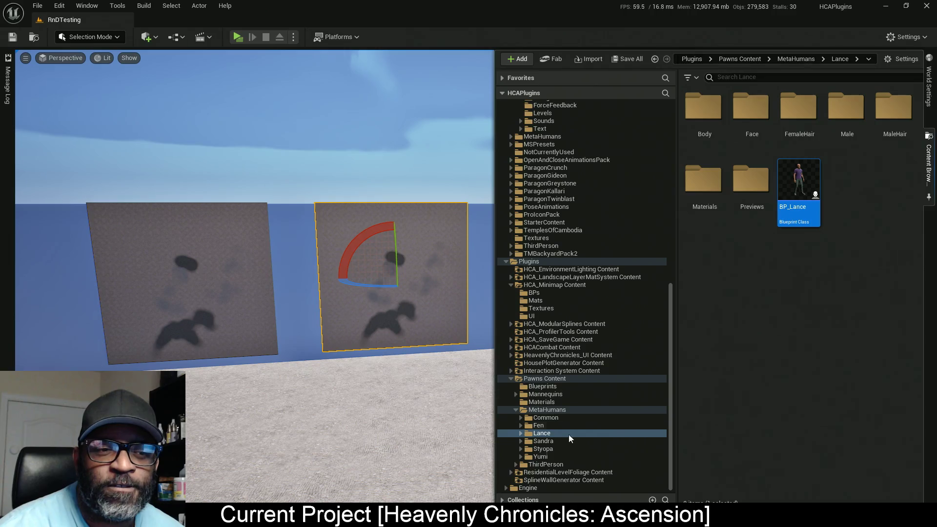
# Create a new material named M_MinimapMarker in HCA_Minimap Content > Mats and open it.
pyautogui.click(511, 378)
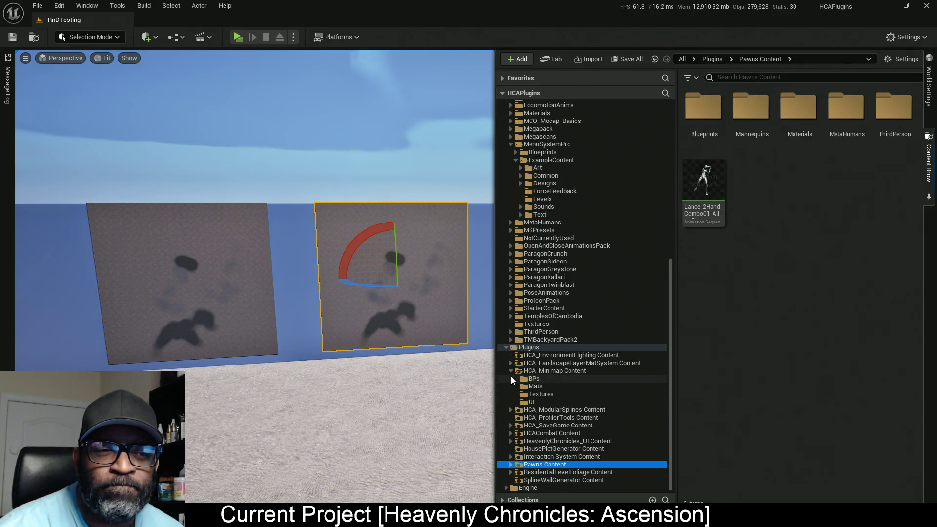
pyautogui.click(543, 385)
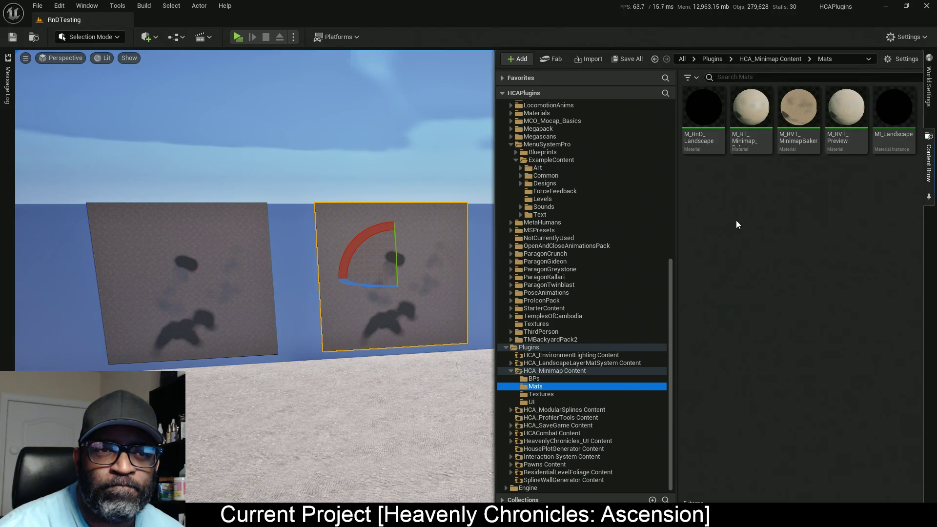
pyautogui.rightClick(706, 177)
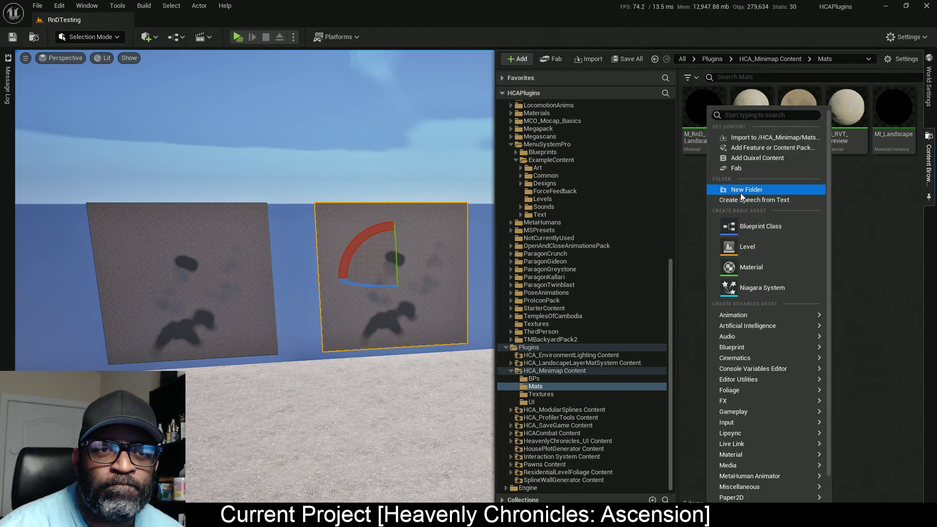
pyautogui.click(740, 266)
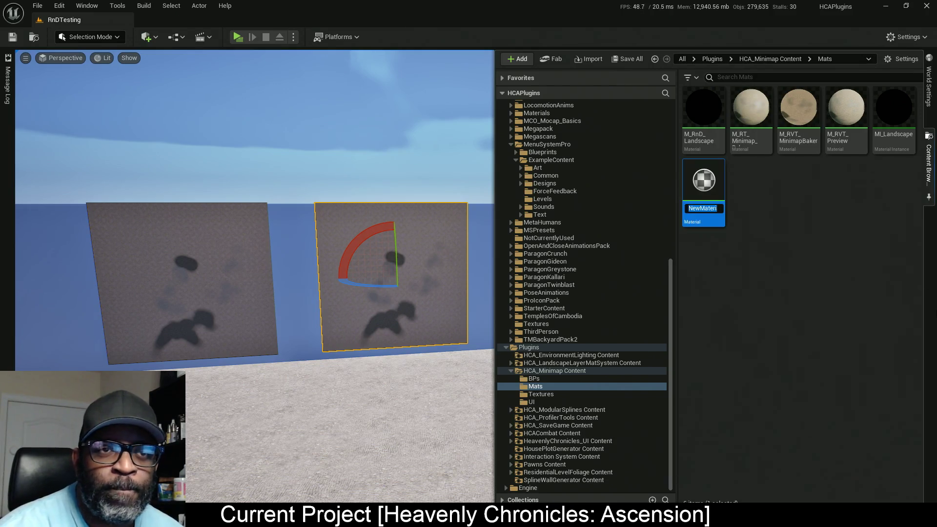
pyautogui.write('M_')
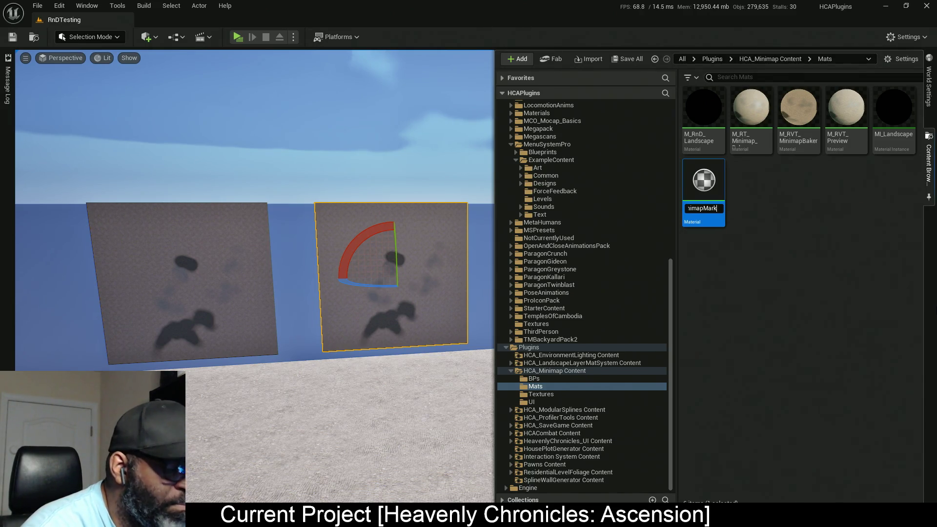
pyautogui.press('Return')
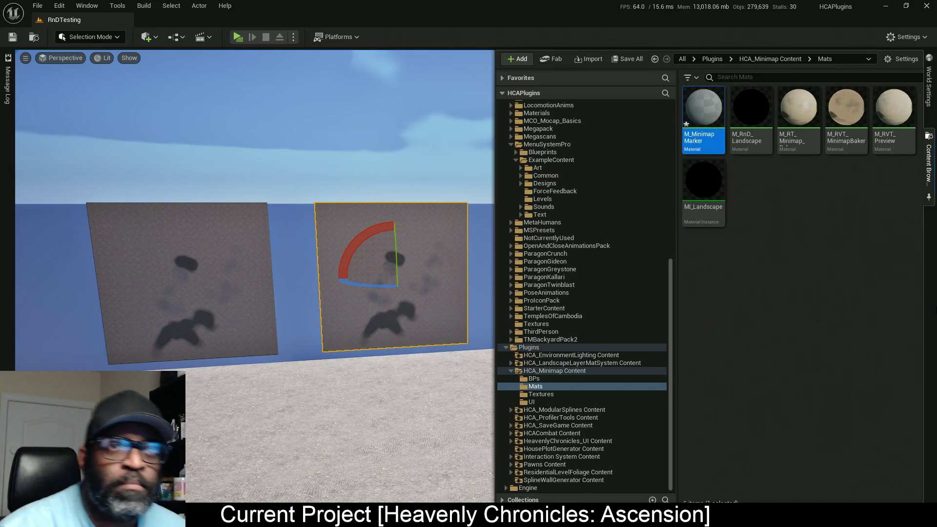
pyautogui.hotkey('ctrl', 'space')
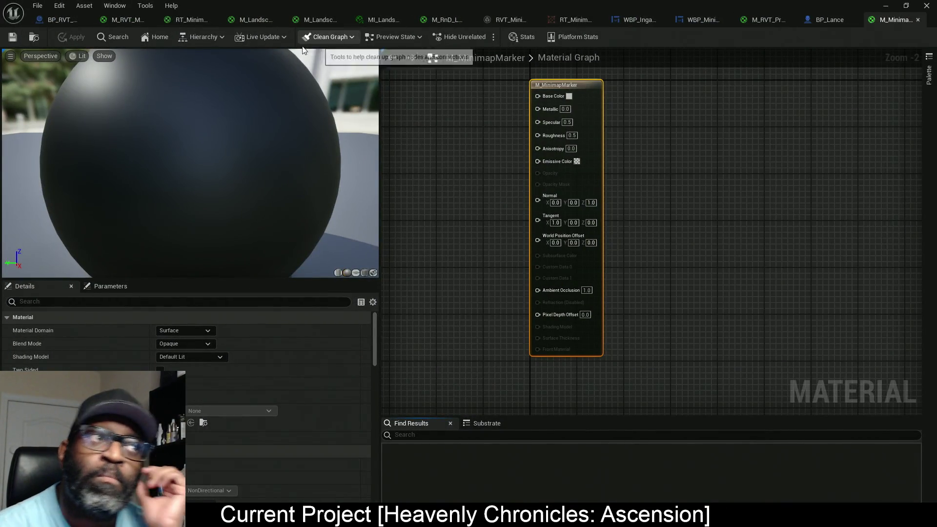
# Reorder the RVT_Minimap, RT_Minimap_UI and WBP_IngameUI tabs together beside the landscape materials.
pyautogui.moveTo(513, 22); pyautogui.dragTo(221, 25)
pyautogui.moveTo(508, 21); pyautogui.dragTo(273, 22)
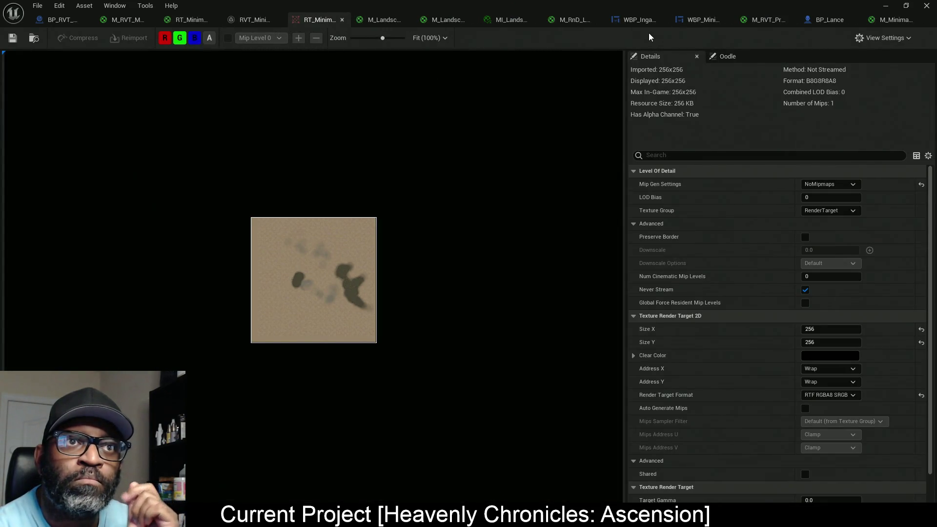
pyautogui.moveTo(638, 22); pyautogui.dragTo(349, 25)
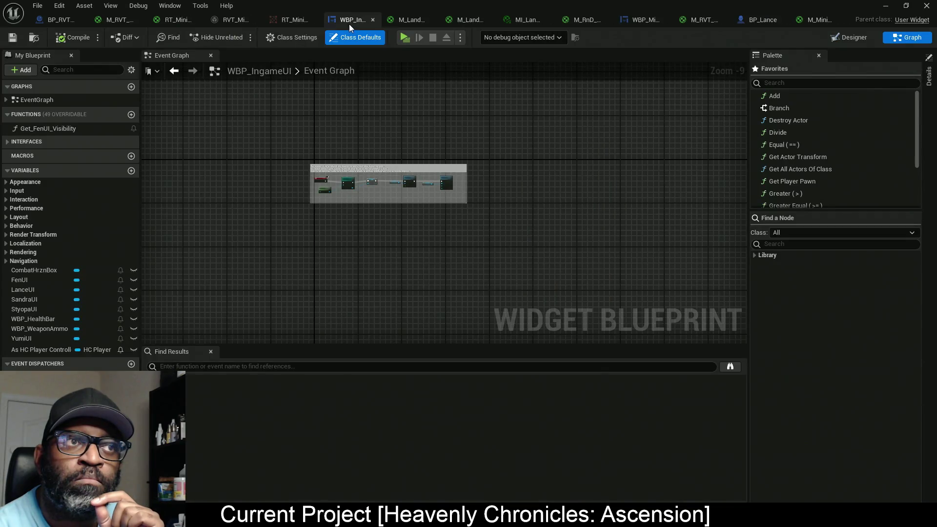
# Order the WBP_Minimap, BP_Lance and M_MinimapMarker tabs after WBP_IngameUI.
pyautogui.moveTo(642, 20)
pyautogui.mouseDown()
pyautogui.moveTo(446, 39)
pyautogui.moveTo(444, 22)
pyautogui.mouseUp()
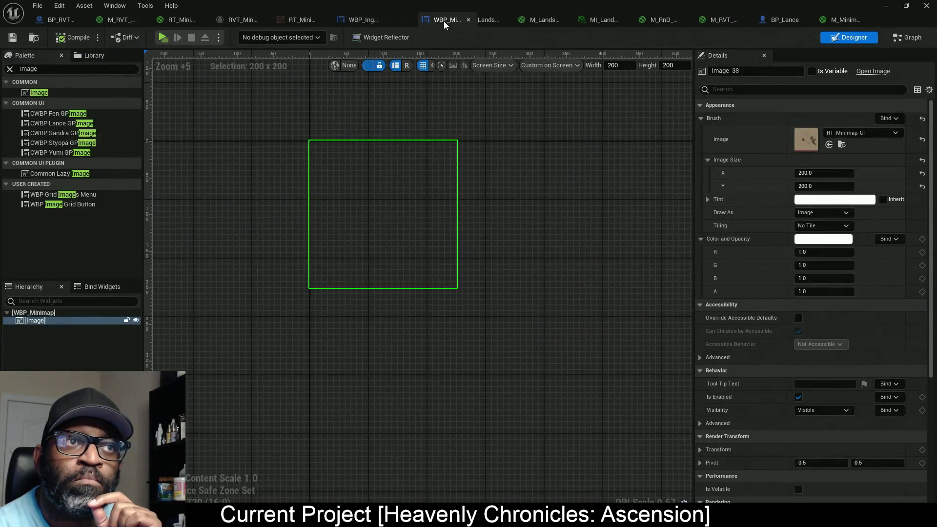
pyautogui.moveTo(755, 18)
pyautogui.mouseDown()
pyautogui.moveTo(482, 63)
pyautogui.moveTo(513, 17)
pyautogui.mouseUp()
pyautogui.moveTo(769, 19)
pyautogui.mouseDown()
pyautogui.moveTo(760, 42)
pyautogui.moveTo(611, 74)
pyautogui.moveTo(587, 22)
pyautogui.moveTo(531, 21)
pyautogui.mouseUp()
# Close the unrelated landscape and test editor tabs to the right of M_MinimapMarker.
pyautogui.rightClick(579, 19)
pyautogui.click(617, 58)
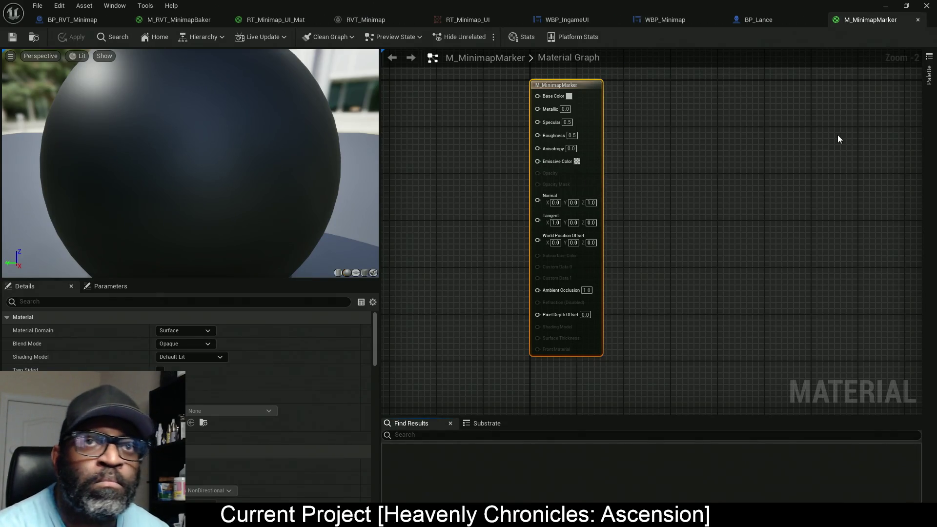
pyautogui.moveTo(678, 156); pyautogui.dragTo(858, 173)
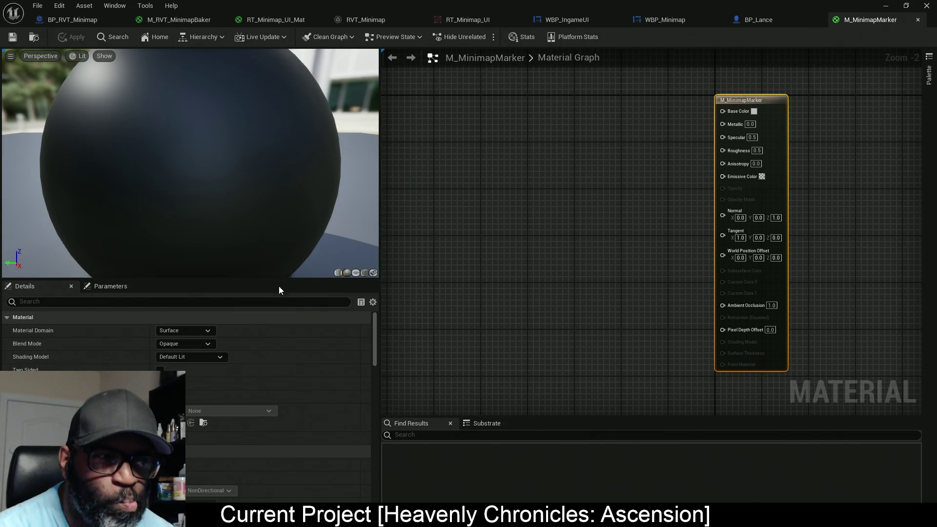
# Set M_MinimapMarker's Shading Model to Unlit and Blend Mode to Masked.
pyautogui.click(190, 358)
pyautogui.click(186, 369)
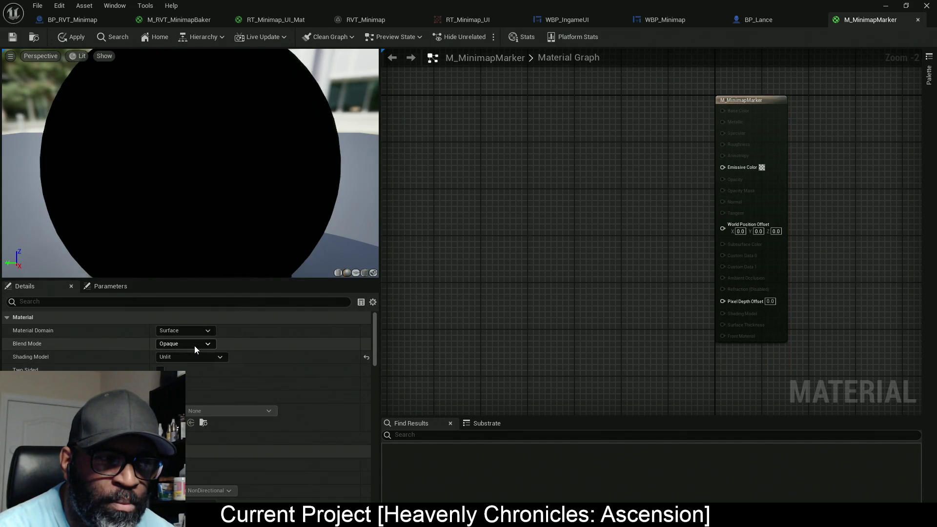
pyautogui.click(194, 345)
pyautogui.click(184, 363)
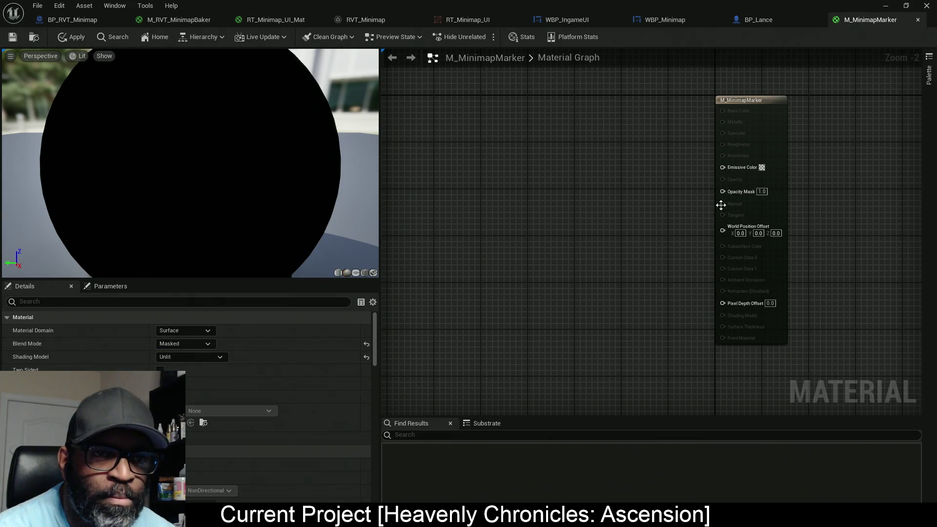
# Add a Texture Sample node using the T_Arrow_U_256x256 arrow texture.
pyautogui.moveTo(533, 197); pyautogui.dragTo(514, 251)
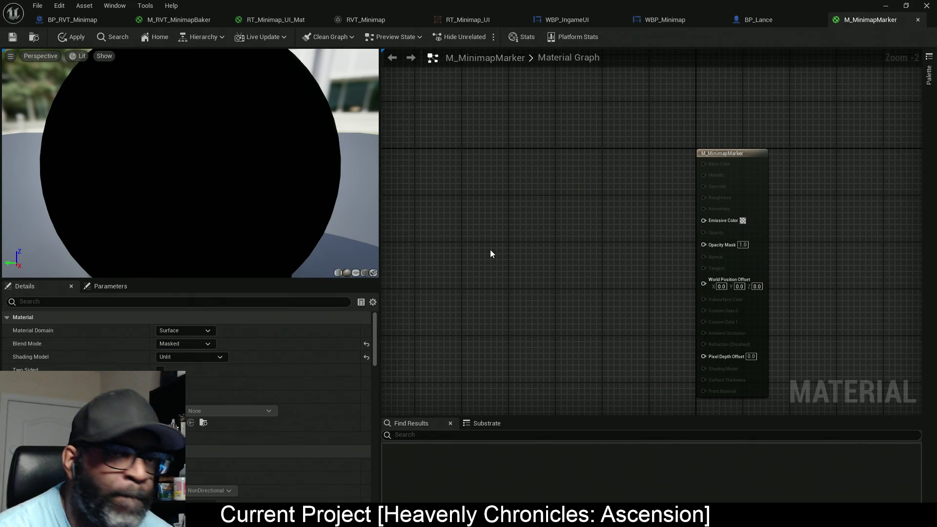
pyautogui.click(519, 235)
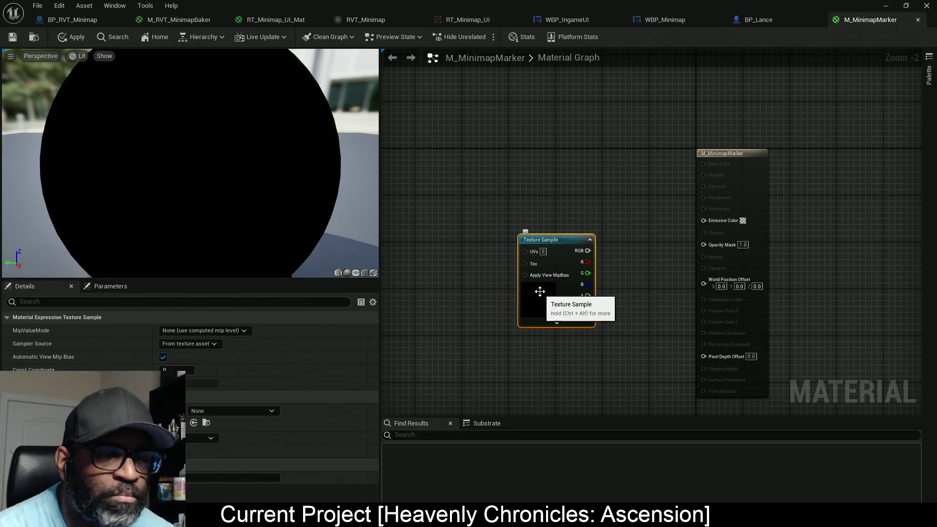
pyautogui.click(214, 410)
pyautogui.write('arro')
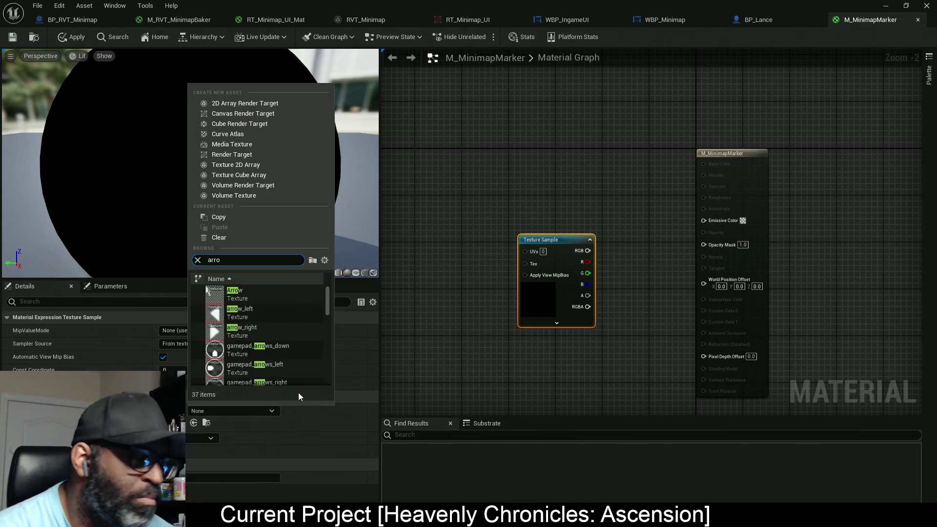
pyautogui.write('w')
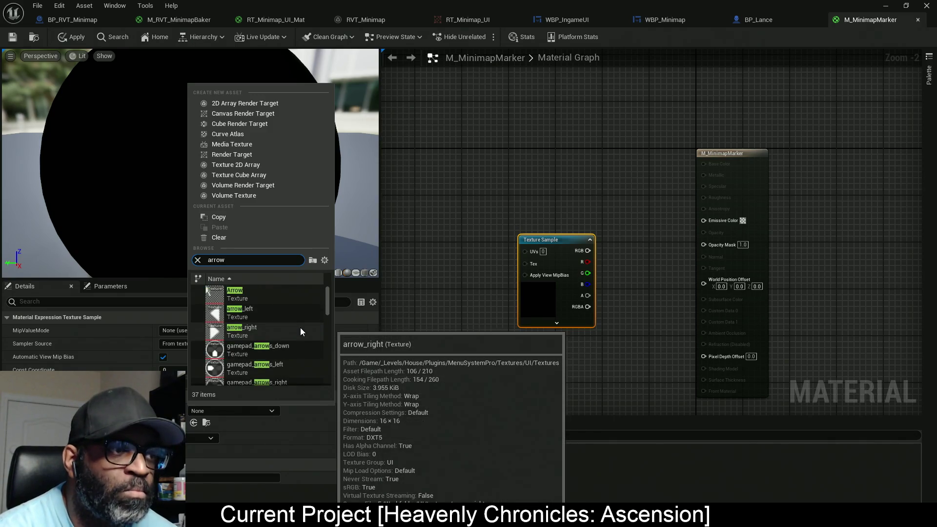
pyautogui.scroll(-1, 301, 329)
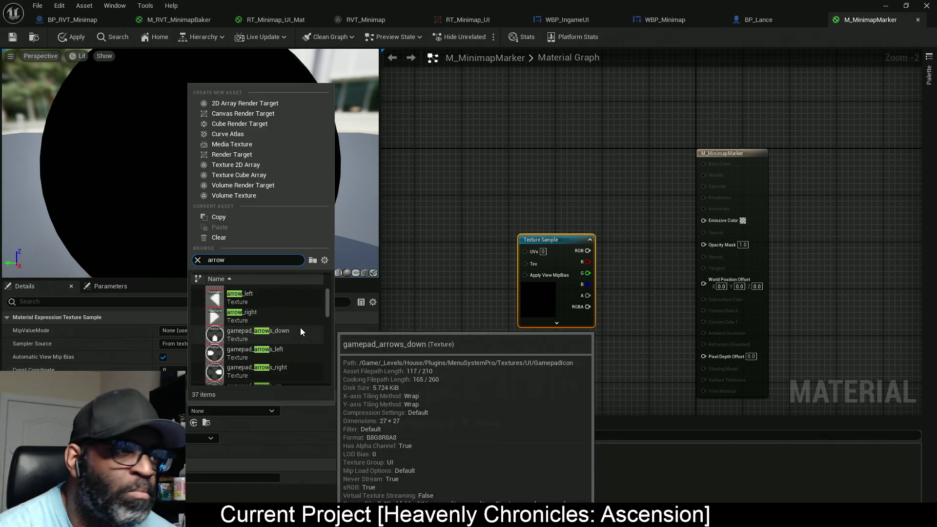
pyautogui.scroll(-8, 300, 326)
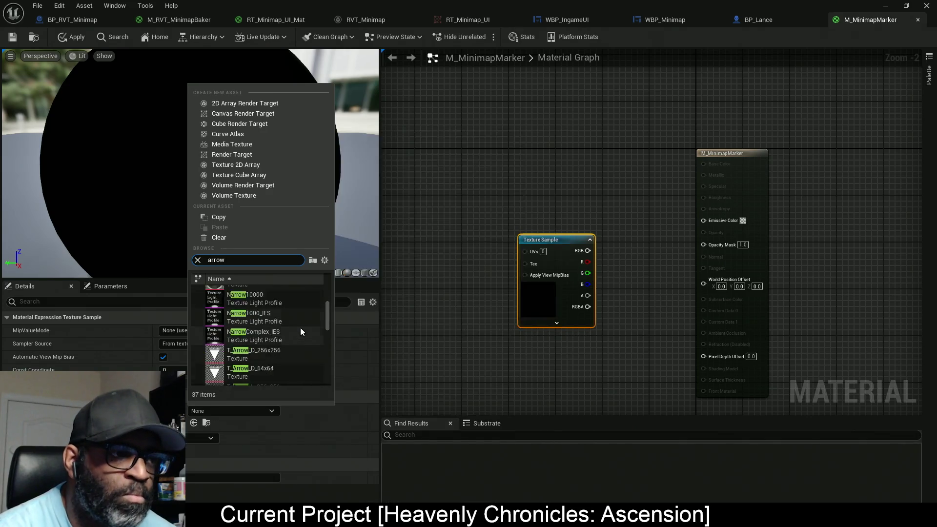
pyautogui.scroll(-2, 287, 334)
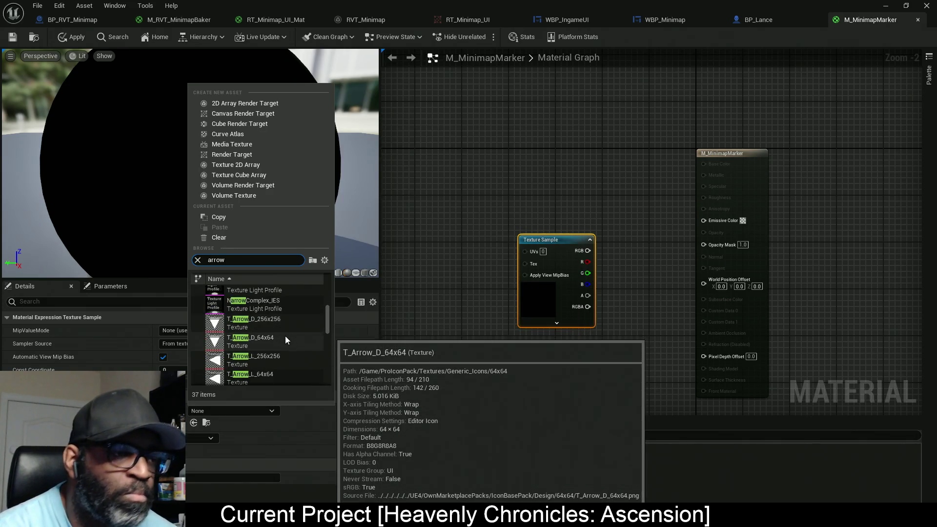
pyautogui.scroll(-3, 273, 341)
pyautogui.scroll(-2, 271, 338)
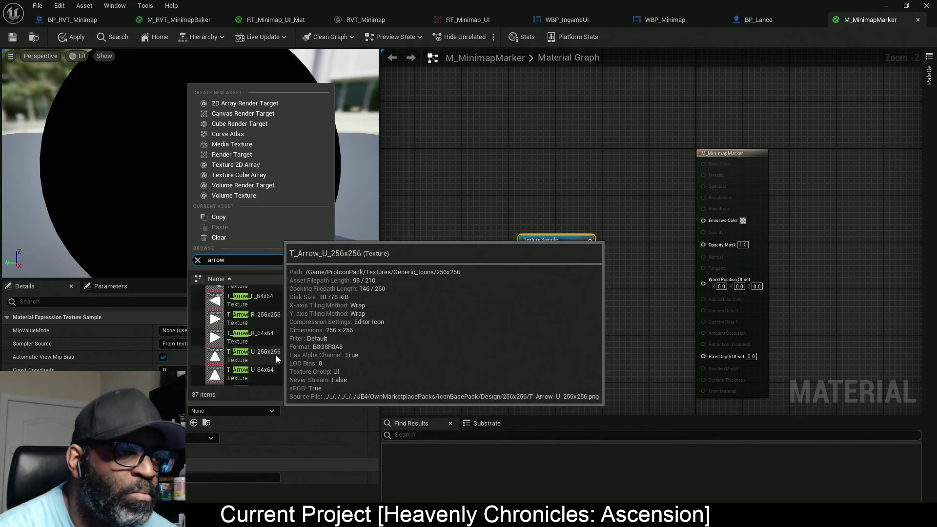
pyautogui.click(267, 354)
pyautogui.moveTo(545, 299)
pyautogui.mouseDown()
pyautogui.moveTo(500, 254)
pyautogui.moveTo(711, 249)
pyautogui.moveTo(592, 213)
pyautogui.moveTo(541, 210)
pyautogui.mouseUp()
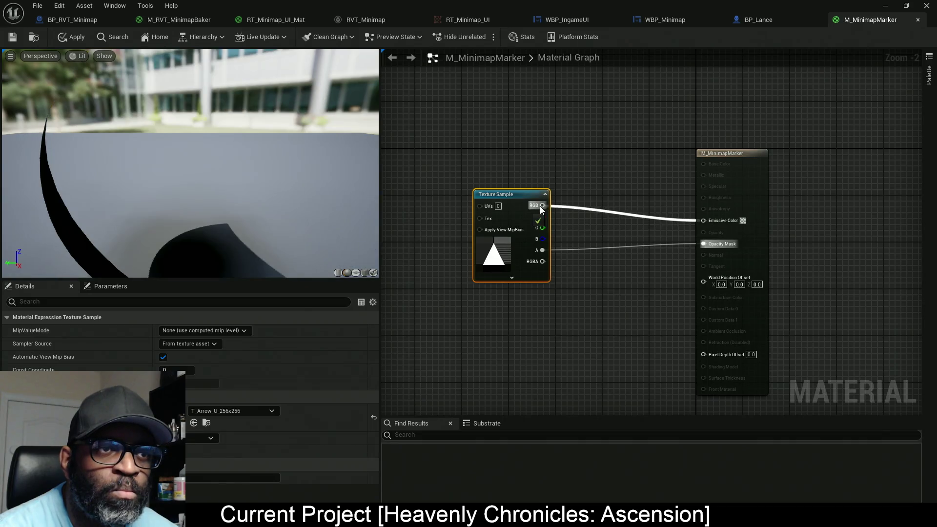
# Preview the material on a plane and place the arrow texture node left of the output.
pyautogui.click(356, 273)
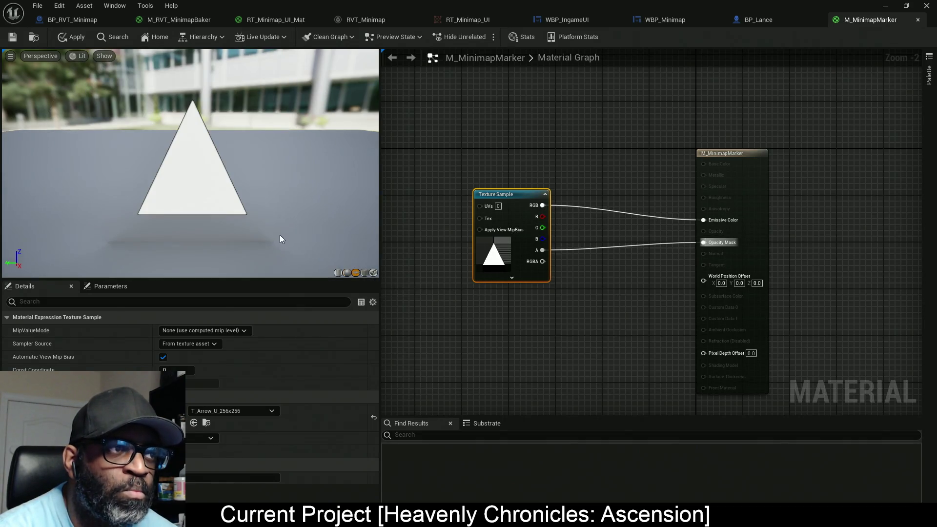
pyautogui.scroll(5, 279, 238)
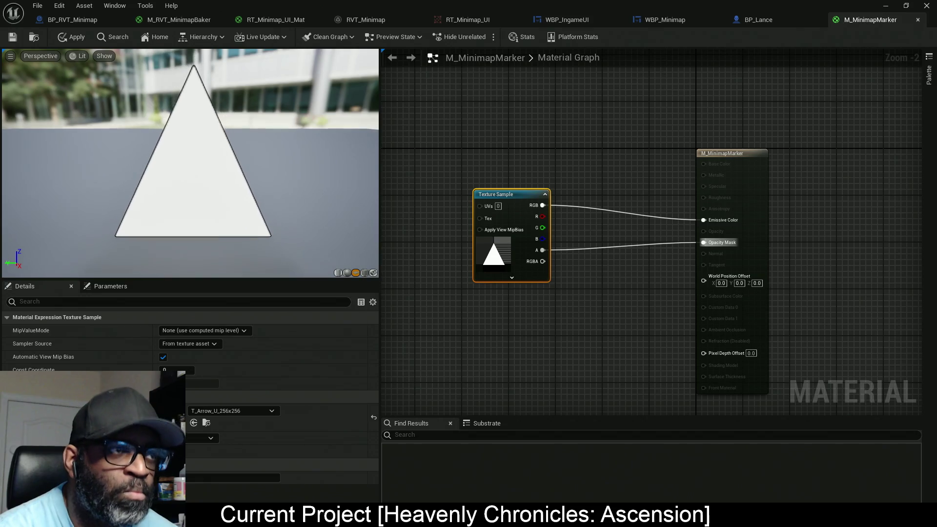
pyautogui.moveTo(522, 215)
pyautogui.mouseDown()
pyautogui.moveTo(522, 234)
pyautogui.moveTo(444, 232)
pyautogui.mouseUp()
pyautogui.moveTo(529, 239); pyautogui.dragTo(656, 240)
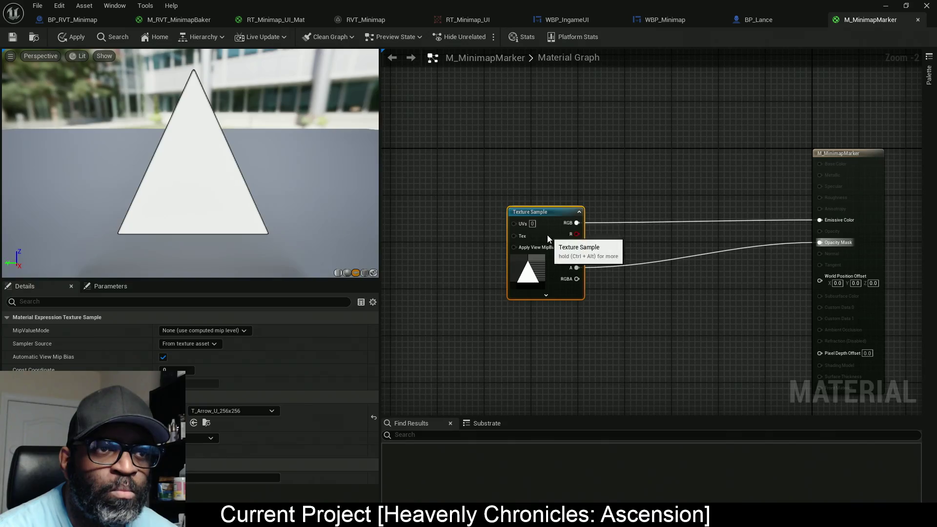
pyautogui.moveTo(548, 235); pyautogui.dragTo(517, 235)
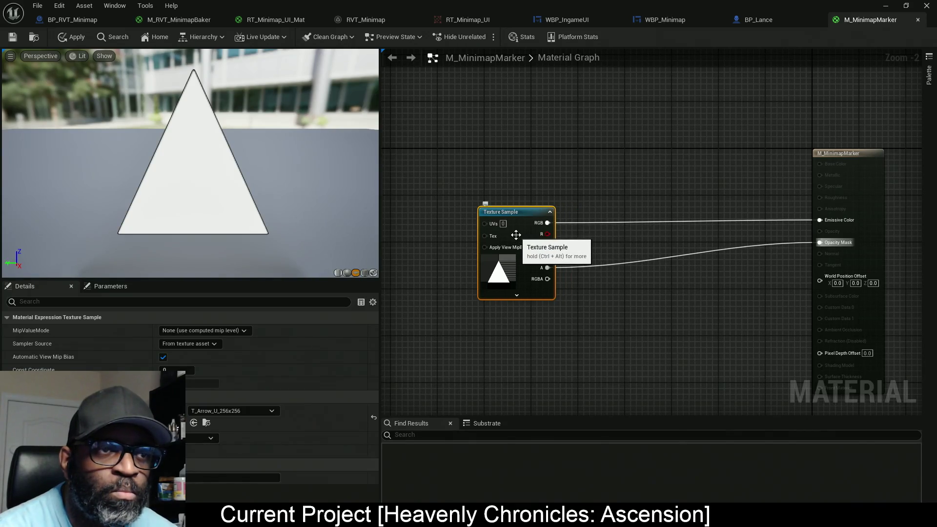
# Convert the arrow texture sample into a texture parameter named MarkerIcon.
pyautogui.rightClick(516, 234)
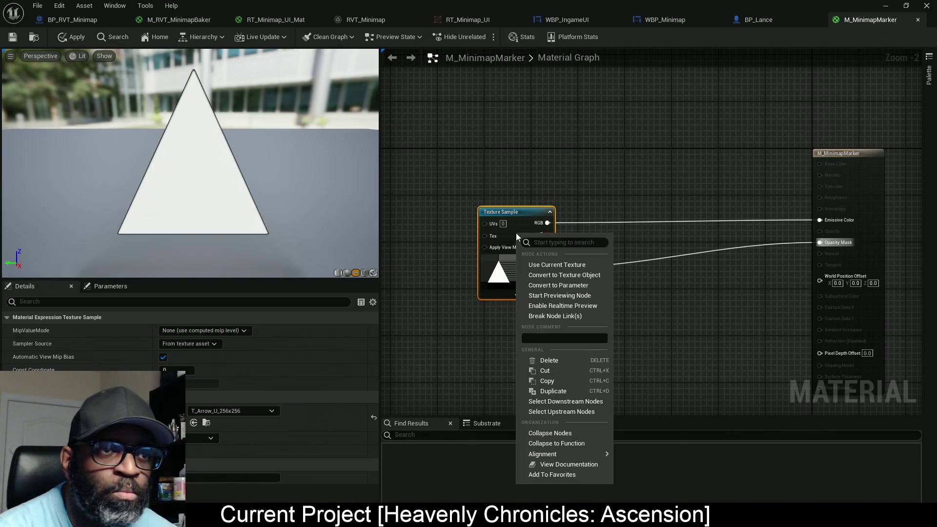
pyautogui.click(575, 286)
pyautogui.write('MarkerIco')
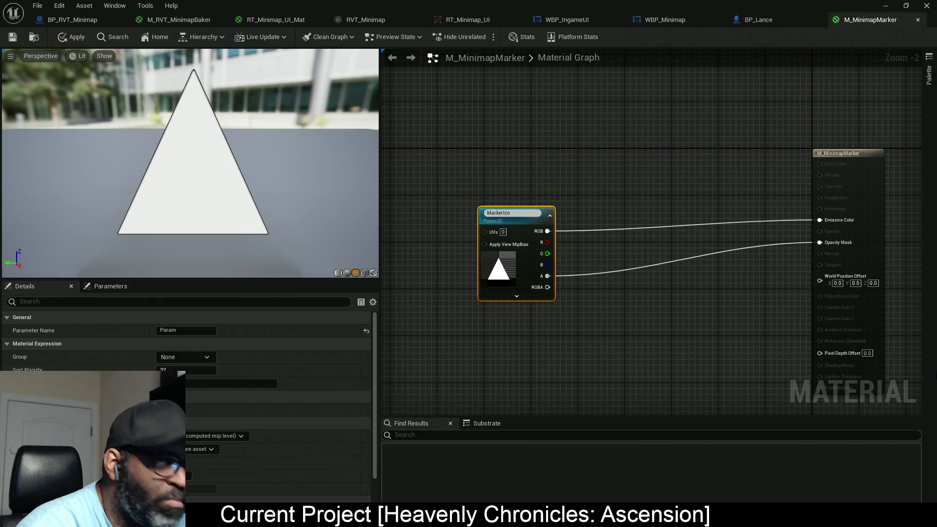
pyautogui.write('n')
pyautogui.press('Return')
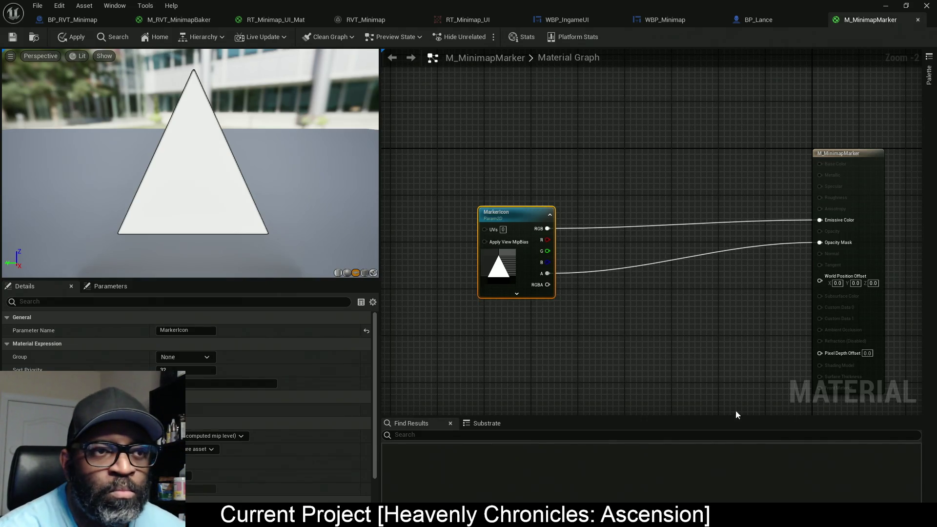
pyautogui.moveTo(540, 223); pyautogui.dragTo(523, 219)
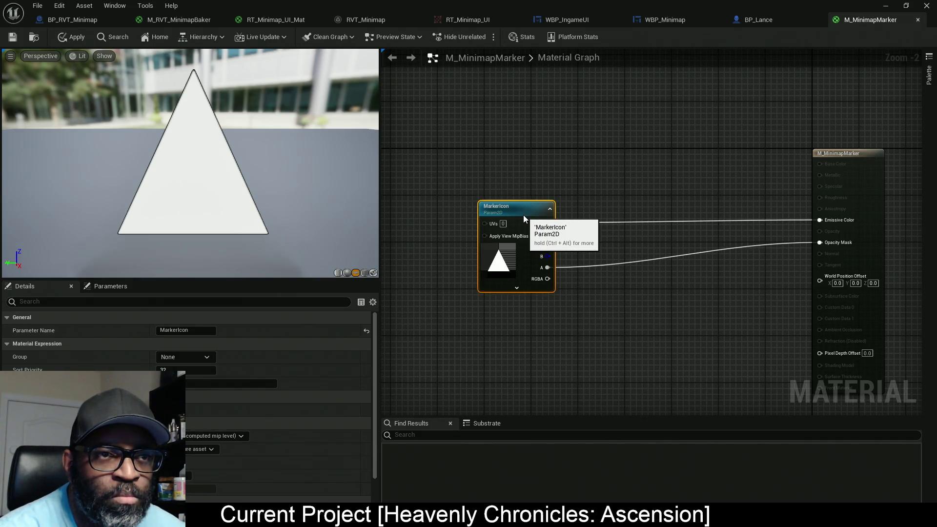
# Route MarkerIcon's colour through a new Multiply node into Emissive Color.
pyautogui.click(614, 226)
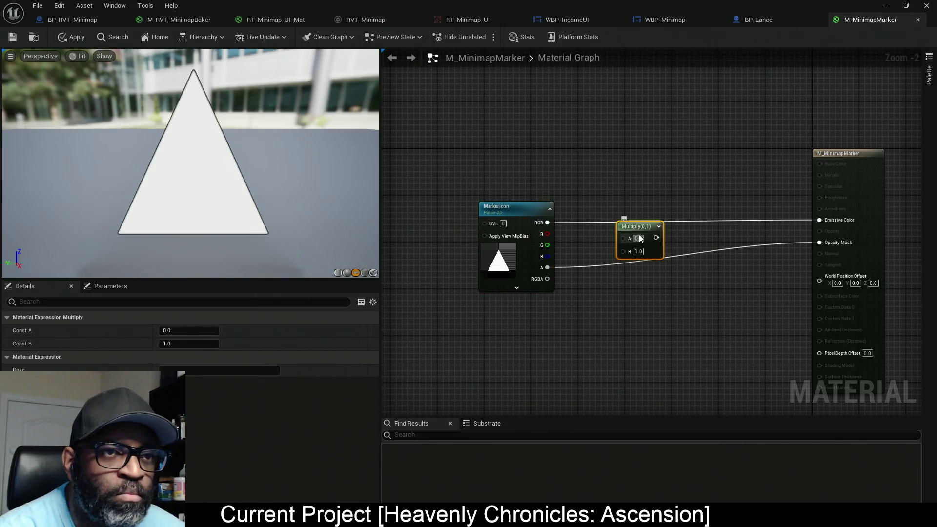
pyautogui.moveTo(631, 230); pyautogui.dragTo(625, 202)
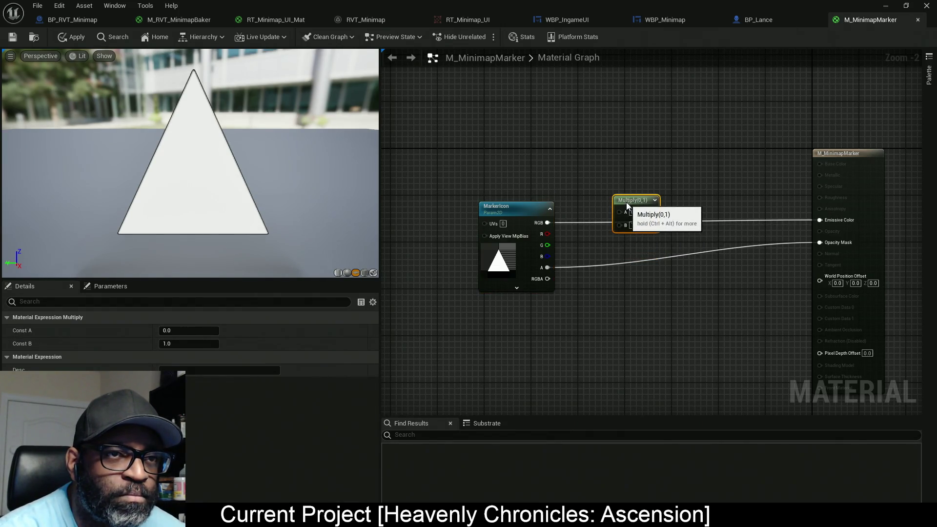
pyautogui.moveTo(547, 225)
pyautogui.mouseDown()
pyautogui.moveTo(669, 207)
pyautogui.moveTo(546, 223)
pyautogui.mouseUp()
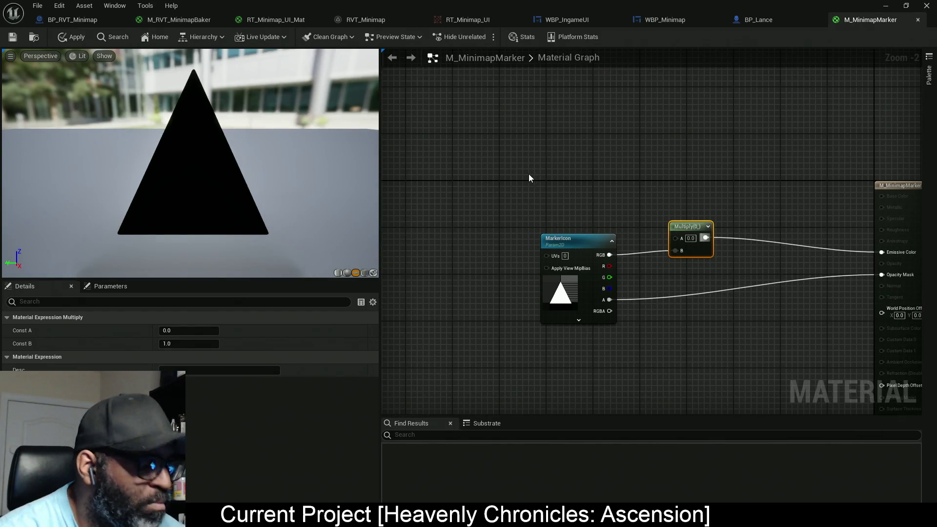
# Add a white MarkerColor vector parameter feeding the Multiply's A input.
pyautogui.click(530, 166)
pyautogui.rightClick(572, 210)
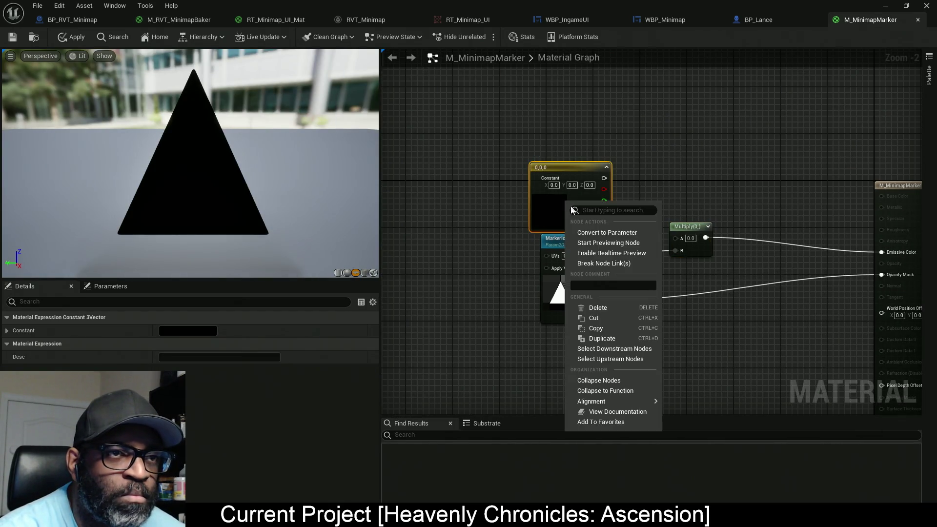
pyautogui.click(604, 232)
pyautogui.write('MarkerC')
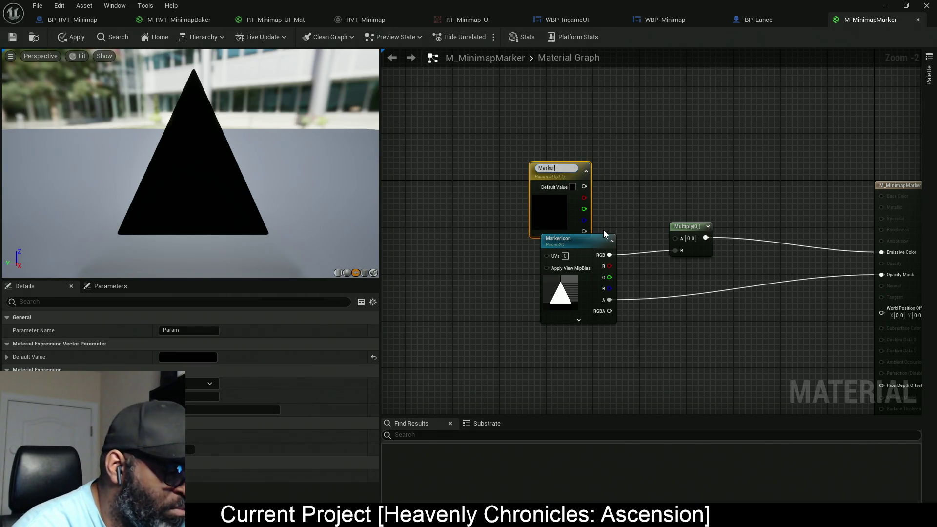
pyautogui.write('olor')
pyautogui.press('Return')
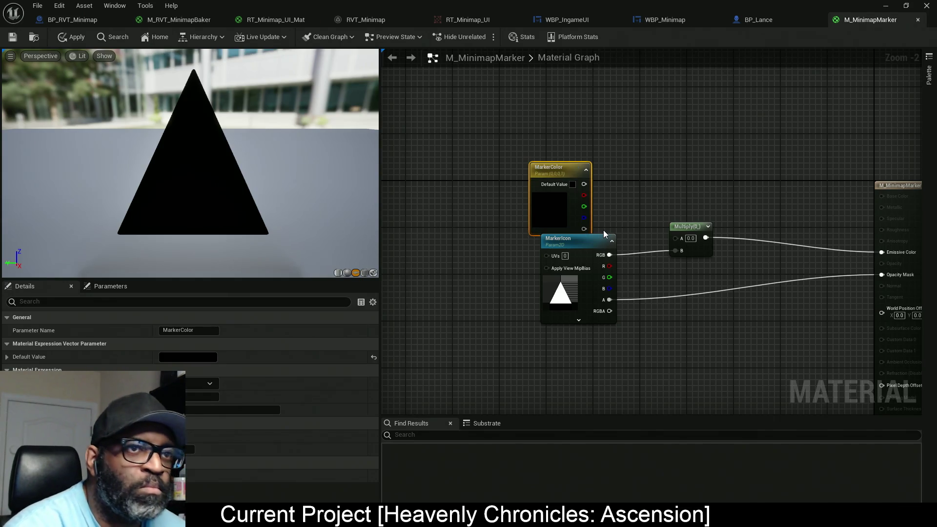
pyautogui.moveTo(677, 239)
pyautogui.mouseDown()
pyautogui.moveTo(584, 184)
pyautogui.moveTo(579, 198)
pyautogui.moveTo(595, 193)
pyautogui.mouseUp()
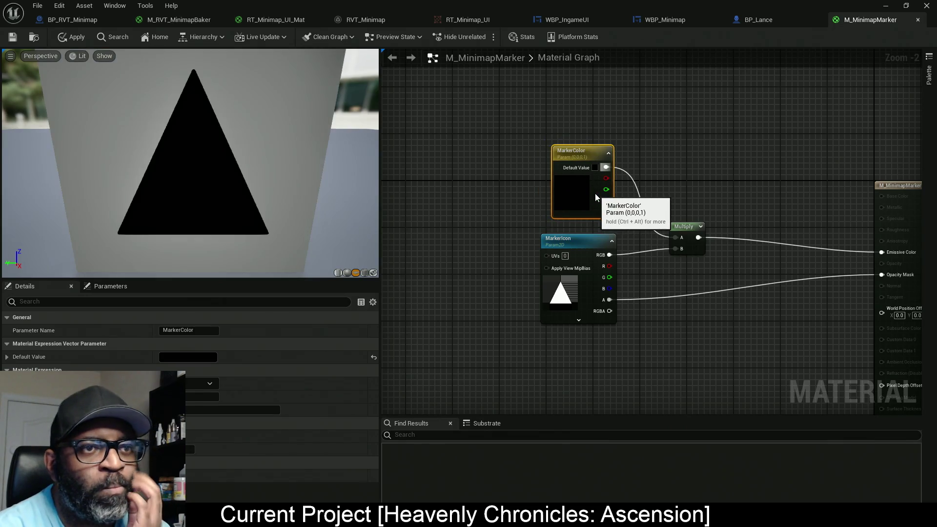
pyautogui.click(200, 357)
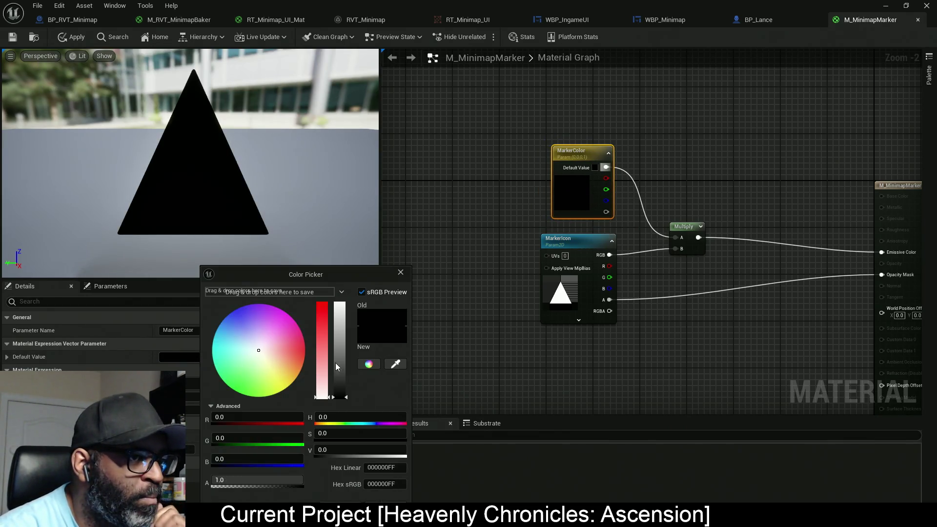
pyautogui.moveTo(332, 362); pyautogui.dragTo(341, 300)
pyautogui.click(507, 307)
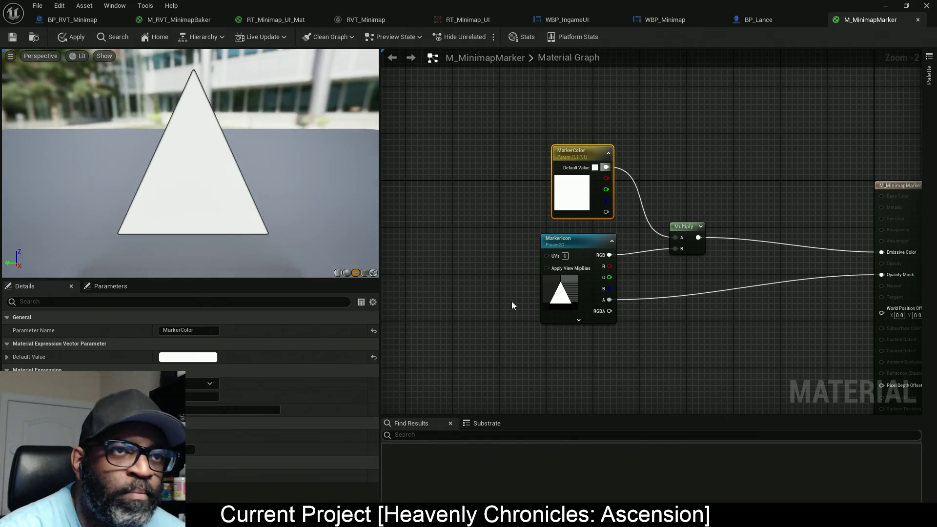
# Wire MarkerIcon's RGBA output into Opacity Mask and apply the material changes.
pyautogui.moveTo(529, 272); pyautogui.dragTo(464, 247)
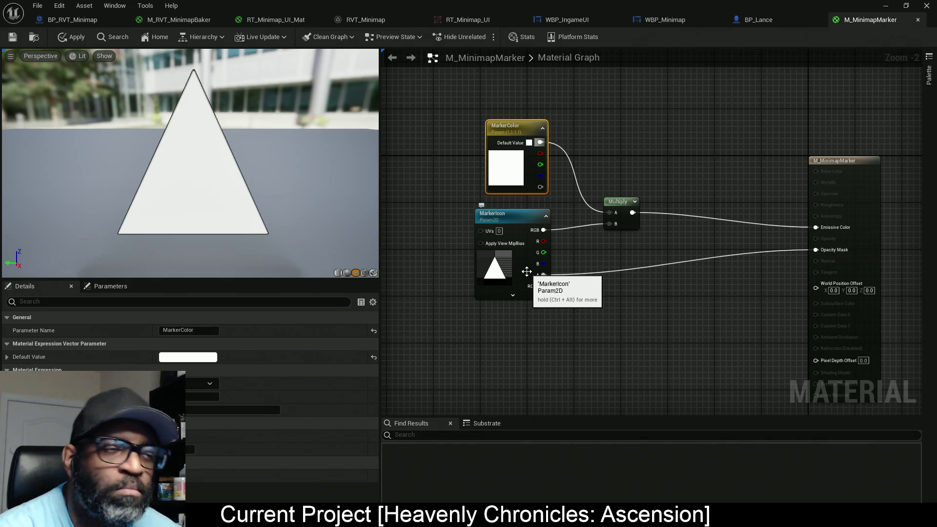
pyautogui.moveTo(543, 287); pyautogui.dragTo(823, 255)
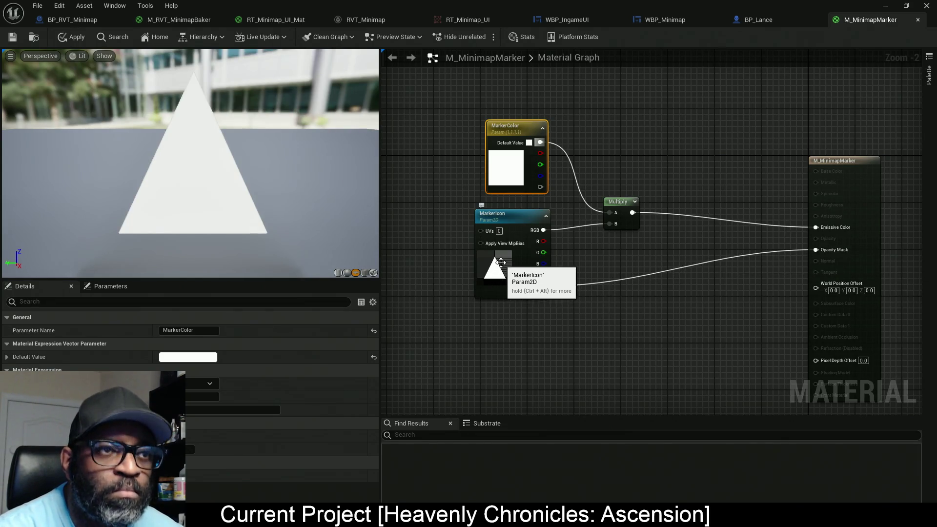
pyautogui.moveTo(503, 262); pyautogui.dragTo(503, 257)
pyautogui.moveTo(490, 160); pyautogui.dragTo(496, 160)
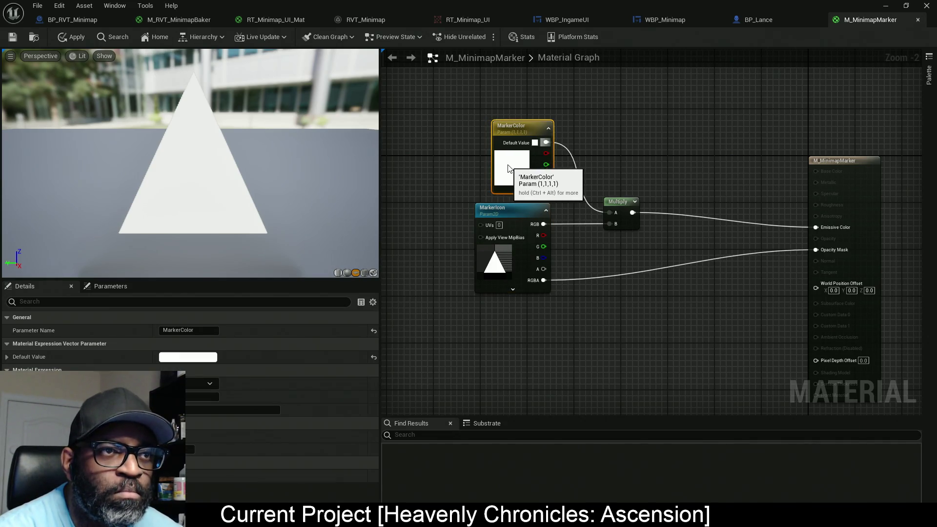
pyautogui.moveTo(185, 161)
pyautogui.mouseDown()
pyautogui.moveTo(122, 161)
pyautogui.moveTo(176, 161)
pyautogui.moveTo(251, 236)
pyautogui.mouseUp()
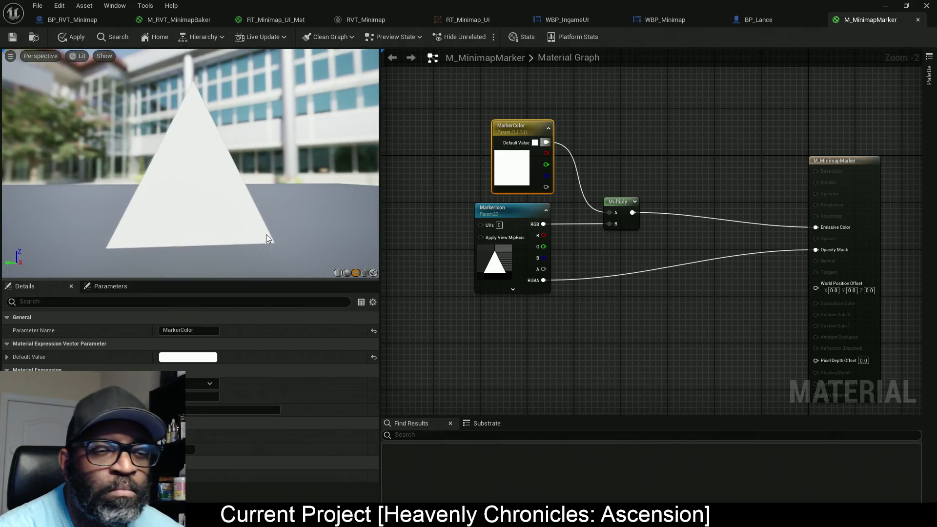
pyautogui.click(69, 37)
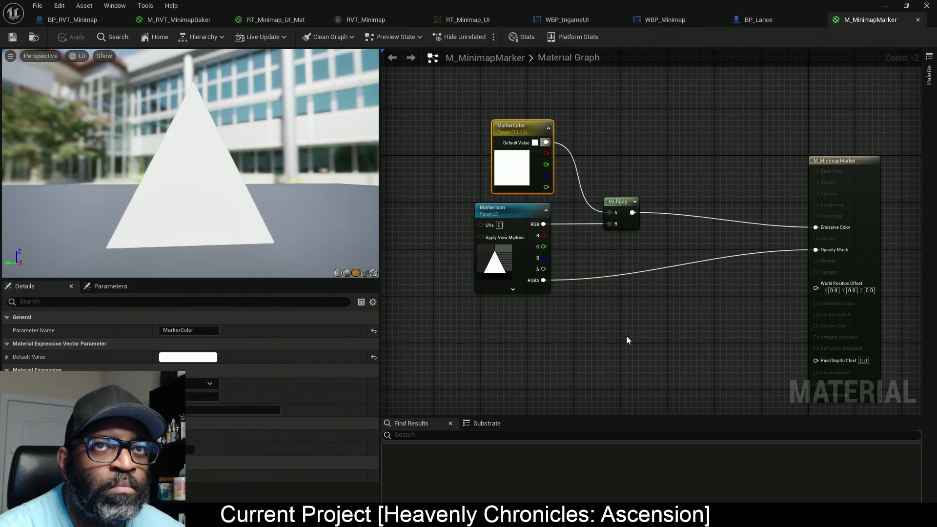
pyautogui.moveTo(647, 4); pyautogui.dragTo(294, 71)
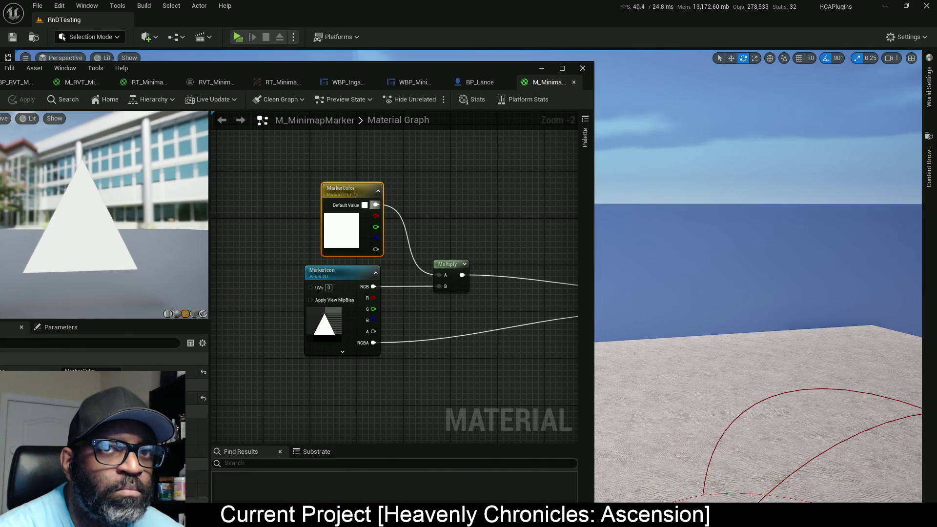
# Create material instance MI_MinimapMarker from M_MinimapMarker, then open and dock the BP_Lance Blueprint.
pyautogui.click(929, 166)
pyautogui.rightClick(702, 124)
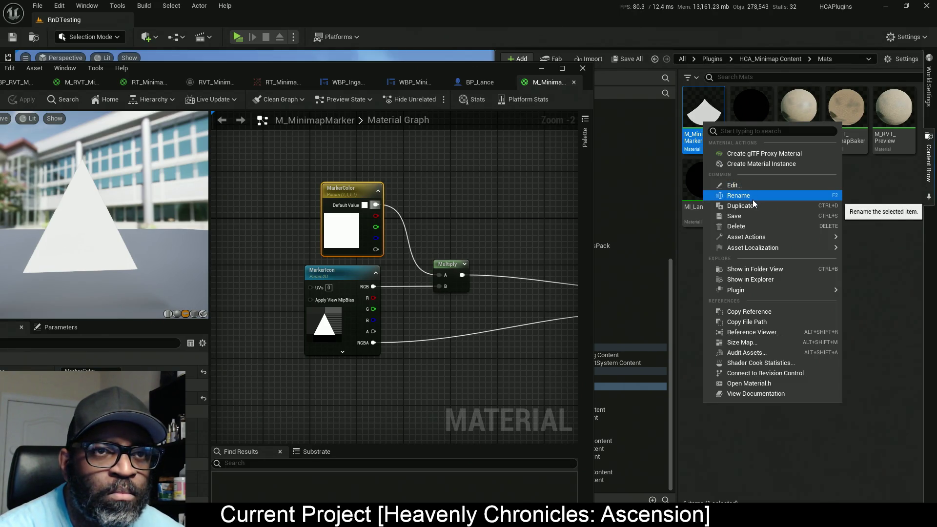
pyautogui.click(761, 164)
pyautogui.press('Left')
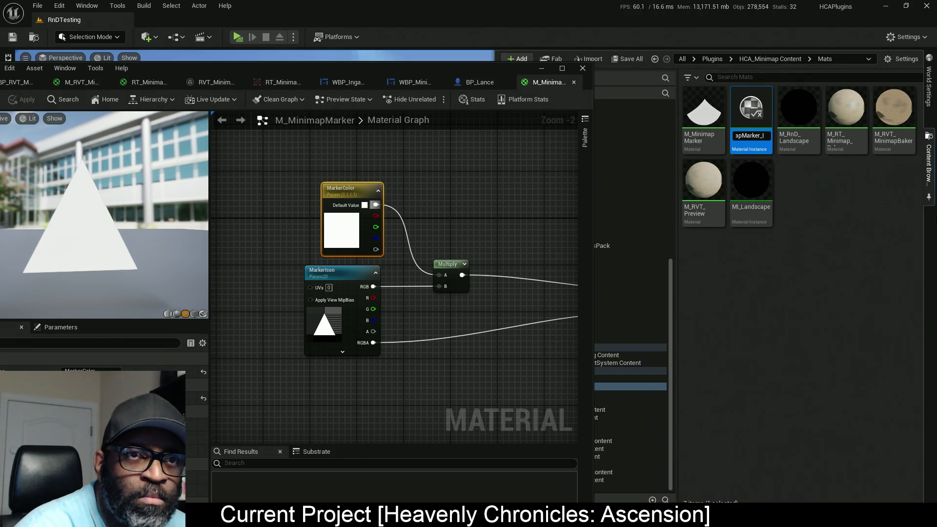
pyautogui.press('Return')
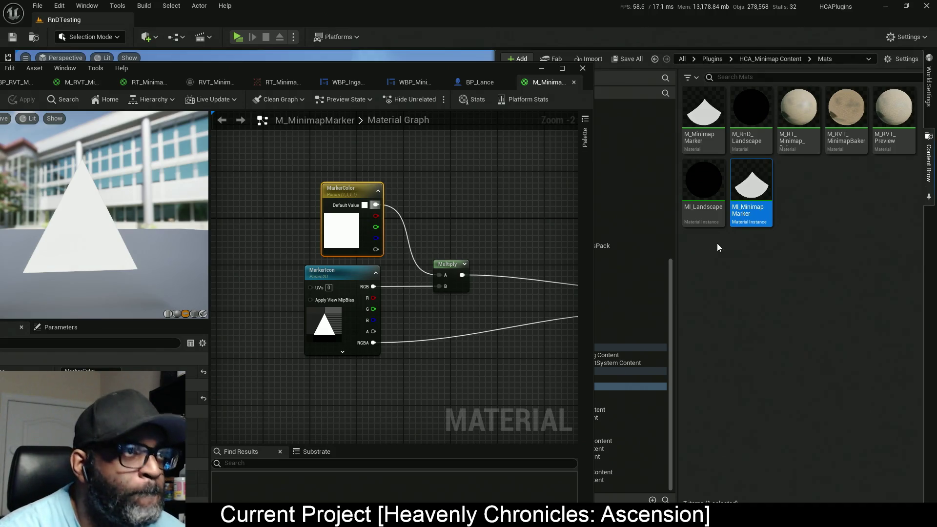
pyautogui.click(472, 83)
pyautogui.moveTo(458, 86)
pyautogui.mouseDown()
pyautogui.moveTo(471, 128)
pyautogui.moveTo(503, 84)
pyautogui.moveTo(450, 81)
pyautogui.mouseUp()
# In the maximized BP_Lance Viewport, add a Plane static mesh component under the Capsule Component.
pyautogui.click(561, 69)
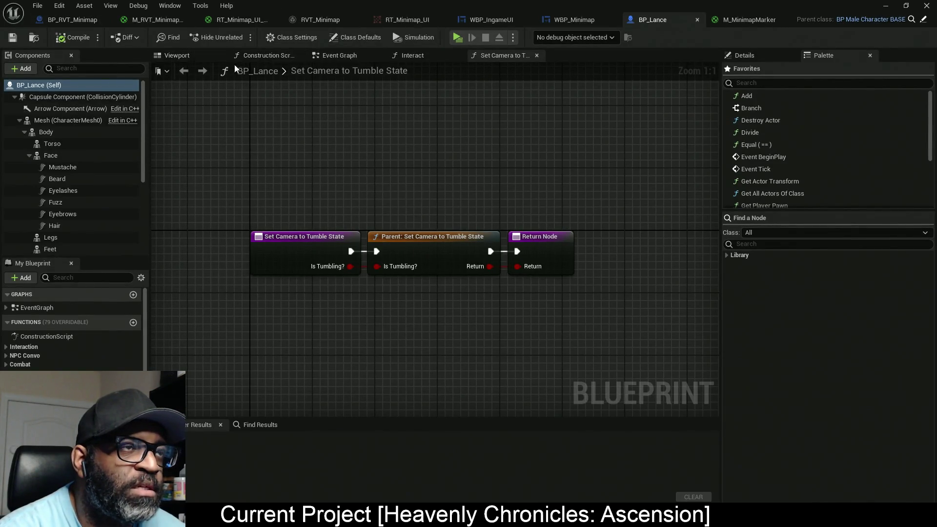
pyautogui.click(187, 56)
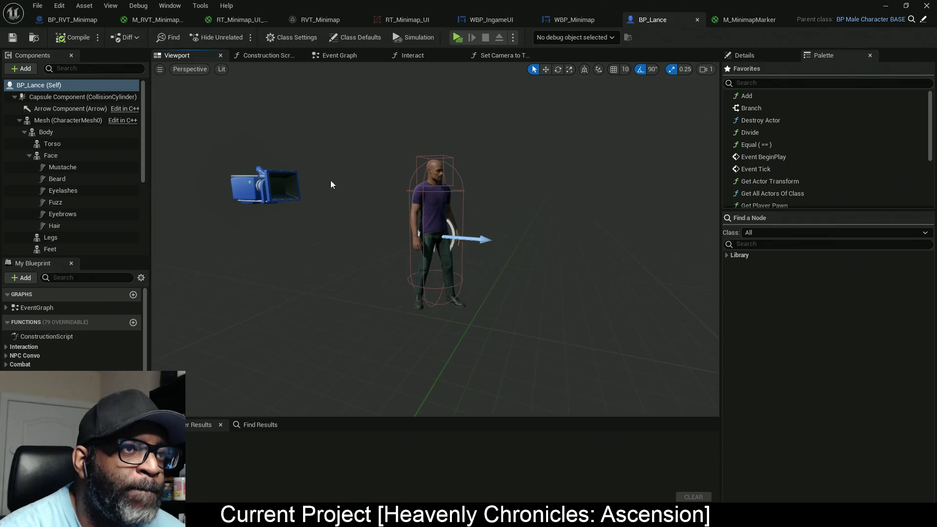
pyautogui.moveTo(329, 197); pyautogui.dragTo(328, 192)
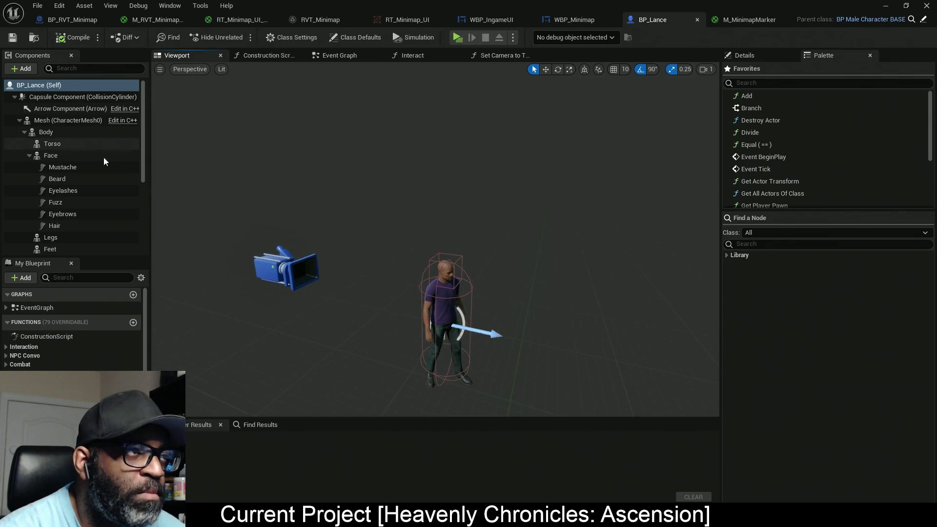
pyautogui.click(25, 68)
pyautogui.click(41, 201)
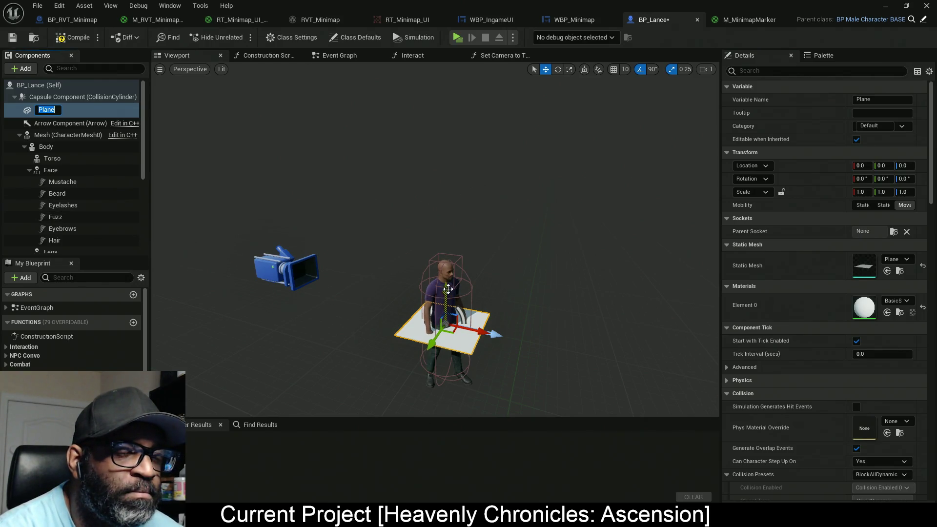
# Enable Owner No See on the Plane component, then compile and save BP_Lance.
pyautogui.moveTo(361, 357)
pyautogui.mouseDown()
pyautogui.moveTo(394, 353)
pyautogui.moveTo(493, 266)
pyautogui.moveTo(483, 232)
pyautogui.mouseUp()
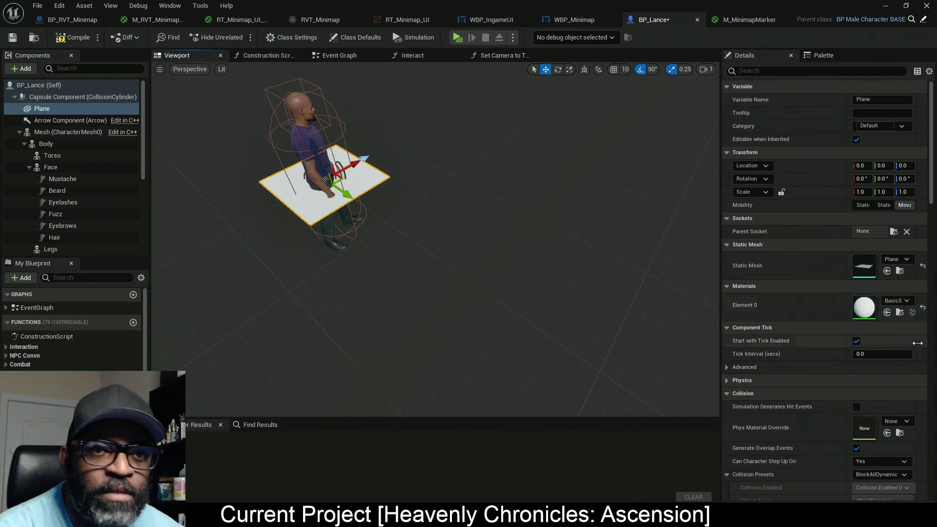
pyautogui.click(767, 71)
pyautogui.write('ow')
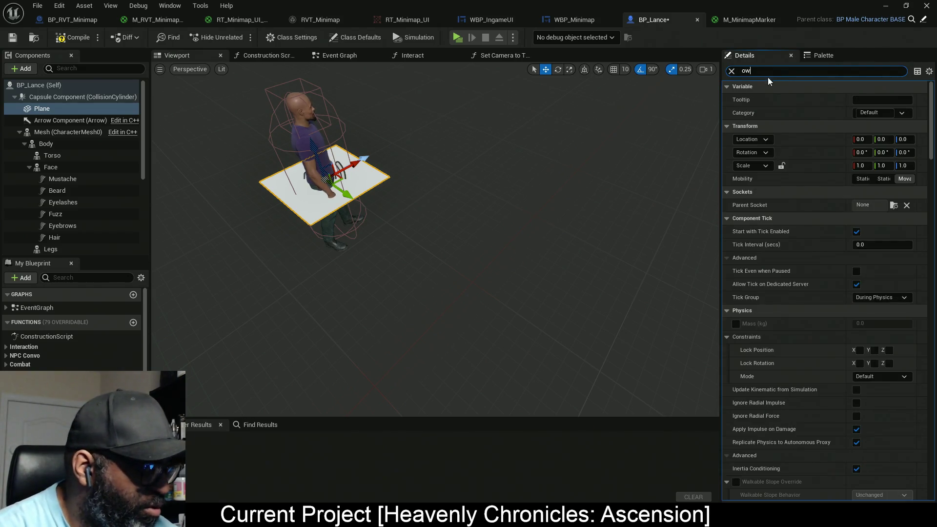
pyautogui.write('ne')
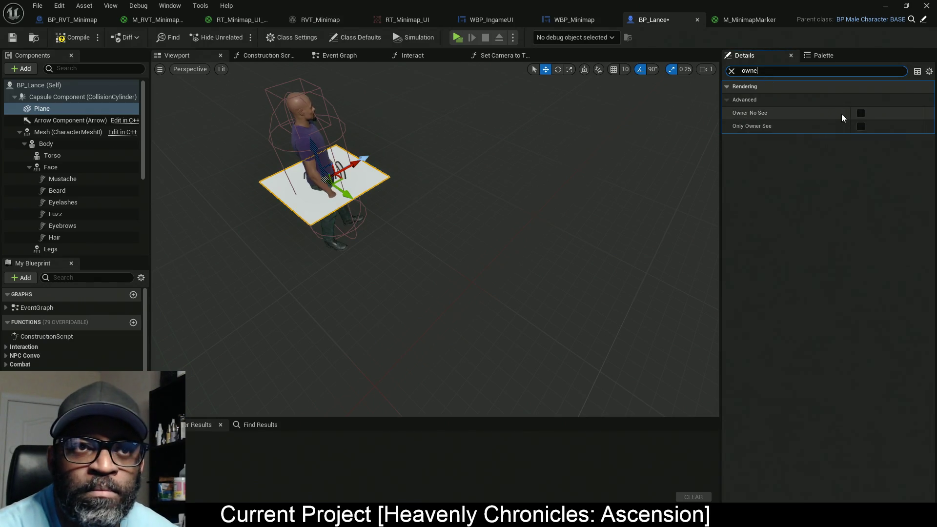
pyautogui.click(860, 113)
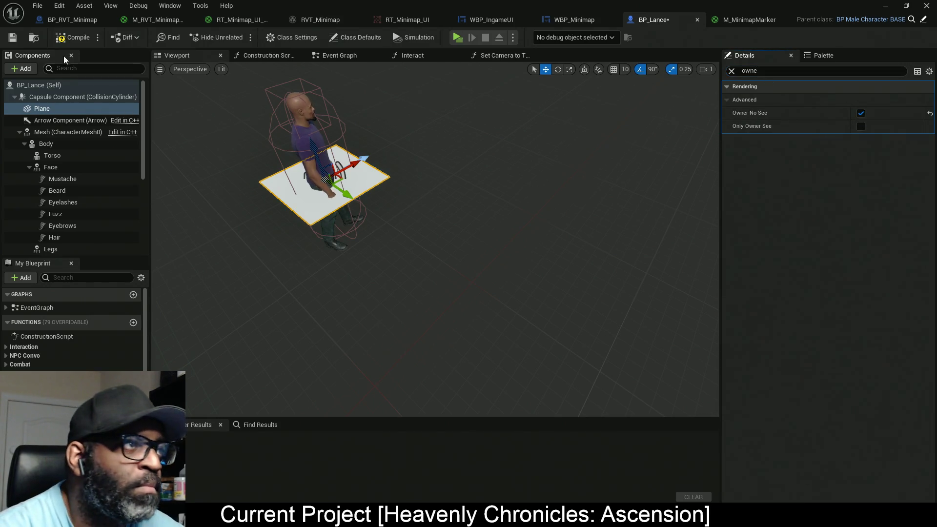
pyautogui.click(73, 38)
pyautogui.hotkey('ctrl', 's')
pyautogui.moveTo(772, 8); pyautogui.dragTo(486, 28)
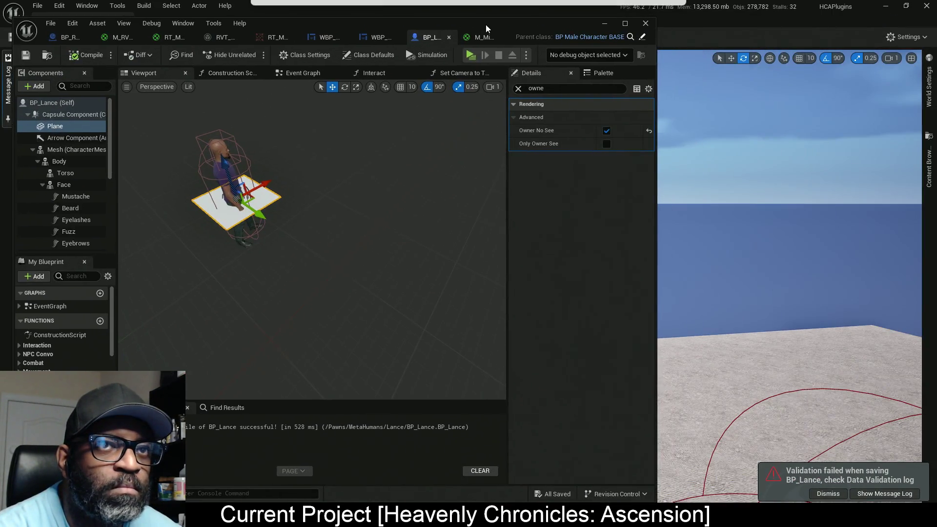
# Open MI_MinimapMarker from the materials folder.
pyautogui.click(928, 166)
pyautogui.click(754, 190)
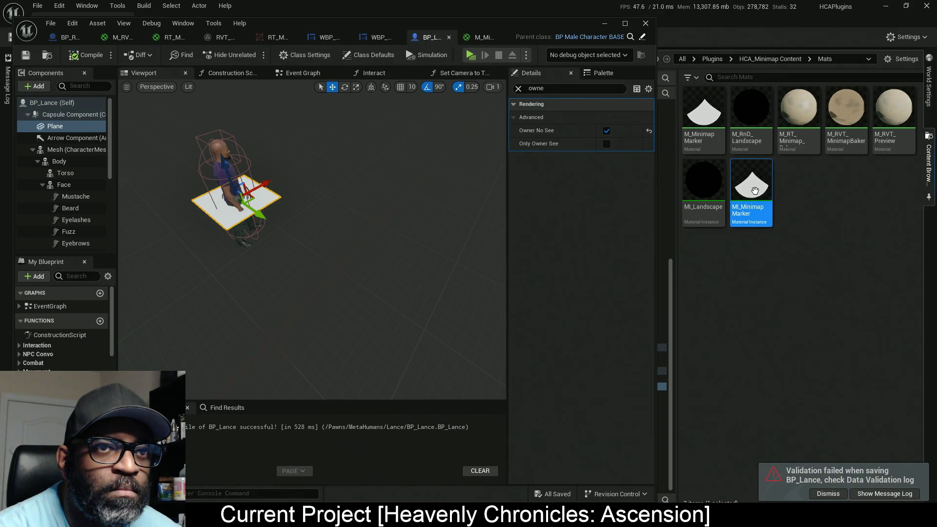
pyautogui.doubleClick(755, 191)
# In BP_Lance, clear the Details filter and try assigning MI_MinimapMarker to the Plane's Element 0.
pyautogui.click(625, 24)
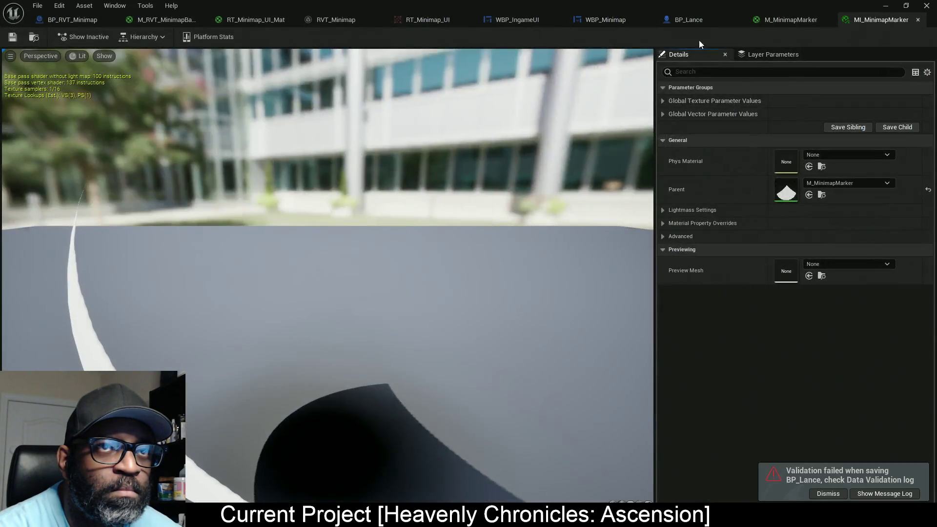
pyautogui.click(686, 21)
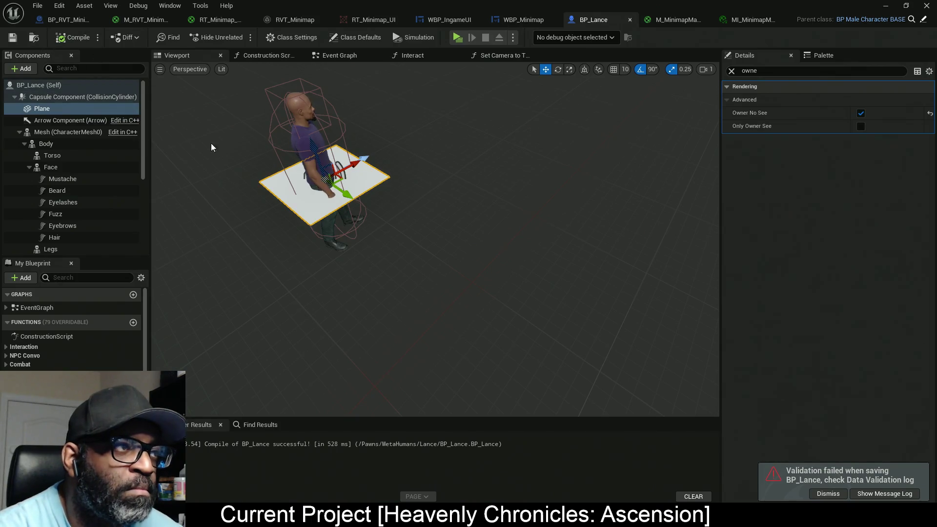
pyautogui.click(731, 71)
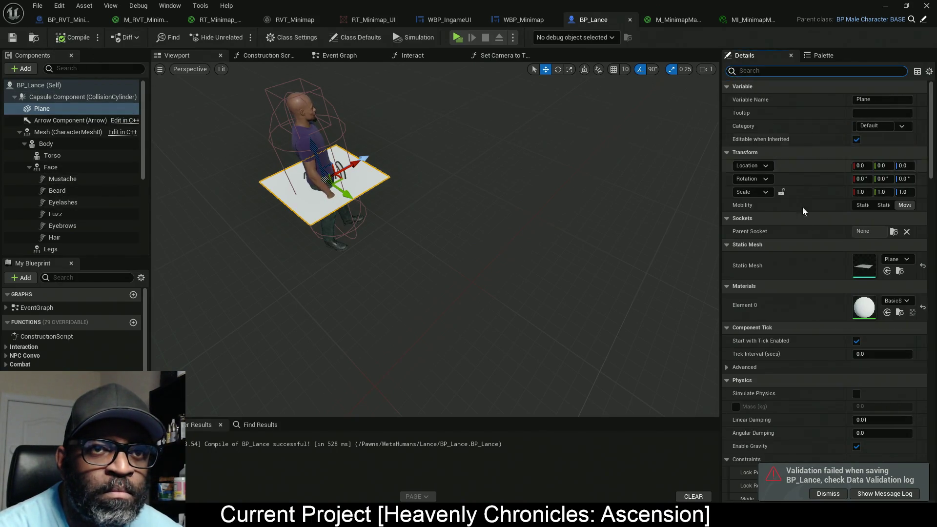
pyautogui.click(887, 313)
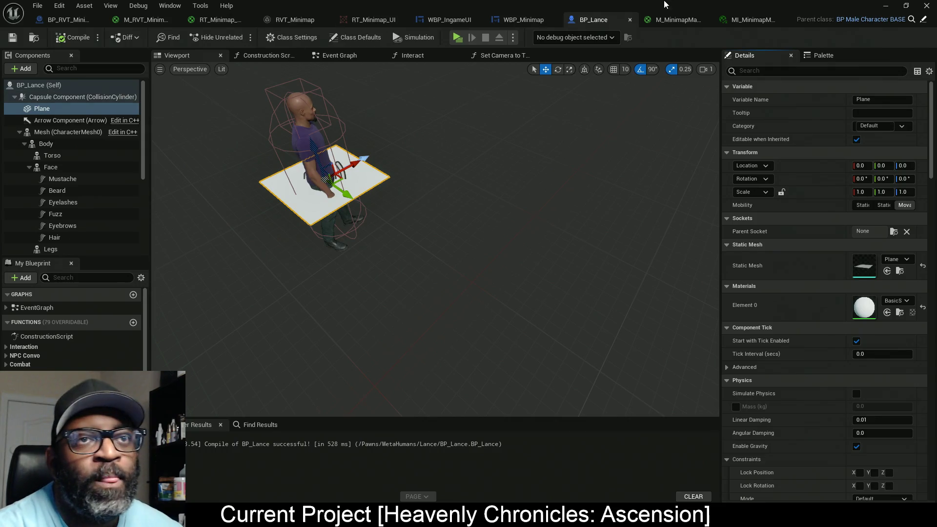
pyautogui.hotkey('alt', 'Tab')
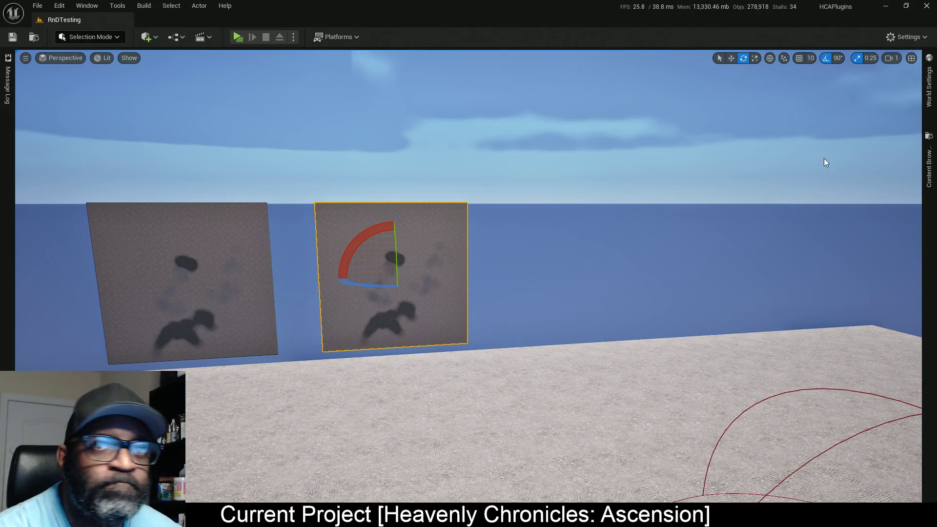
# Copy MI_MinimapMarker into the ContentOnlyPluginReferences folder.
pyautogui.click(928, 161)
pyautogui.rightClick(755, 190)
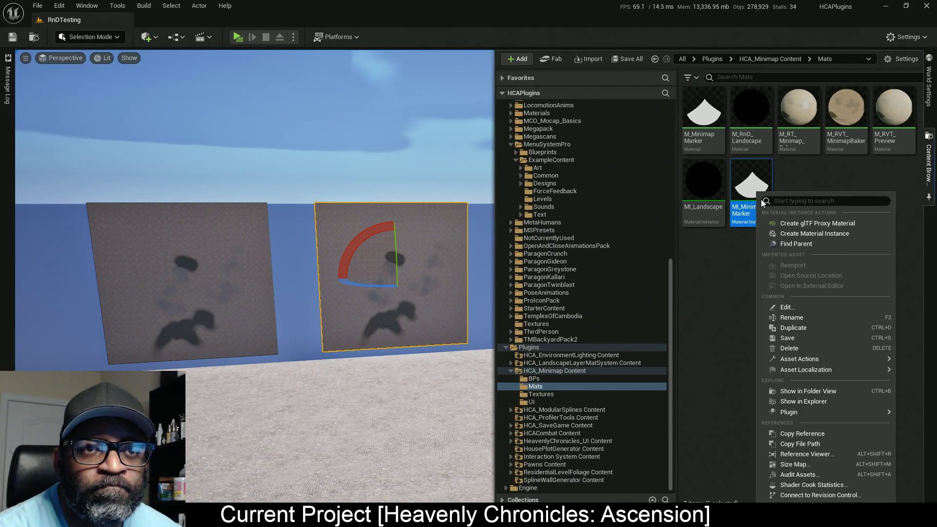
pyautogui.moveTo(797, 361)
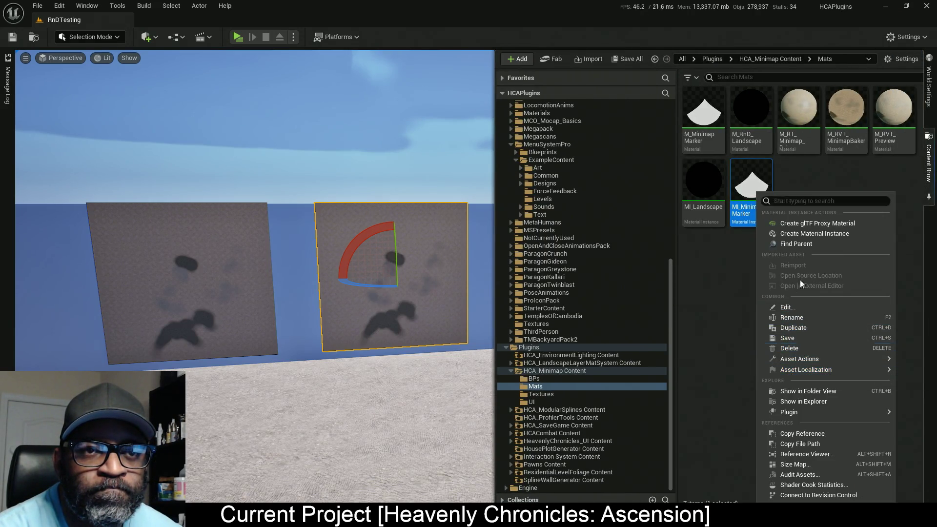
pyautogui.moveTo(800, 412)
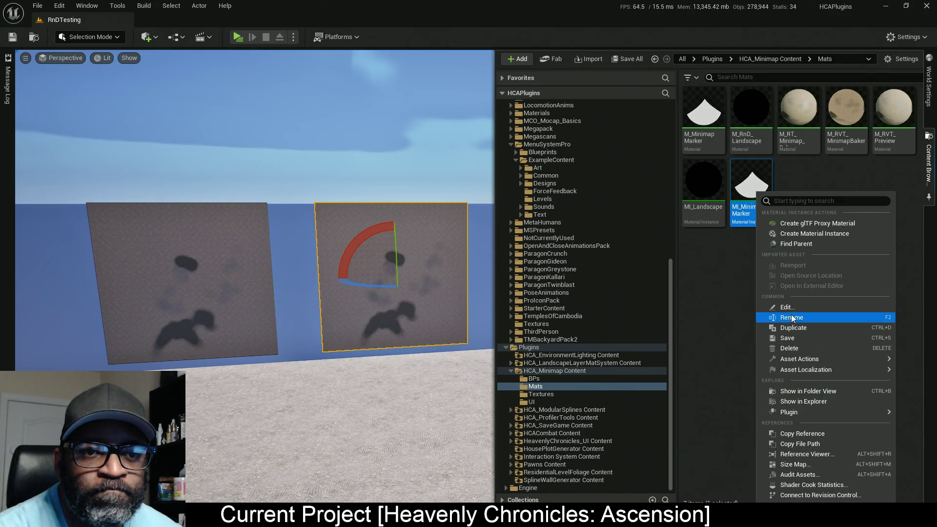
pyautogui.click(744, 269)
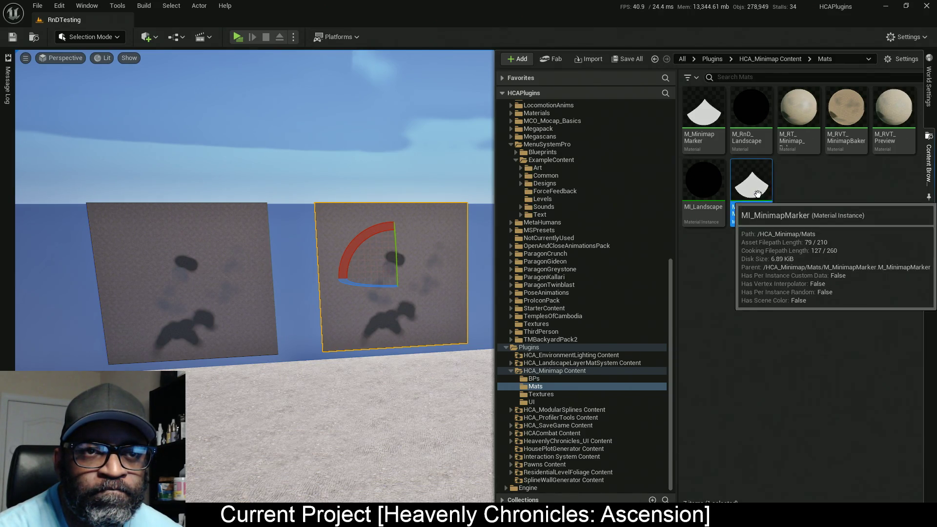
pyautogui.rightClick(758, 190)
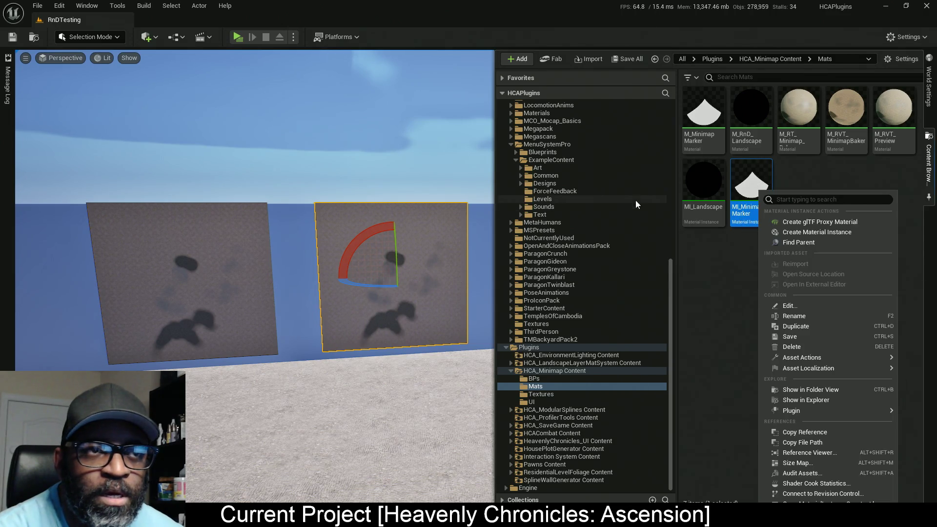
pyautogui.moveTo(670, 288); pyautogui.dragTo(681, 124)
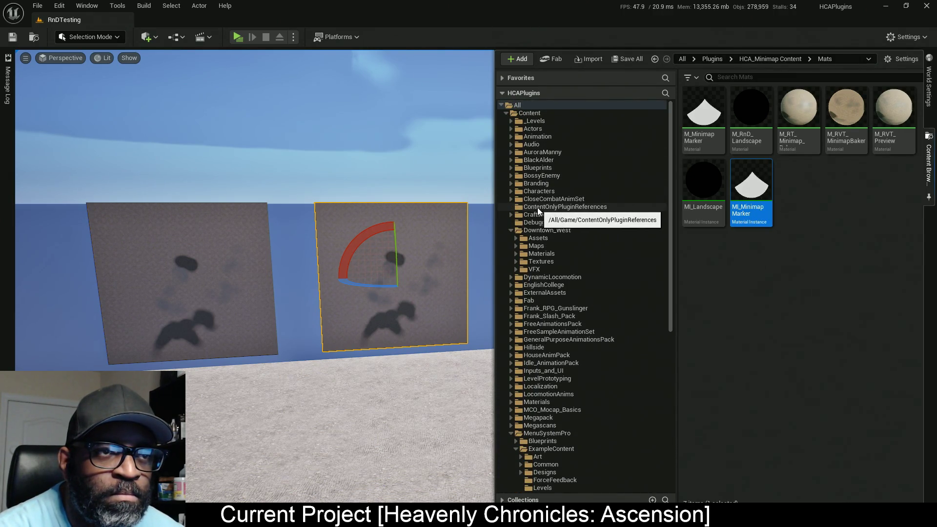
pyautogui.moveTo(764, 182)
pyautogui.mouseDown()
pyautogui.moveTo(677, 235)
pyautogui.moveTo(604, 208)
pyautogui.mouseUp()
pyautogui.click(631, 238)
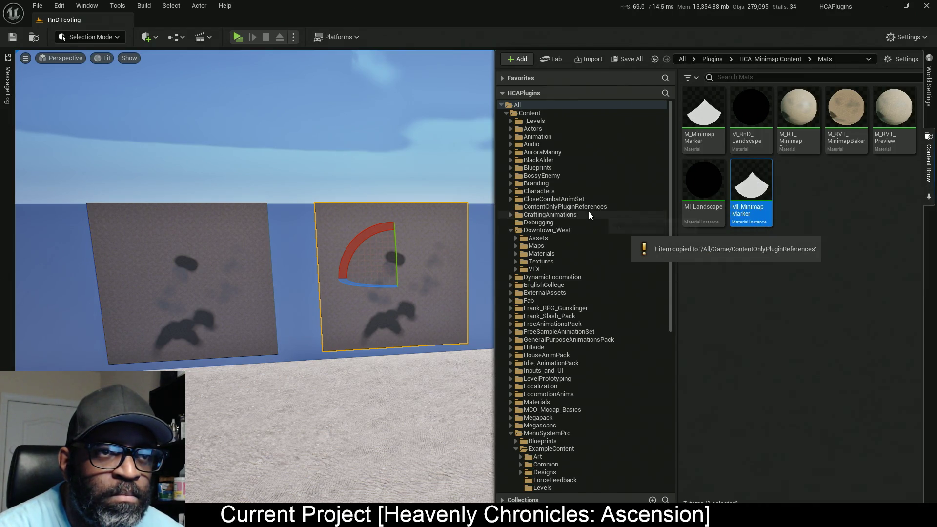
pyautogui.click(588, 208)
# Select the copied MI_MinimapMarker, close the browser and return to BP_Lance.
pyautogui.click(844, 117)
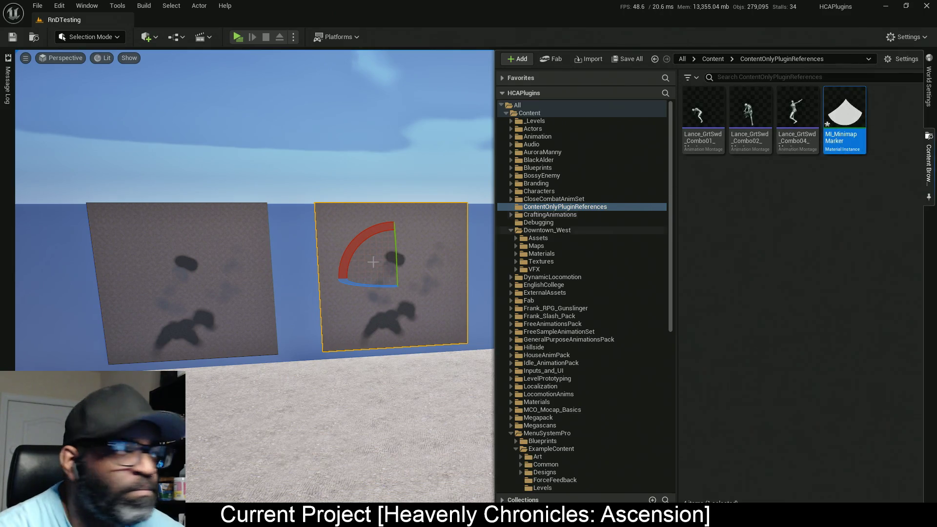
pyautogui.hotkey('ctrl', 'space')
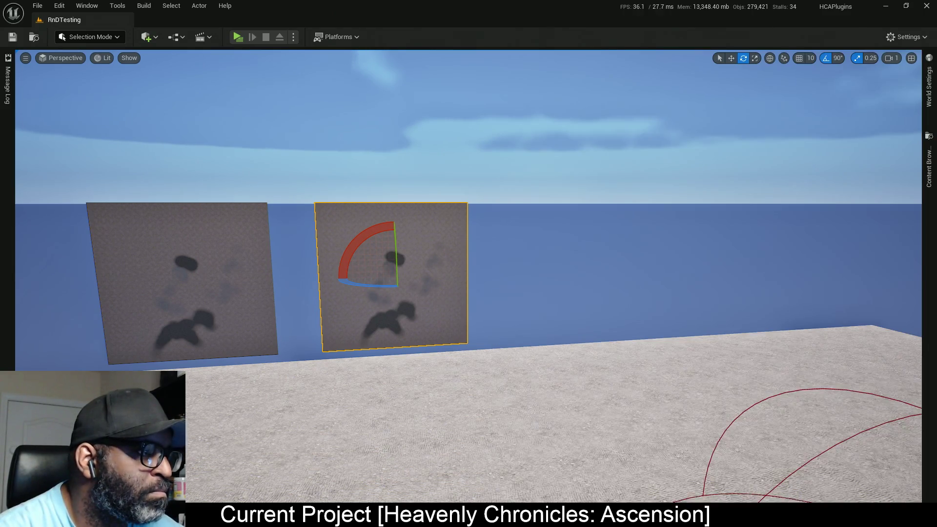
pyautogui.hotkey('alt', 'Tab')
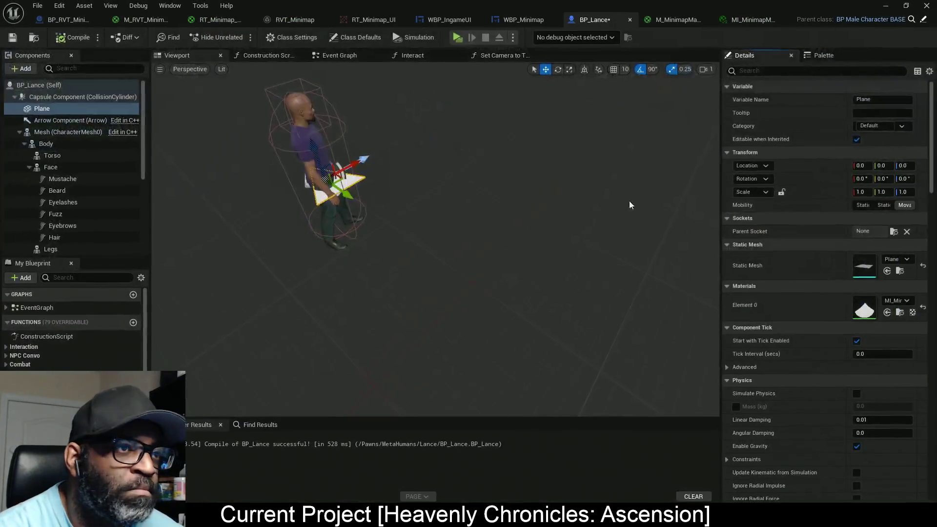
# Rotate Lance's Plane marker 90° around Z, then compile and save BP_Lance.
pyautogui.moveTo(434, 244)
pyautogui.mouseDown()
pyautogui.moveTo(388, 218)
pyautogui.moveTo(376, 278)
pyautogui.mouseUp()
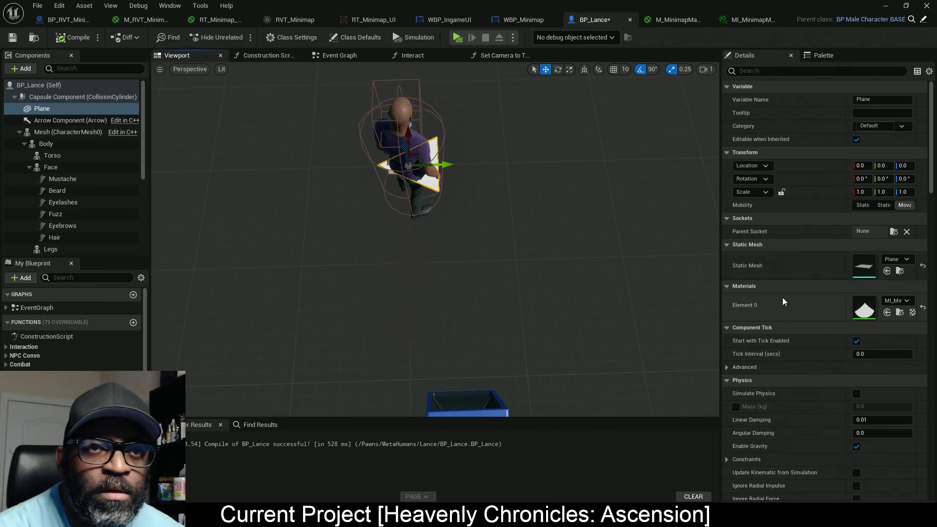
pyautogui.moveTo(721, 185); pyautogui.dragTo(660, 186)
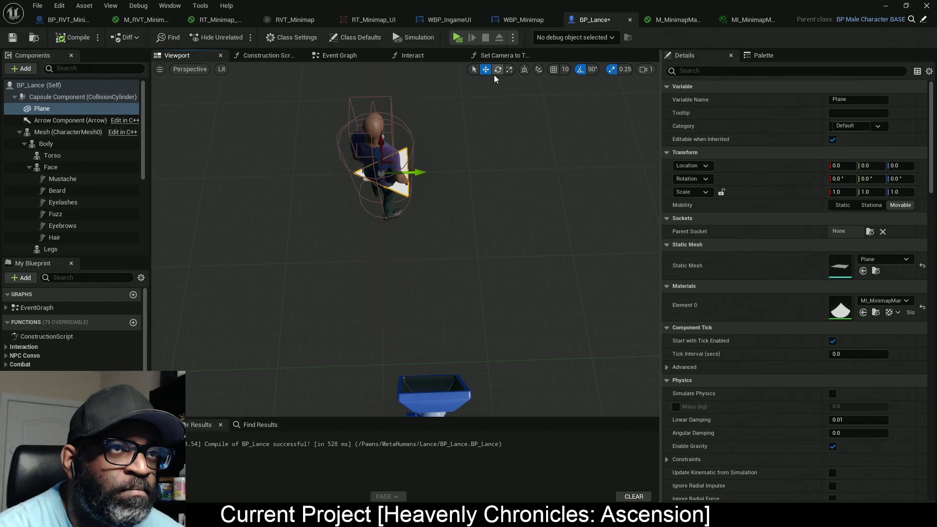
pyautogui.click(498, 69)
pyautogui.moveTo(422, 202)
pyautogui.mouseDown()
pyautogui.moveTo(404, 227)
pyautogui.moveTo(429, 195)
pyautogui.mouseUp()
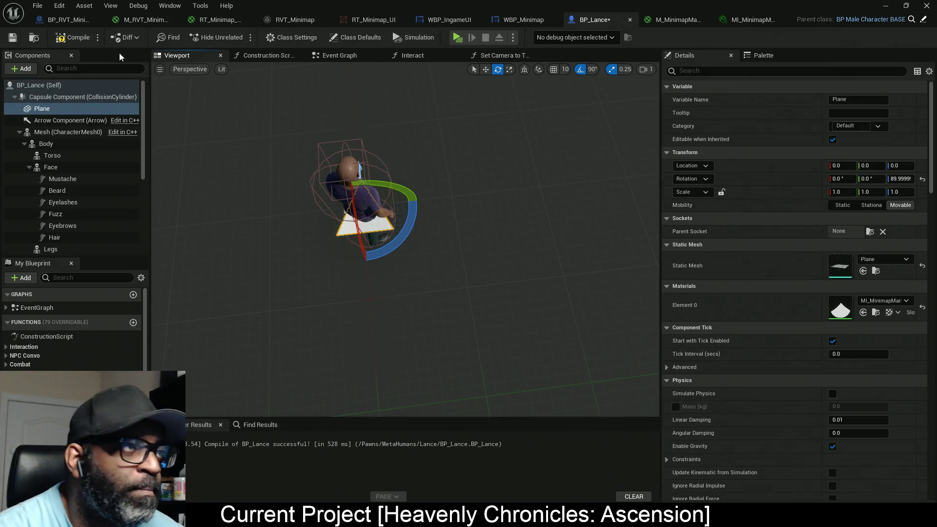
pyautogui.press('F7')
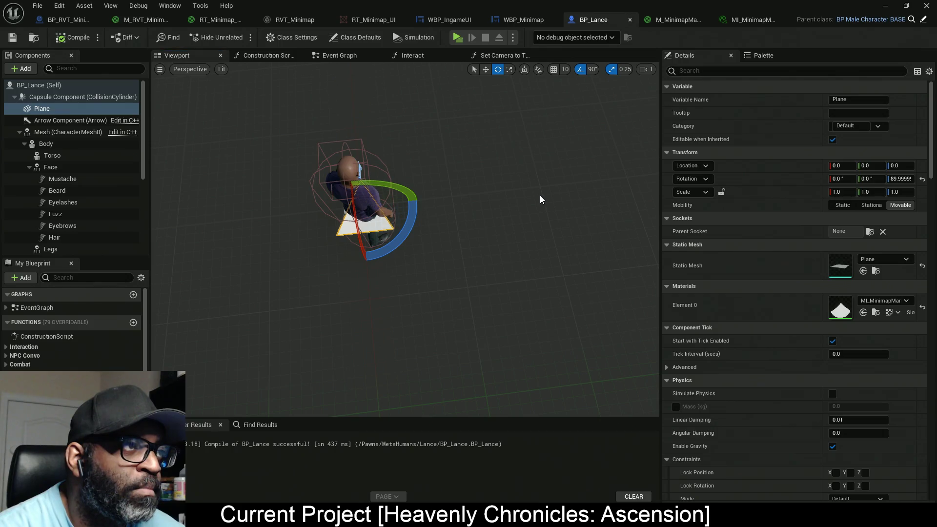
pyautogui.hotkey('ctrl', 's')
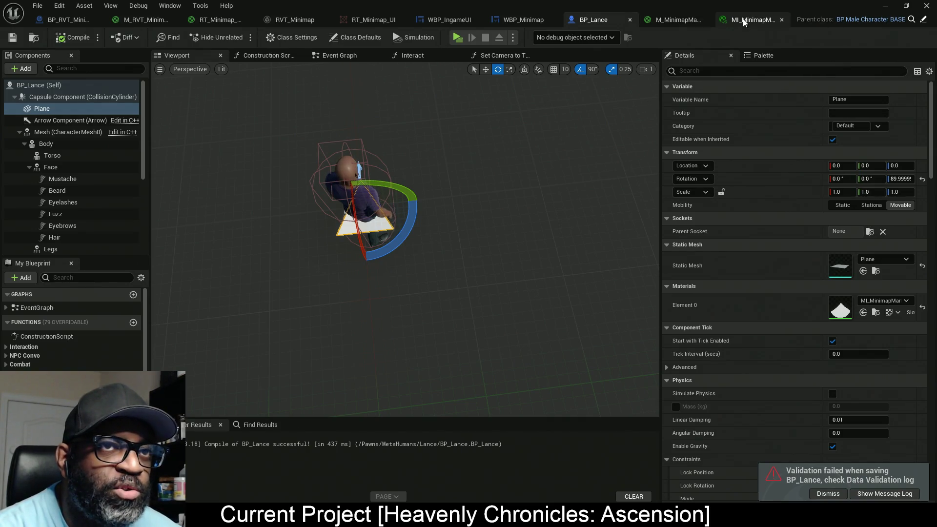
# Add a Runtime Virtual Texture Output node to the M_MinimapMarker graph.
pyautogui.click(680, 20)
pyautogui.scroll(-2, 598, 265)
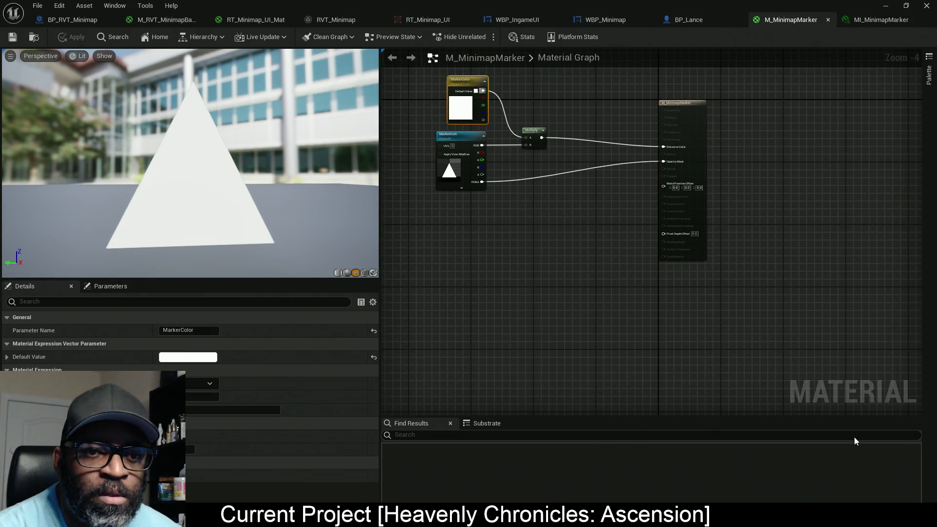
pyautogui.click(928, 76)
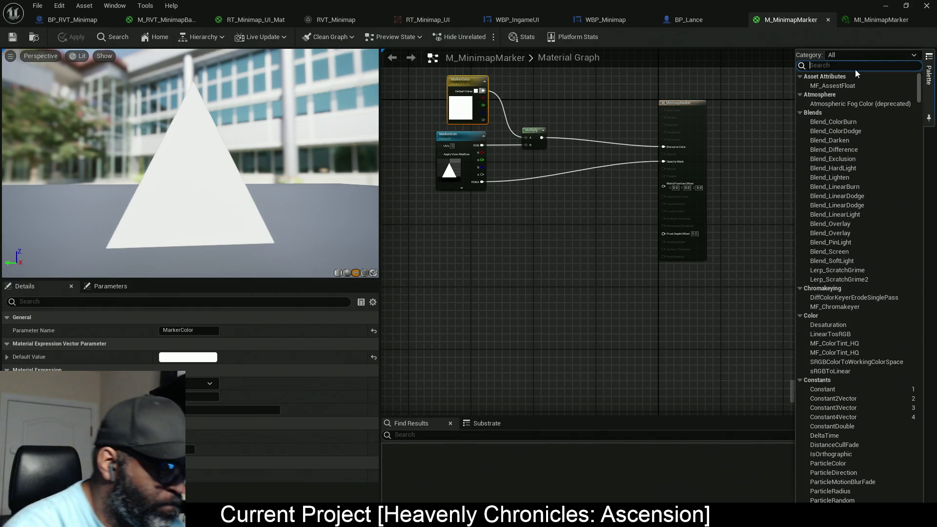
pyautogui.write('runtime')
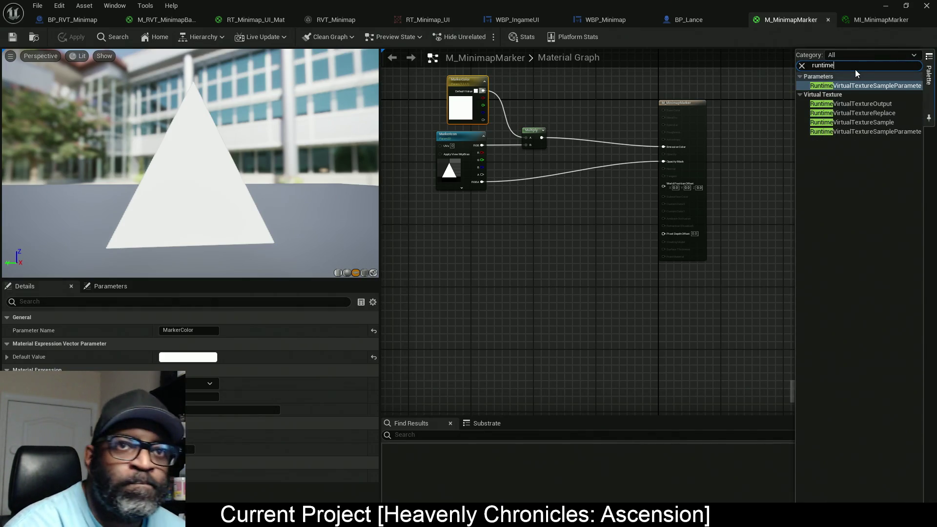
pyautogui.moveTo(849, 103)
pyautogui.mouseDown()
pyautogui.moveTo(785, 102)
pyautogui.moveTo(692, 253)
pyautogui.moveTo(663, 269)
pyautogui.moveTo(690, 279)
pyautogui.mouseUp()
# Connect the tinted icon's Multiply output to the virtual texture output's BaseColor.
pyautogui.moveTo(583, 217)
pyautogui.mouseDown()
pyautogui.moveTo(483, 143)
pyautogui.moveTo(437, 90)
pyautogui.mouseUp()
pyautogui.scroll(1, 573, 218)
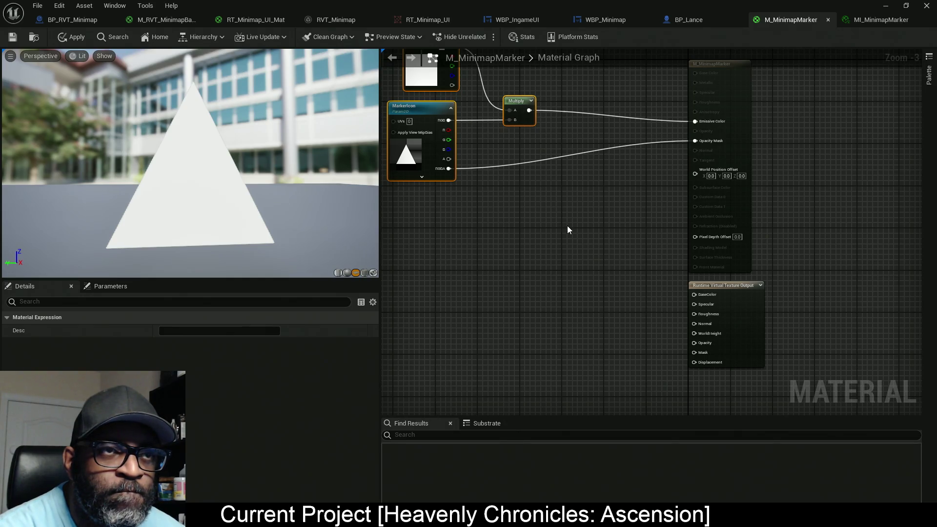
pyautogui.moveTo(573, 228)
pyautogui.mouseDown()
pyautogui.moveTo(598, 247)
pyautogui.moveTo(596, 261)
pyautogui.moveTo(592, 249)
pyautogui.mouseUp()
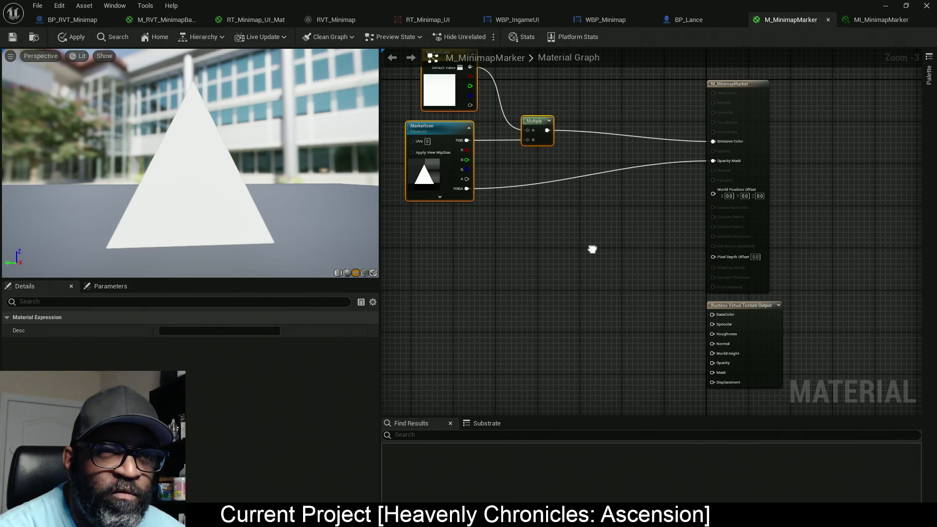
pyautogui.moveTo(592, 250); pyautogui.dragTo(603, 283)
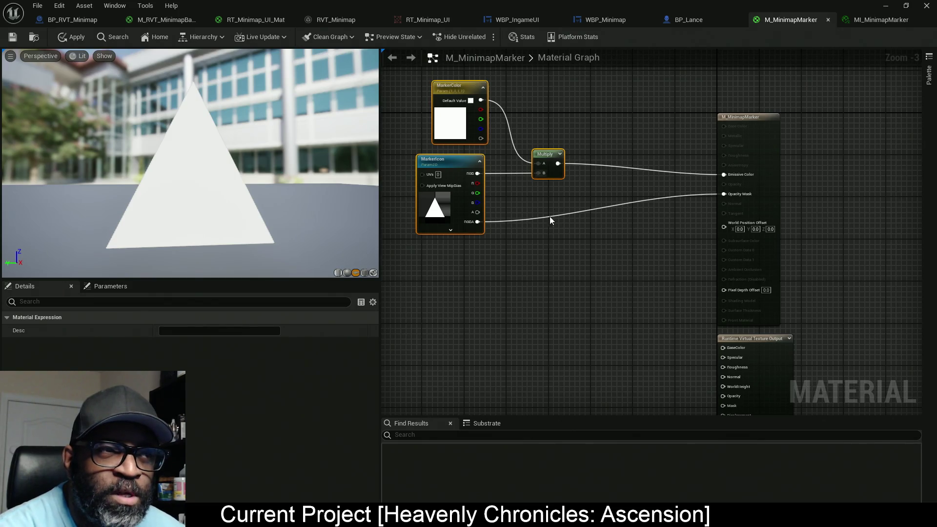
pyautogui.moveTo(558, 163)
pyautogui.mouseDown()
pyautogui.moveTo(698, 341)
pyautogui.moveTo(726, 349)
pyautogui.mouseUp()
pyautogui.moveTo(588, 245); pyautogui.dragTo(558, 184)
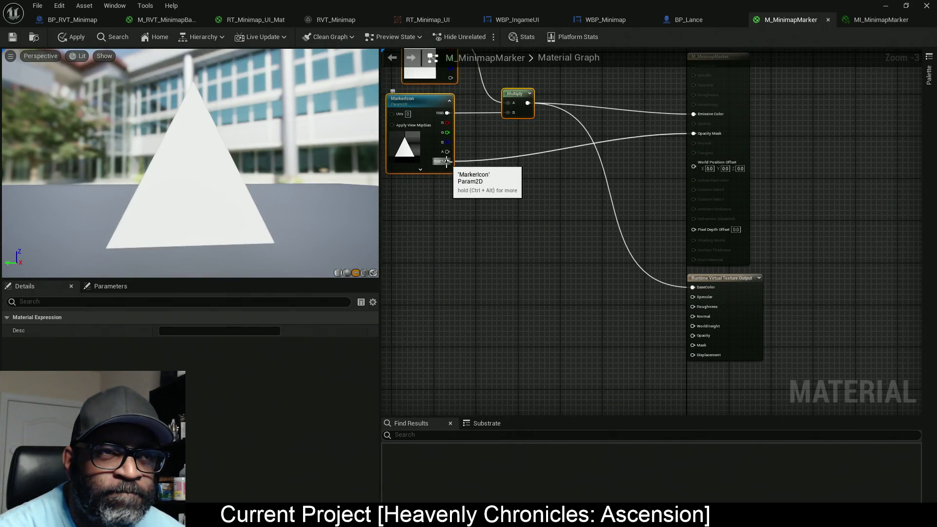
# Feed MarkerIcon's RGBA into Specular, apply the material, and switch to M_RVT_MinimapBaker.
pyautogui.moveTo(452, 170)
pyautogui.mouseDown()
pyautogui.moveTo(493, 211)
pyautogui.moveTo(480, 223)
pyautogui.mouseUp()
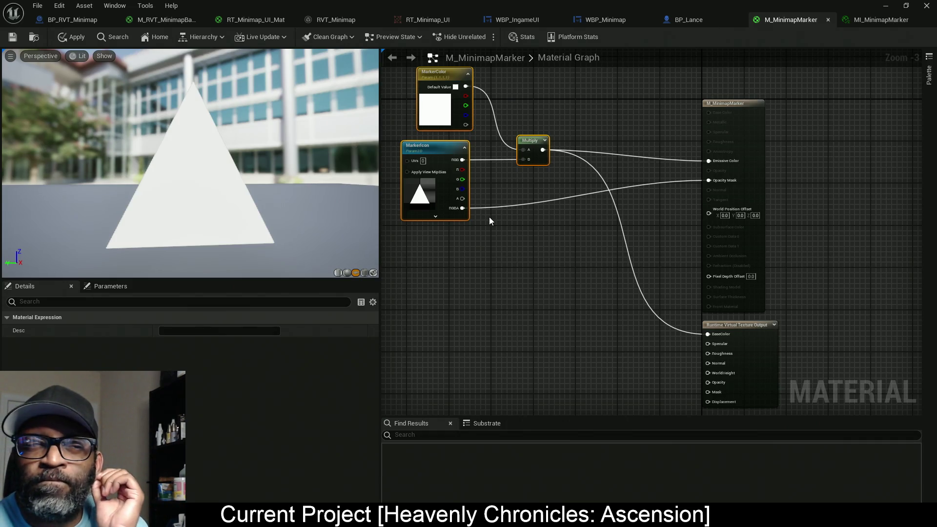
pyautogui.moveTo(519, 248)
pyautogui.mouseDown()
pyautogui.moveTo(545, 218)
pyautogui.moveTo(543, 196)
pyautogui.mouseUp()
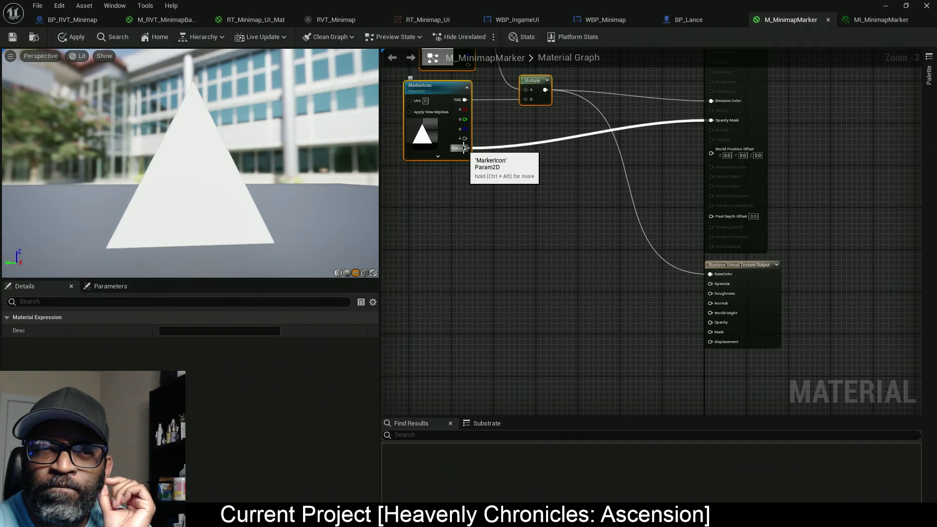
pyautogui.moveTo(463, 148); pyautogui.dragTo(724, 285)
pyautogui.click(70, 38)
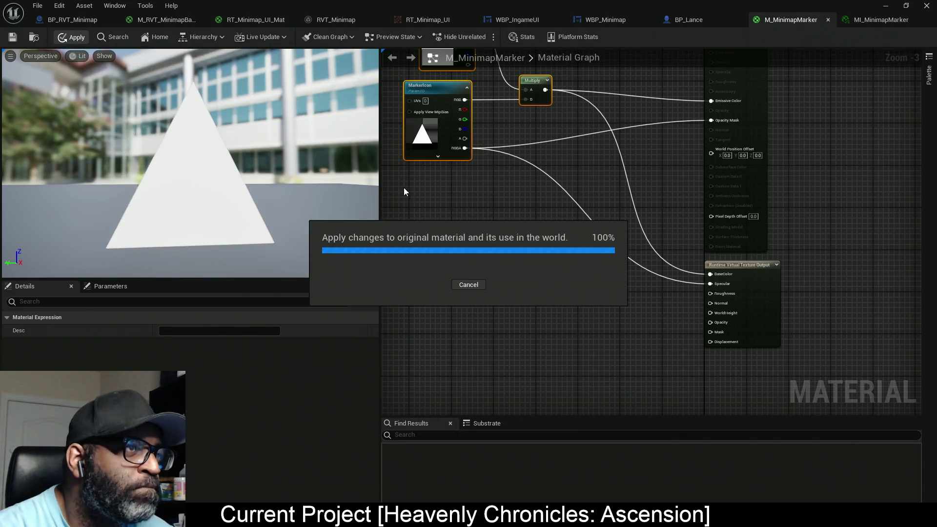
pyautogui.click(166, 22)
pyautogui.scroll(2, 595, 352)
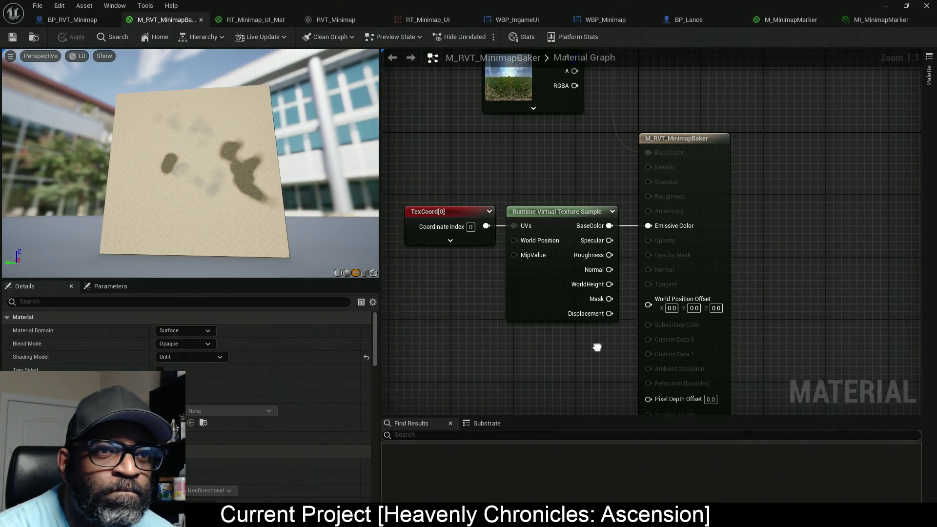
# Make M_RVT_MinimapBaker Masked with Specular as Opacity Mask, apply, then relaunch after the crash.
pyautogui.click(201, 345)
pyautogui.click(187, 364)
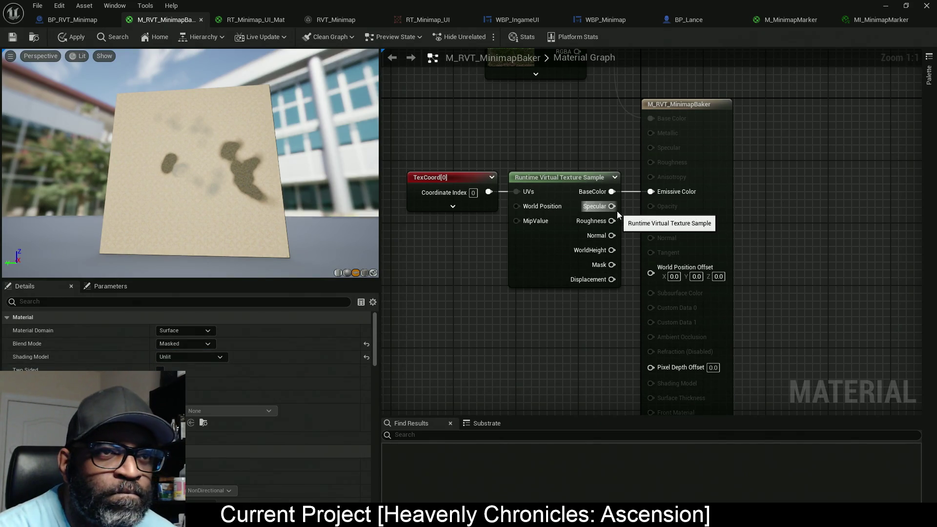
pyautogui.moveTo(617, 208); pyautogui.dragTo(651, 222)
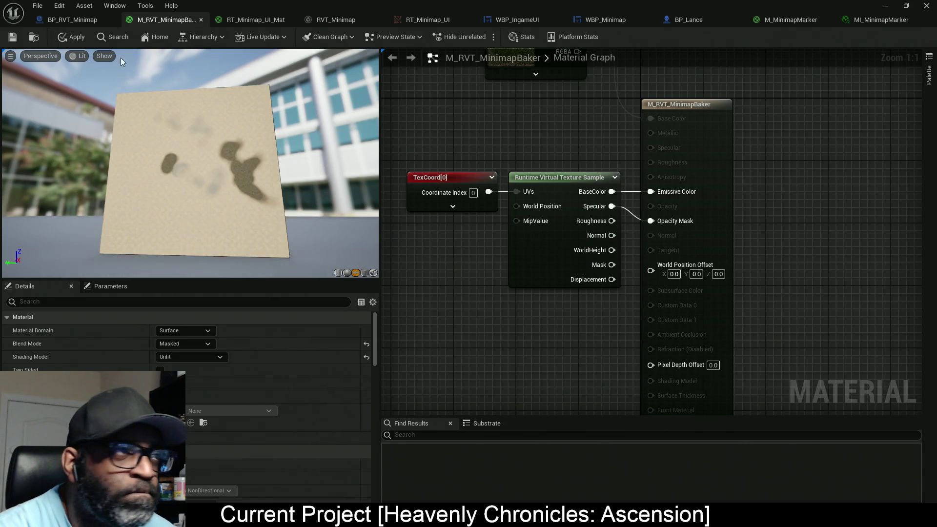
pyautogui.click(71, 38)
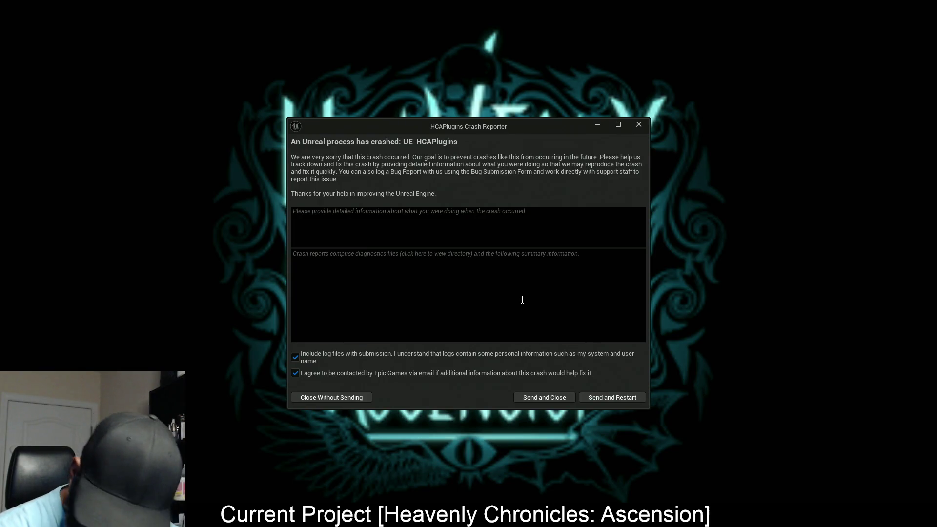
pyautogui.click(623, 396)
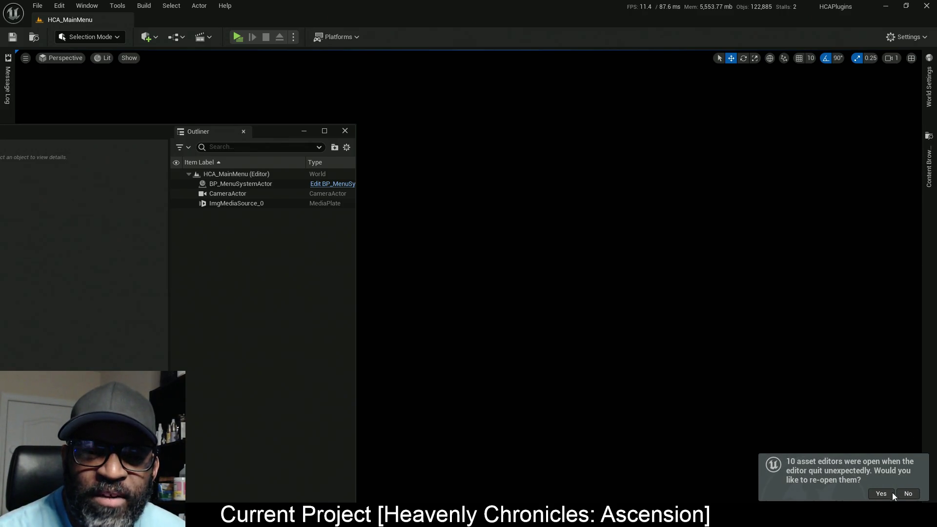
pyautogui.click(885, 496)
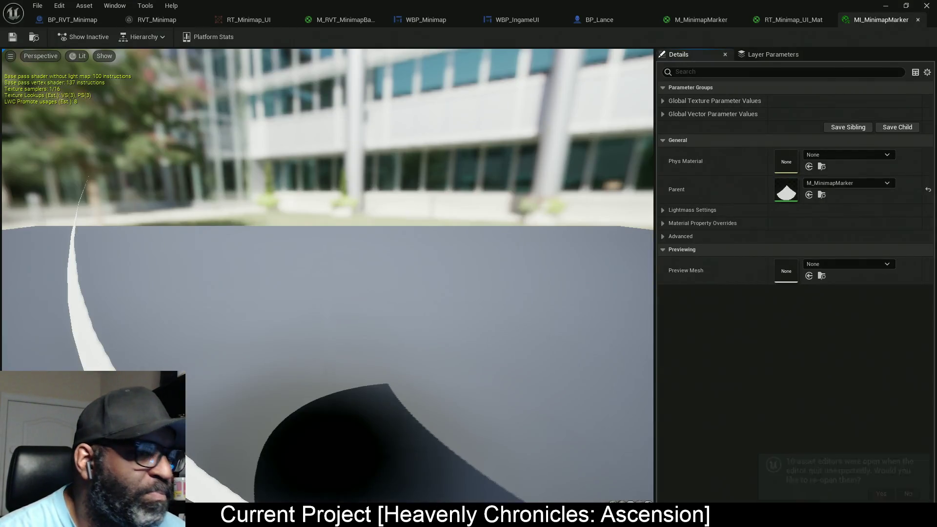
# Open the RnDTesting level from Downtown_West/Maps in the Content Browser.
pyautogui.moveTo(232, 6); pyautogui.dragTo(224, 125)
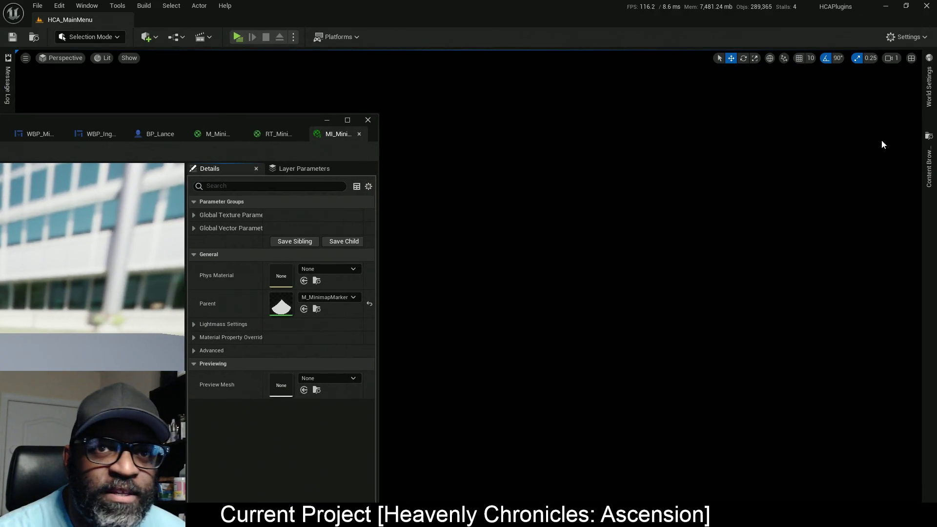
pyautogui.click(932, 172)
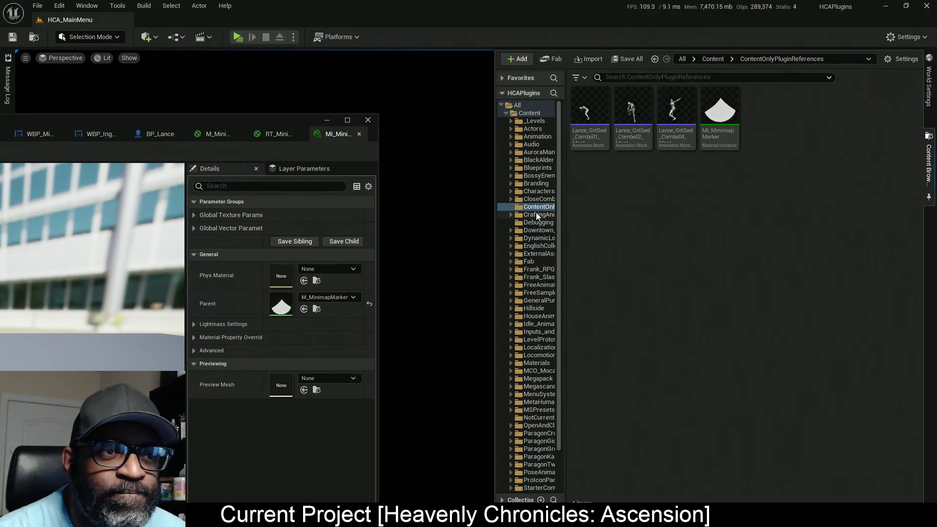
pyautogui.click(537, 230)
pyautogui.click(644, 111)
pyautogui.doubleClick(644, 111)
pyautogui.doubleClick(849, 112)
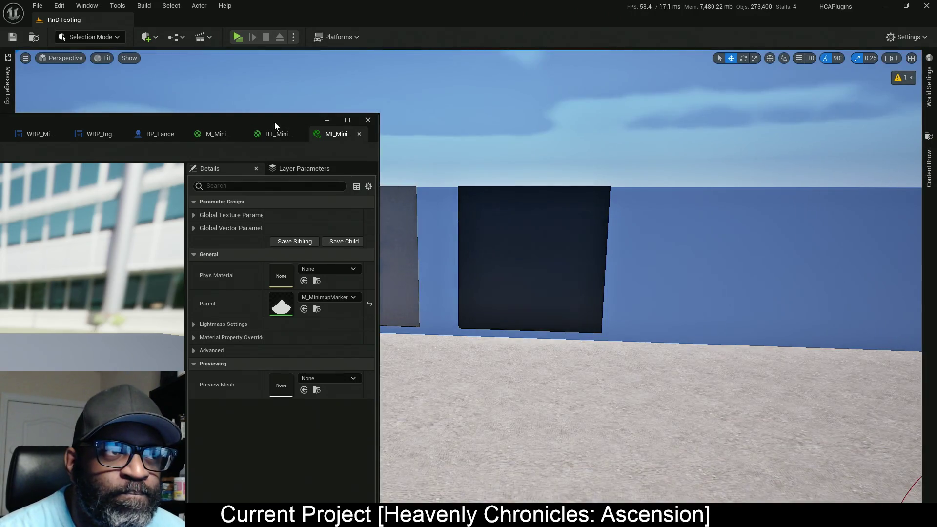
# Play-test the level briefly, then return to the M_MinimapMarker material graph.
pyautogui.moveTo(274, 121)
pyautogui.mouseDown()
pyautogui.moveTo(532, 149)
pyautogui.moveTo(646, 94)
pyautogui.moveTo(608, 100)
pyautogui.moveTo(526, 148)
pyautogui.mouseUp()
pyautogui.hotkey('alt', 'p')
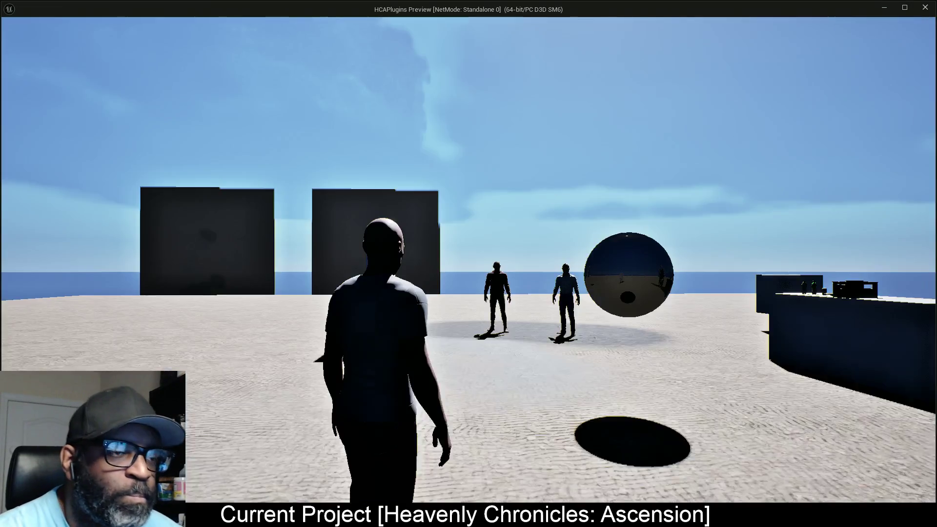
pyautogui.press('a')
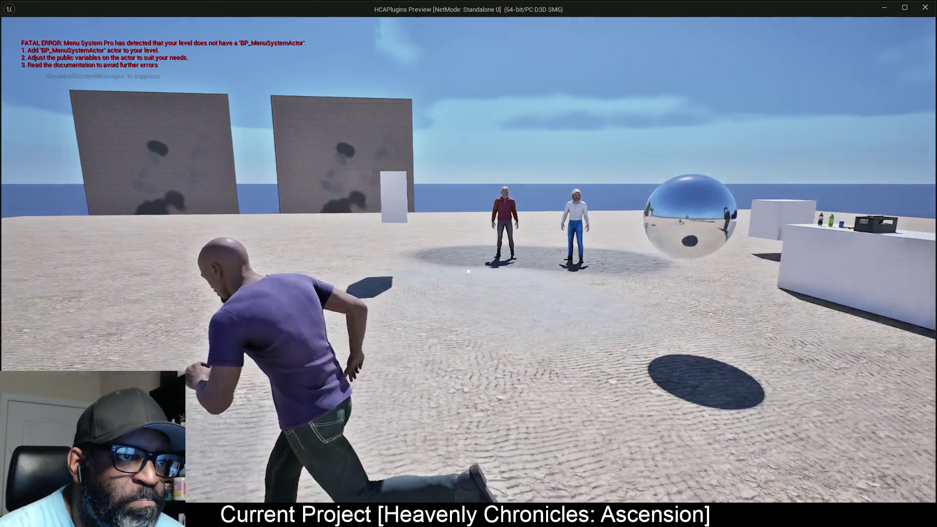
pyautogui.hotkey('shift', 'F1')
pyautogui.press('Escape')
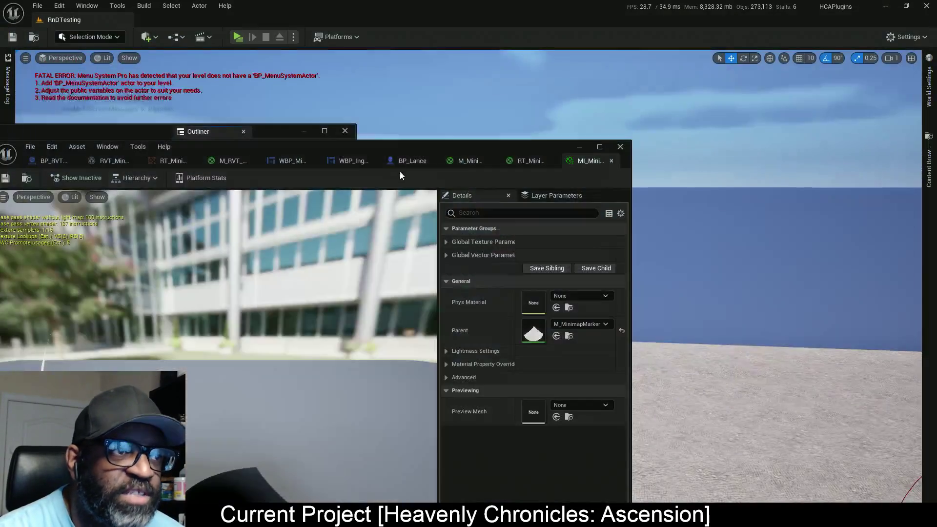
pyautogui.moveTo(416, 145)
pyautogui.mouseDown()
pyautogui.moveTo(460, 143)
pyautogui.moveTo(561, 1)
pyautogui.mouseUp()
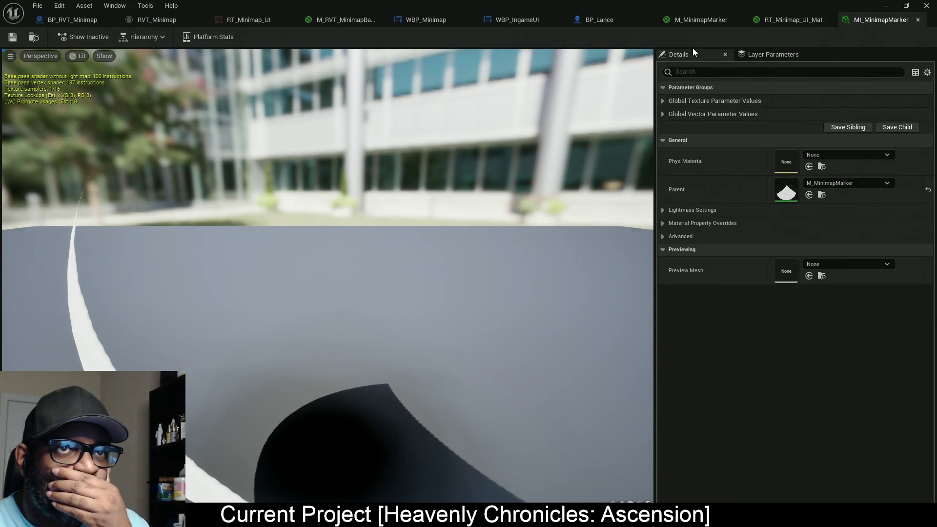
pyautogui.click(713, 18)
pyautogui.scroll(-4, 513, 247)
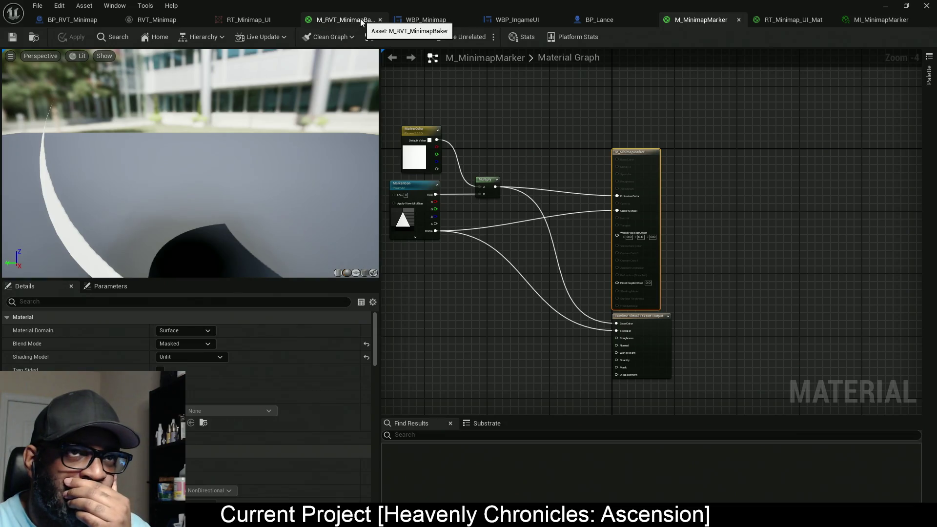
# Wire the RVT sample's Specular into Opacity Mask, set Blend Mode to Masked, and apply.
pyautogui.click(343, 20)
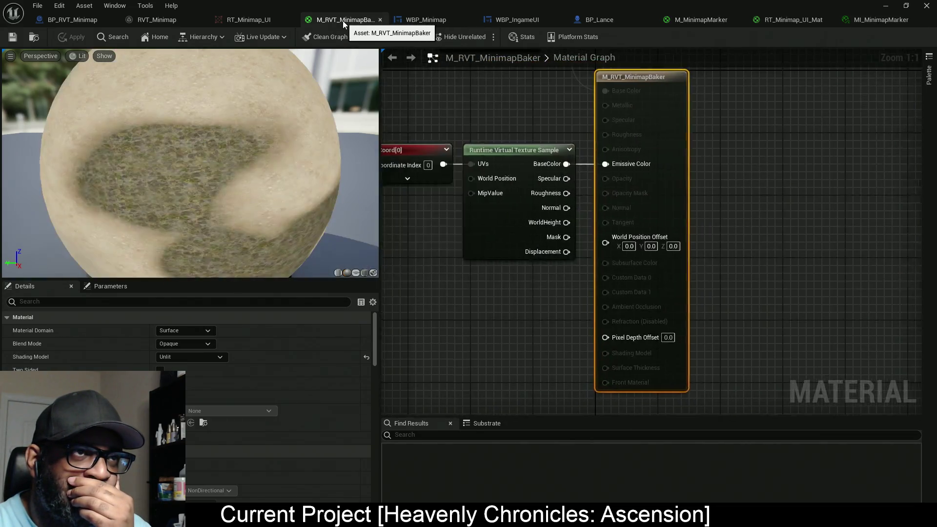
pyautogui.moveTo(500, 296); pyautogui.dragTo(546, 303)
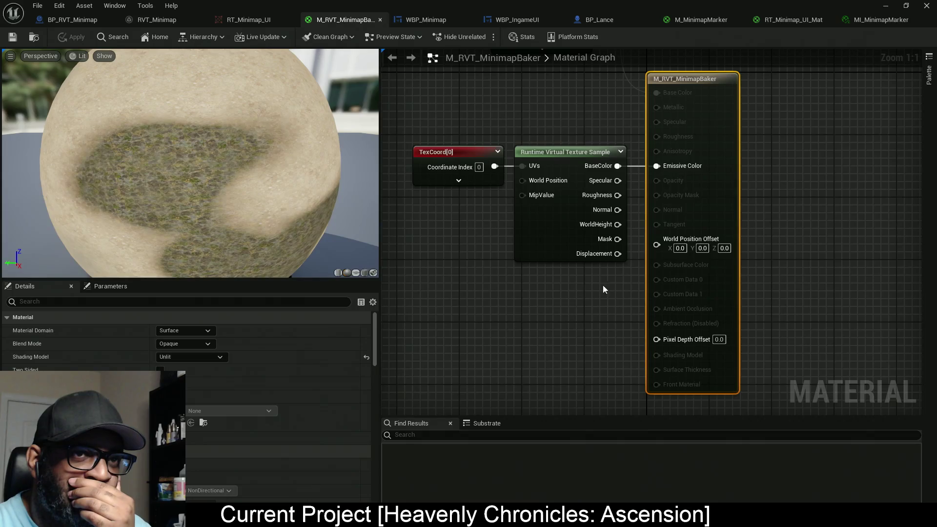
pyautogui.moveTo(617, 181)
pyautogui.mouseDown()
pyautogui.moveTo(666, 186)
pyautogui.moveTo(673, 198)
pyautogui.mouseUp()
pyautogui.moveTo(497, 281); pyautogui.dragTo(533, 286)
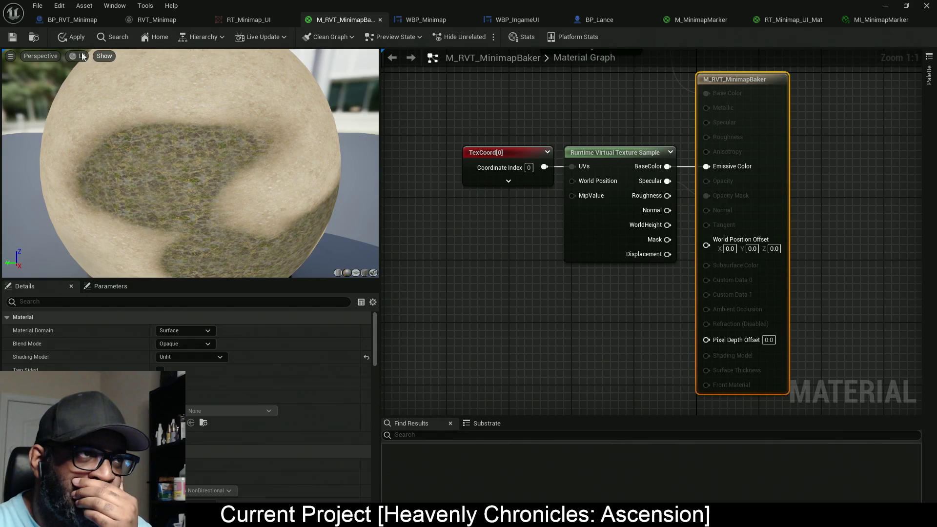
pyautogui.click(72, 37)
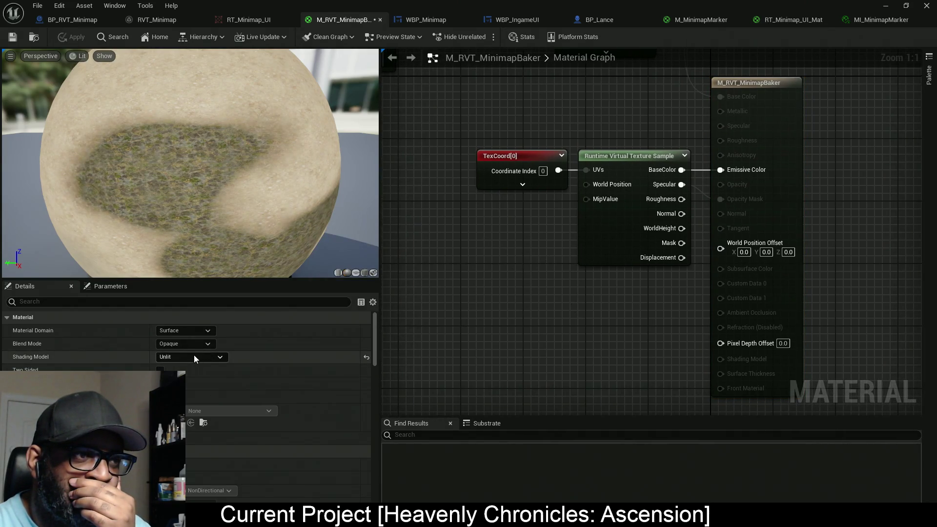
pyautogui.click(185, 343)
pyautogui.click(188, 365)
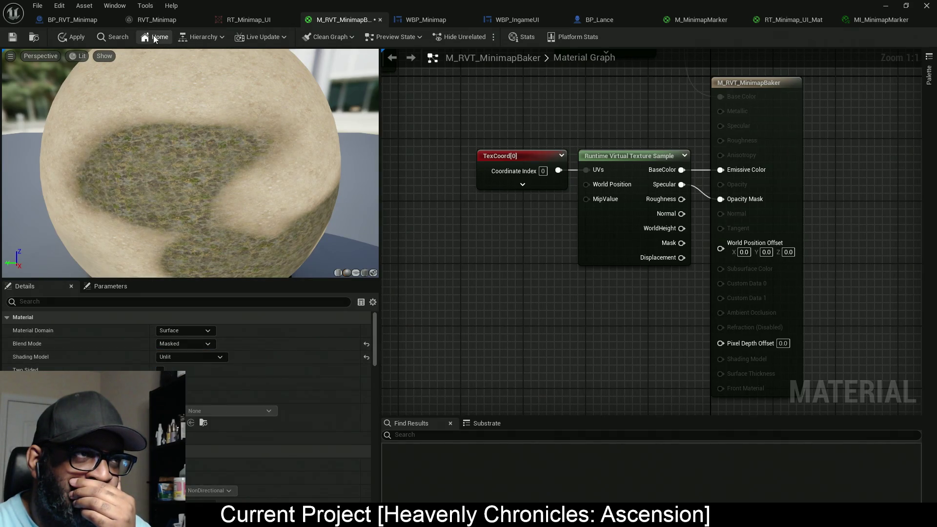
pyautogui.click(74, 37)
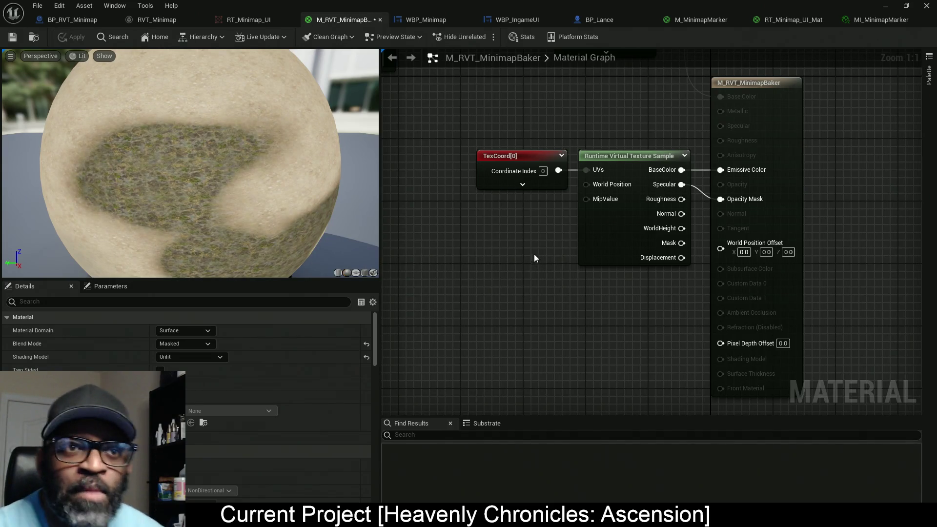
pyautogui.press('Home')
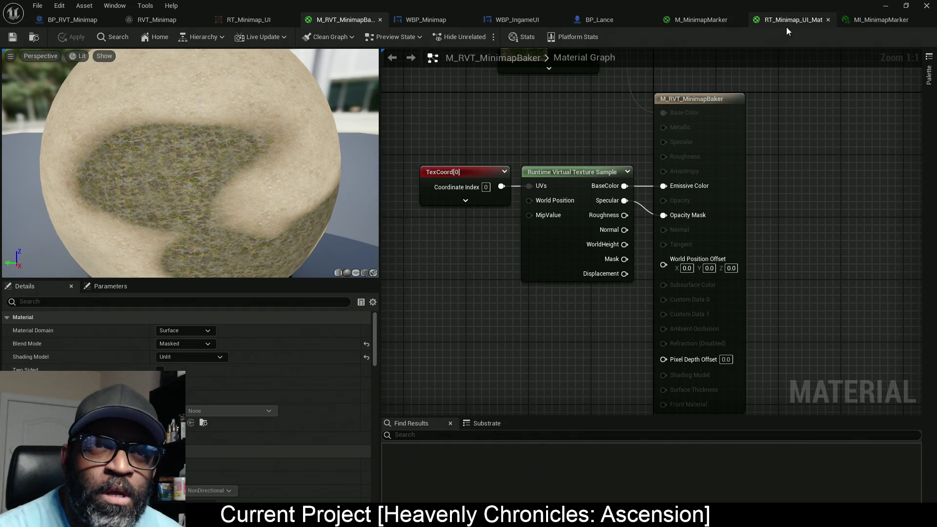
# Inspect the Landscape's MI_Landscape instance and its parent material M_RnD_Landscape.
pyautogui.click(885, 6)
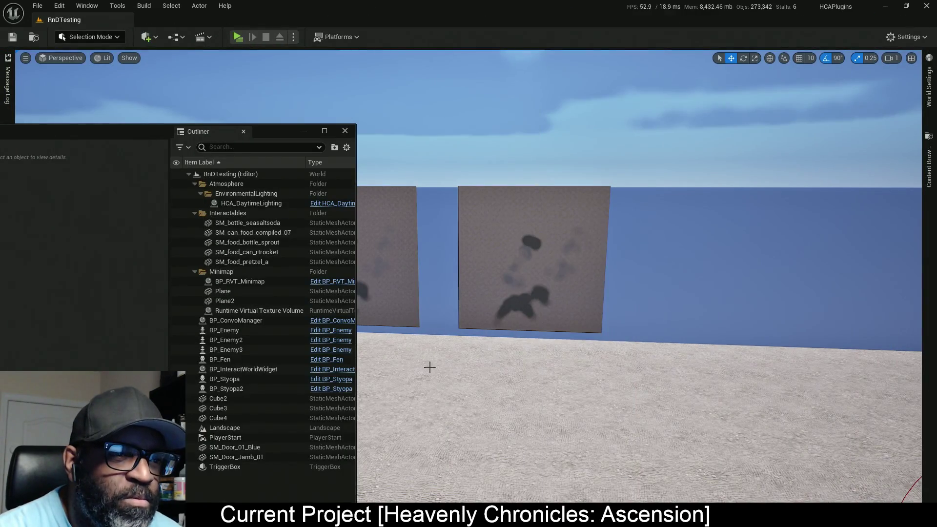
pyautogui.click(371, 366)
pyautogui.moveTo(108, 136); pyautogui.dragTo(315, 79)
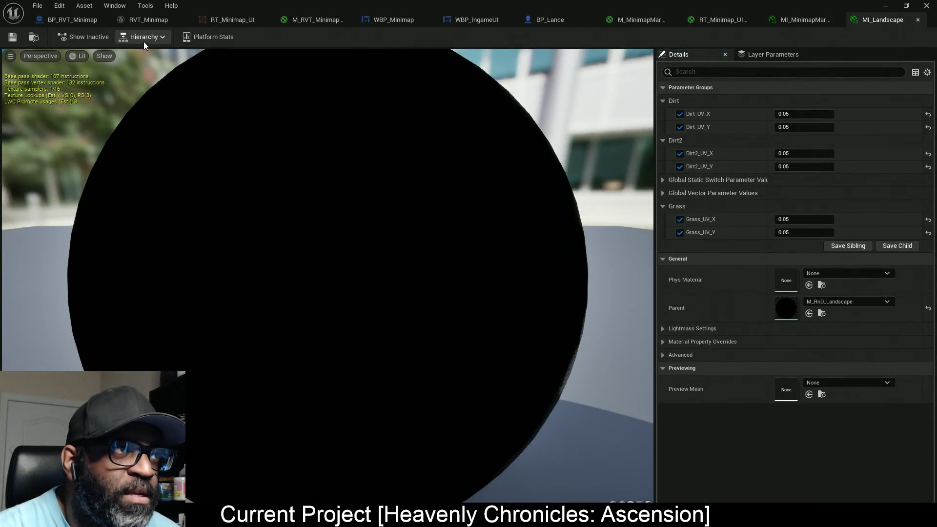
pyautogui.click(144, 42)
pyautogui.click(153, 64)
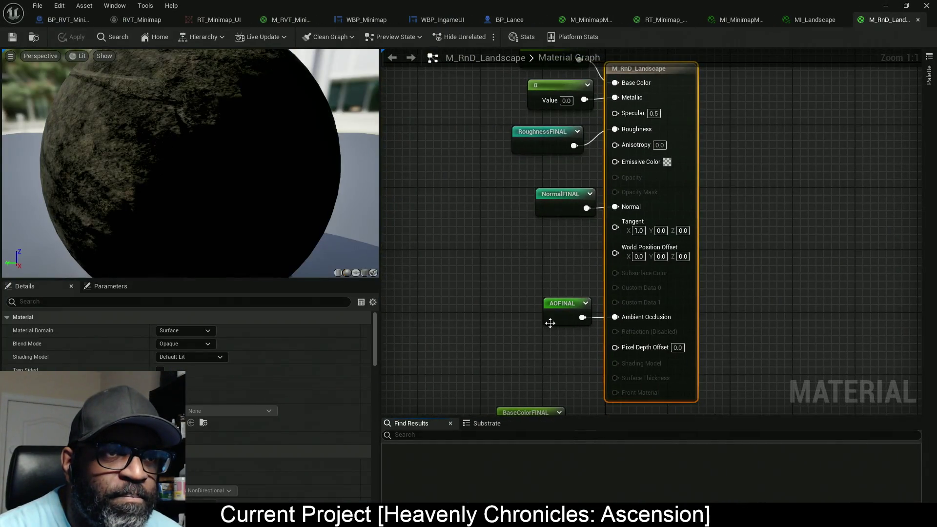
pyautogui.moveTo(536, 265); pyautogui.dragTo(561, 223)
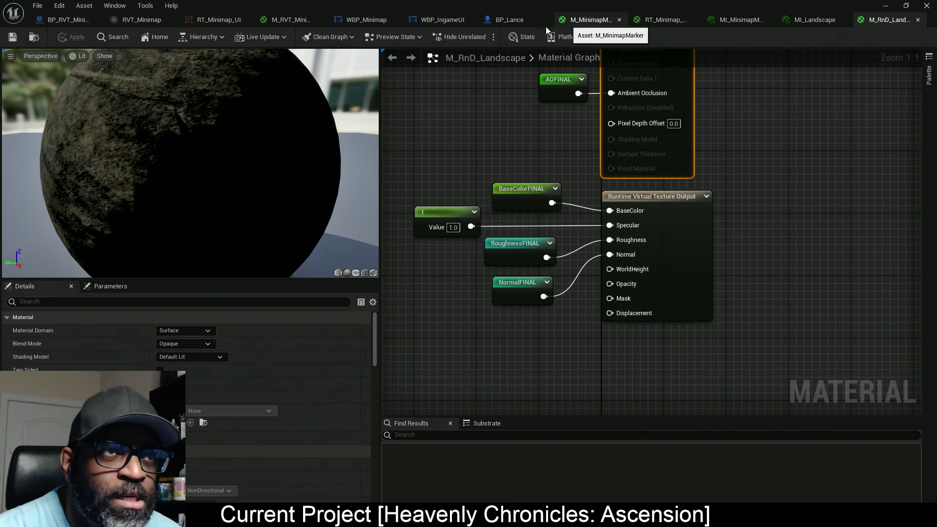
# Select the Plane component in BP_Lance to view its properties.
pyautogui.click(502, 20)
pyautogui.click(42, 109)
pyautogui.scroll(-10, 819, 350)
pyautogui.scroll(-5, 786, 305)
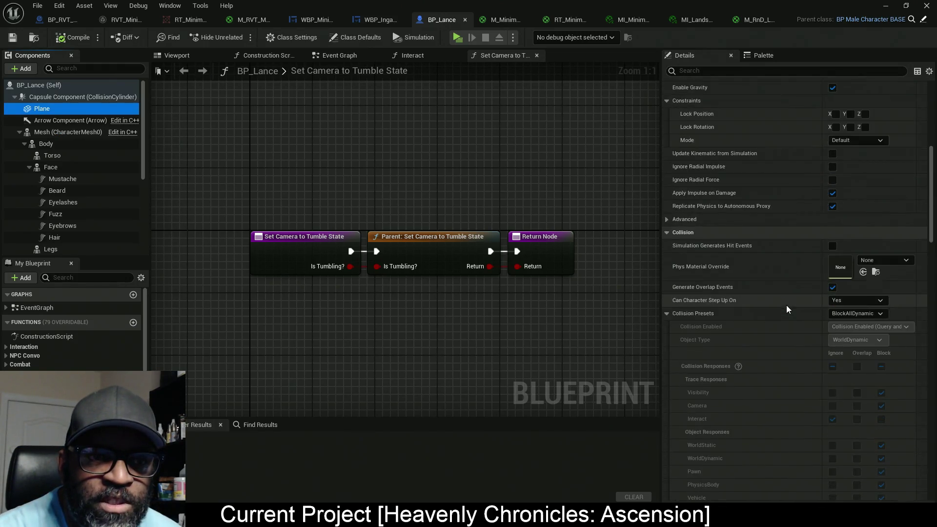
# Add an Index [0] entry to the Plane's Draw in Virtual Textures, leaving it set to None.
pyautogui.click(672, 139)
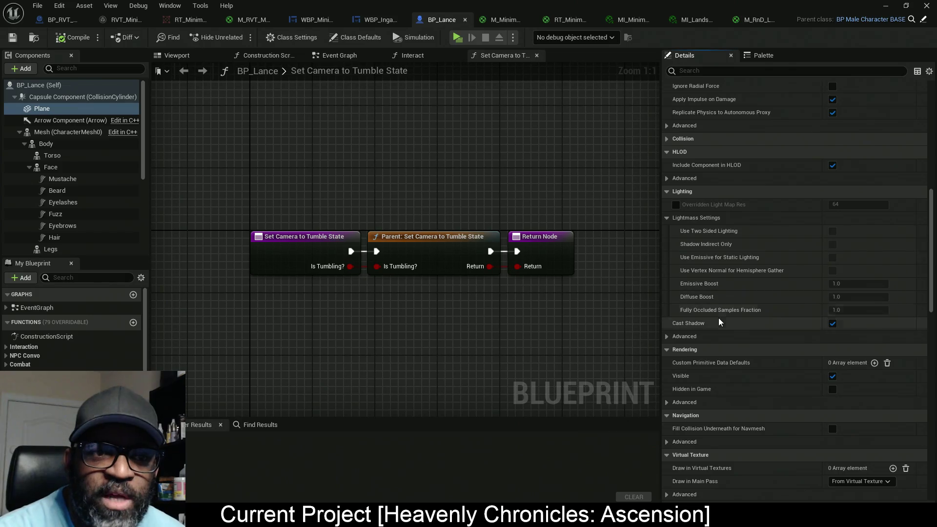
pyautogui.scroll(-4, 717, 319)
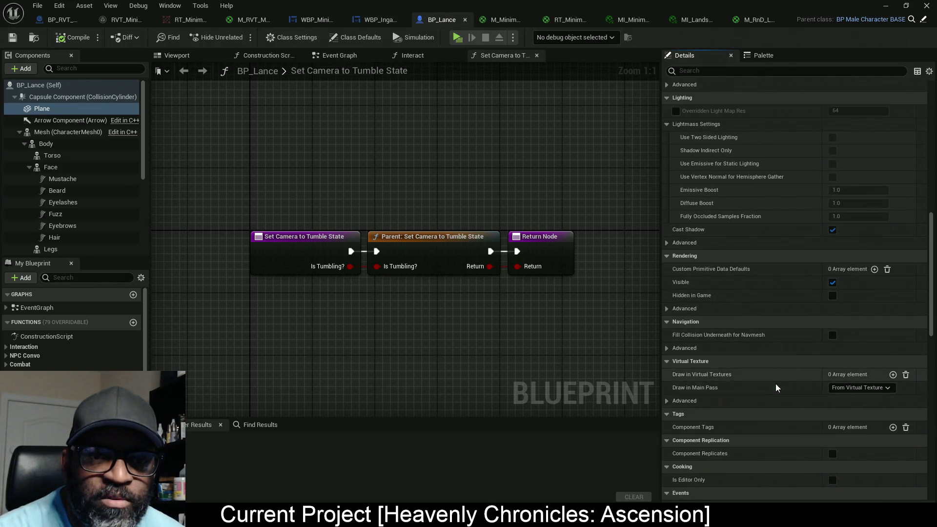
pyautogui.click(892, 374)
pyautogui.click(873, 389)
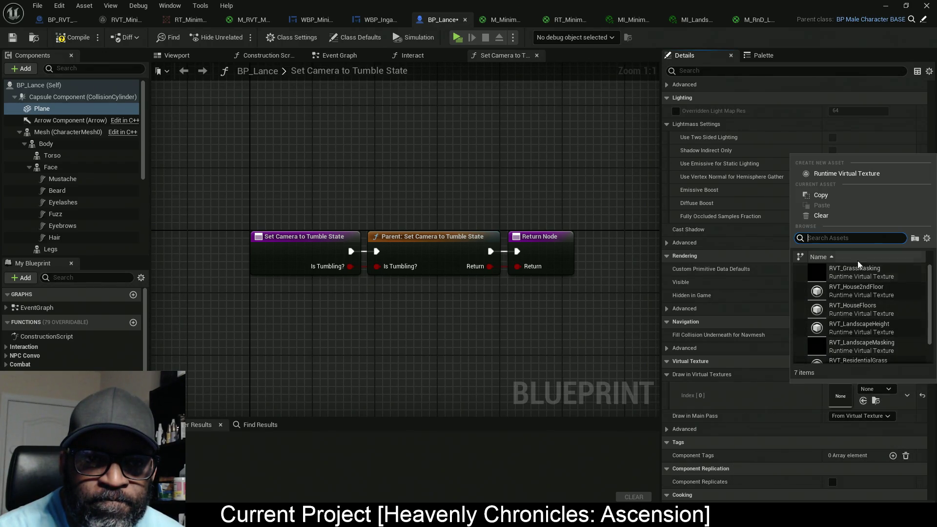
pyautogui.scroll(-2, 844, 351)
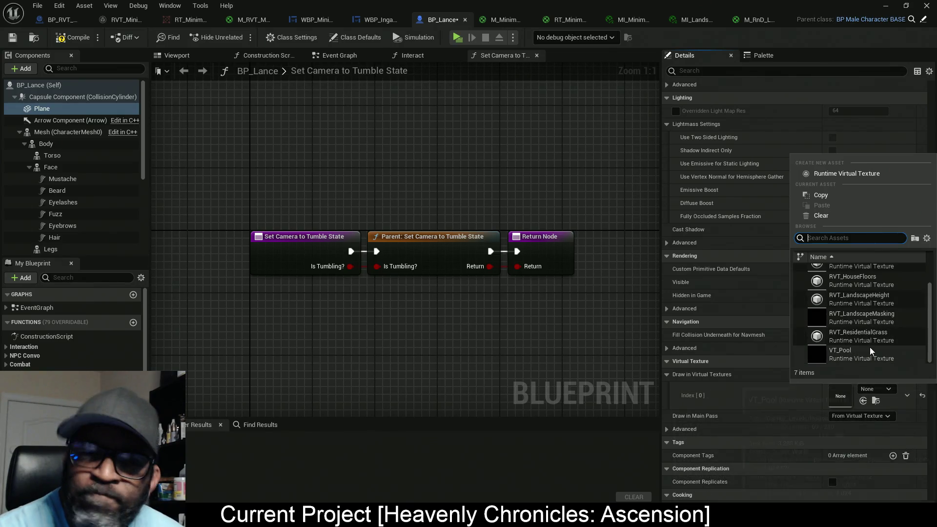
pyautogui.scroll(2, 863, 349)
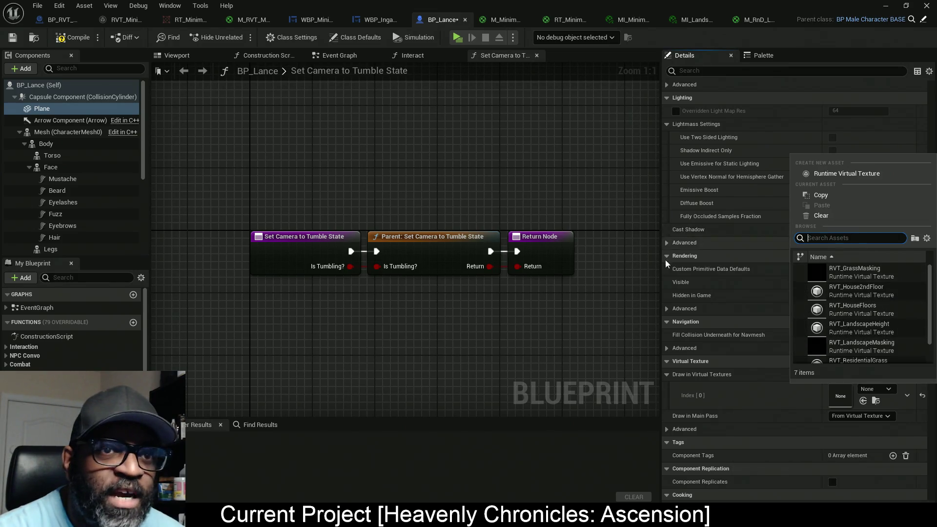
pyautogui.click(602, 312)
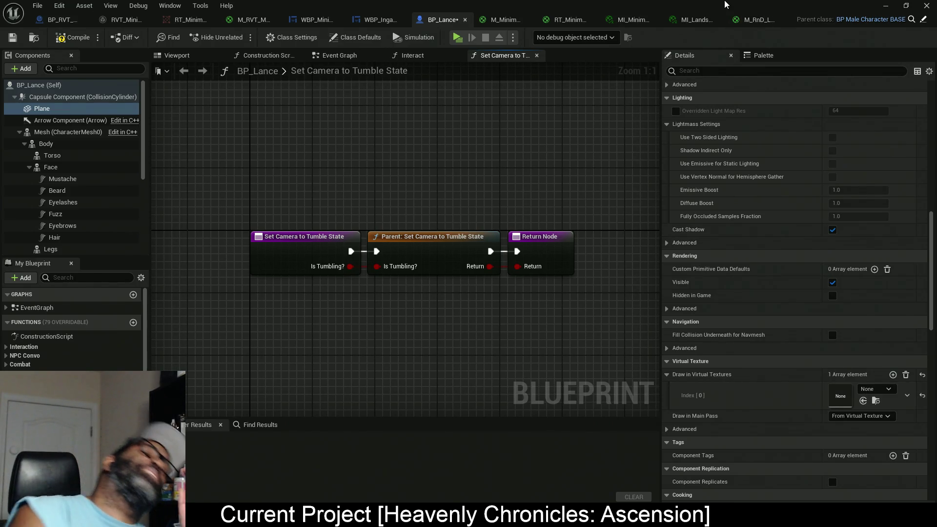
pyautogui.moveTo(724, 5); pyautogui.dragTo(0, 9)
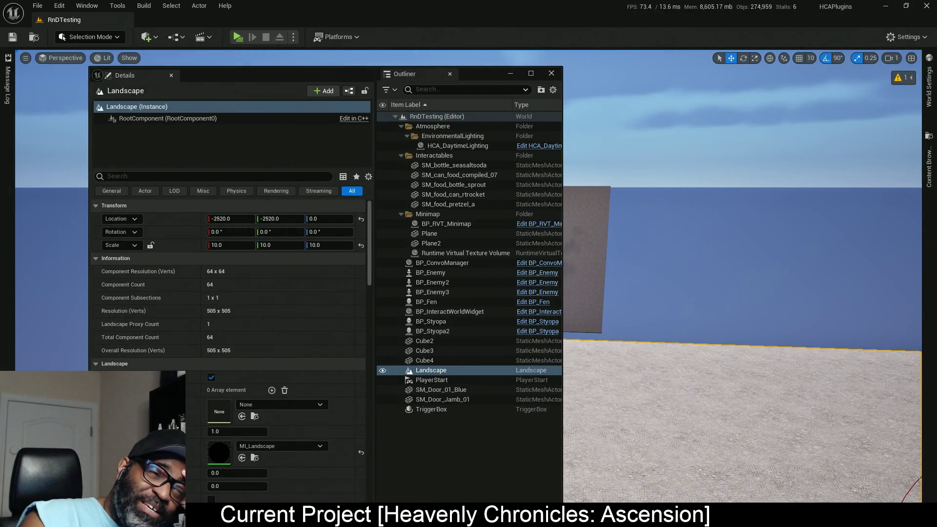
# Open the Content Drawer, widen its folder tree, and expand Plugins to list the HCA folders.
pyautogui.click(928, 166)
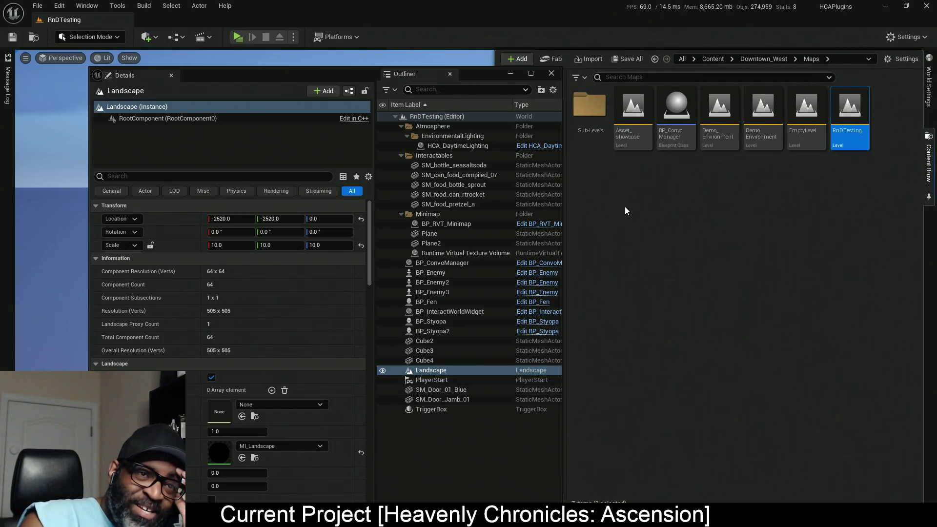
pyautogui.moveTo(469, 71)
pyautogui.mouseDown()
pyautogui.moveTo(285, 73)
pyautogui.moveTo(339, 69)
pyautogui.mouseUp()
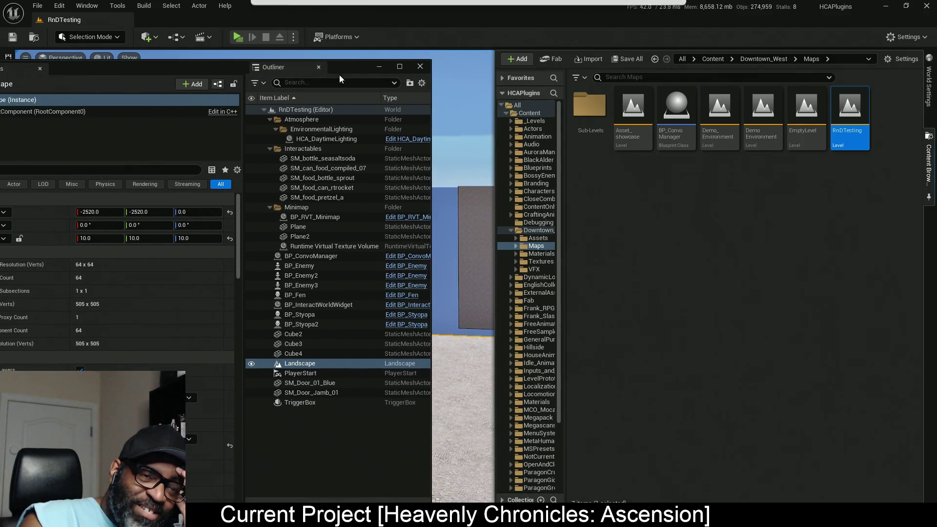
pyautogui.moveTo(567, 216)
pyautogui.mouseDown()
pyautogui.moveTo(667, 223)
pyautogui.moveTo(672, 359)
pyautogui.mouseUp()
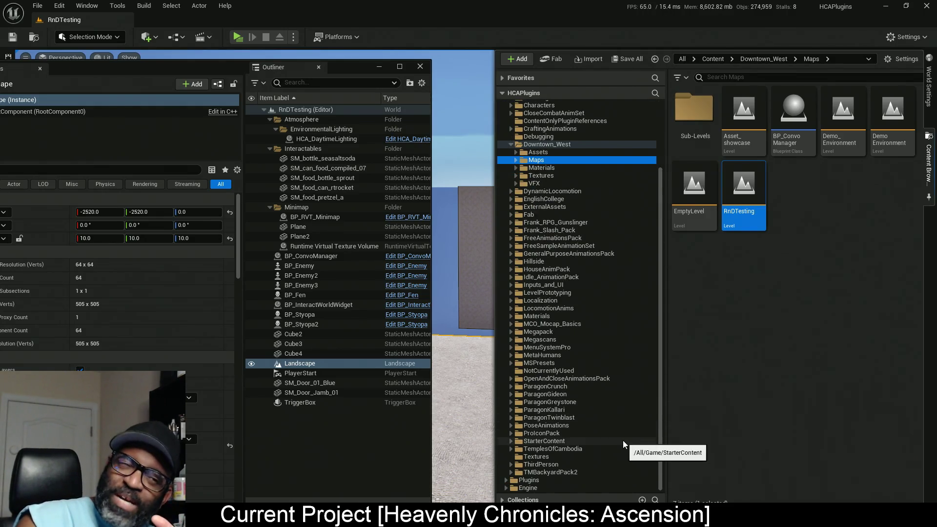
pyautogui.click(505, 481)
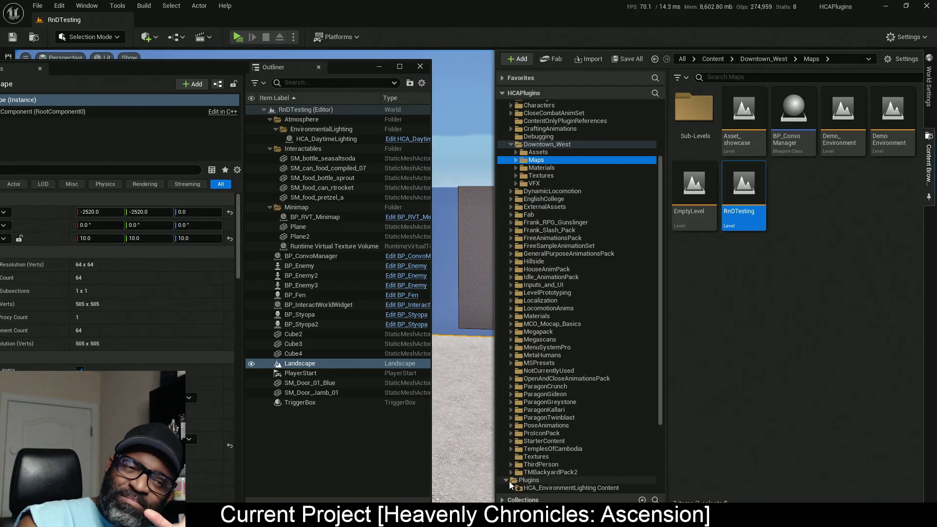
pyautogui.scroll(-5, 579, 423)
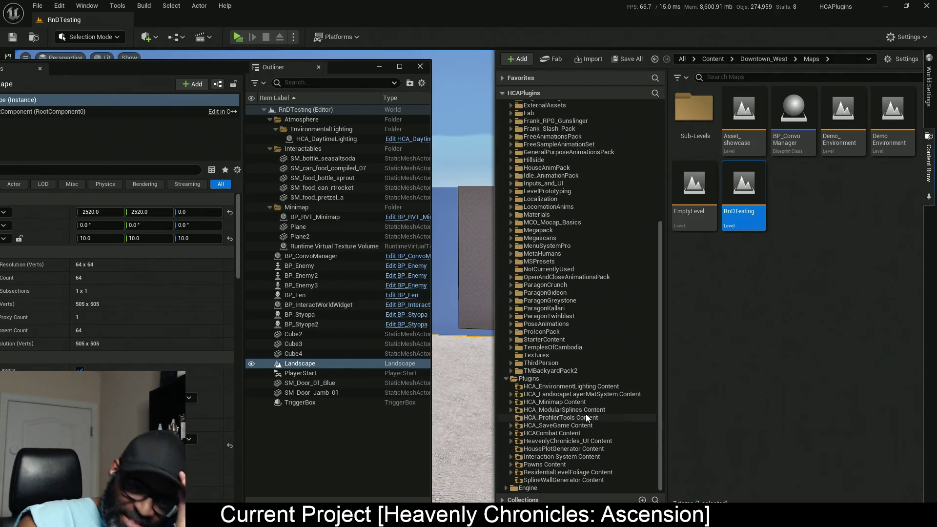
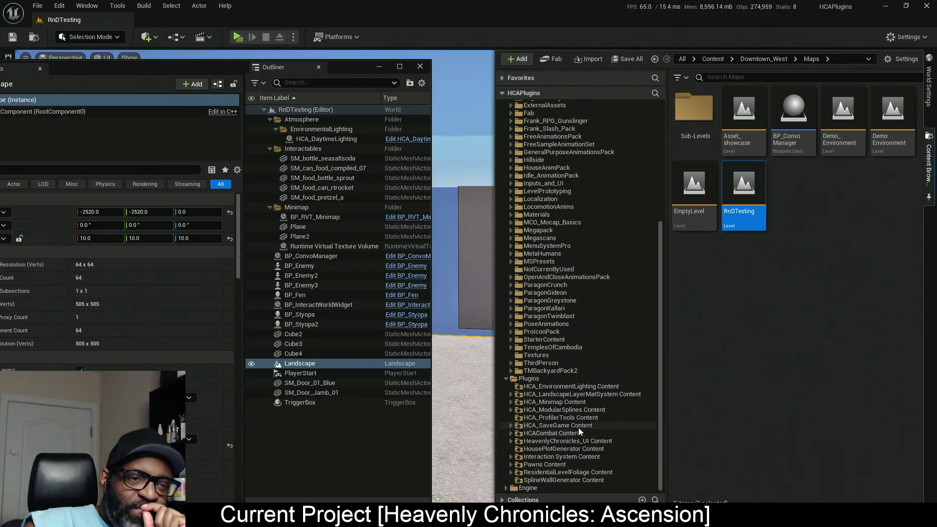
# Open the HCA_Minimap Textures folder and select RVT_Minimap, trying it on the plane's virtual texture.
pyautogui.click(593, 402)
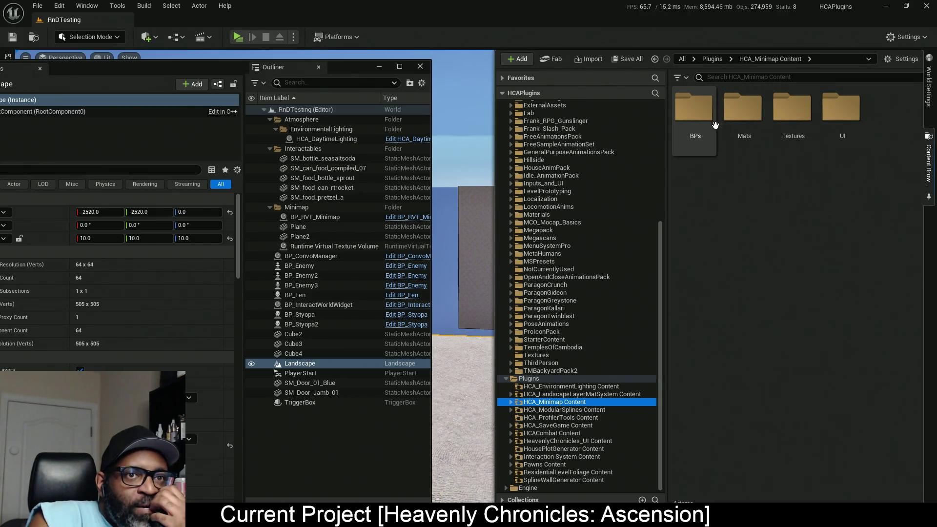
pyautogui.doubleClick(801, 115)
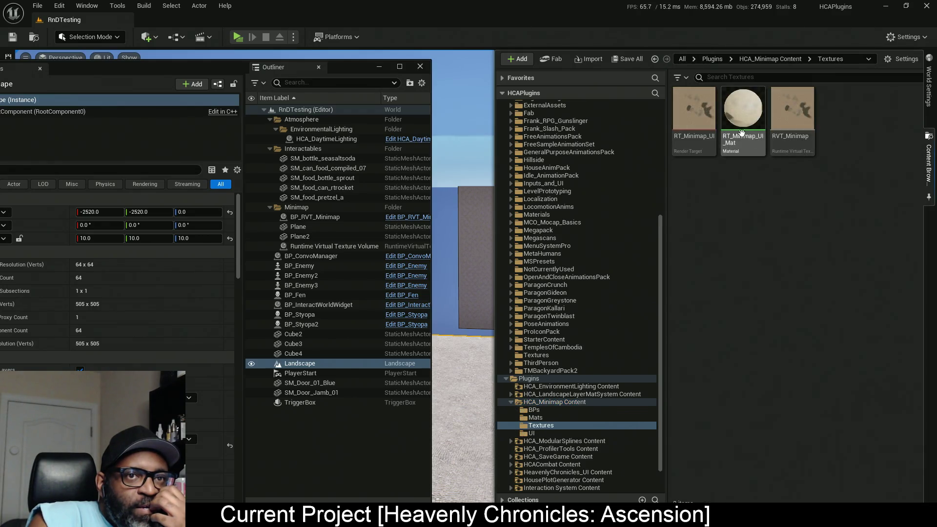
pyautogui.click(798, 118)
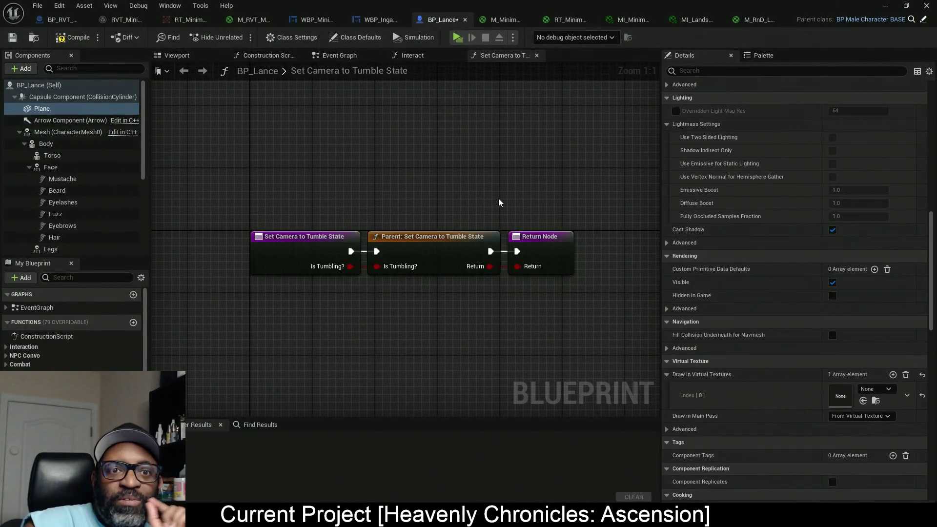
pyautogui.click(863, 401)
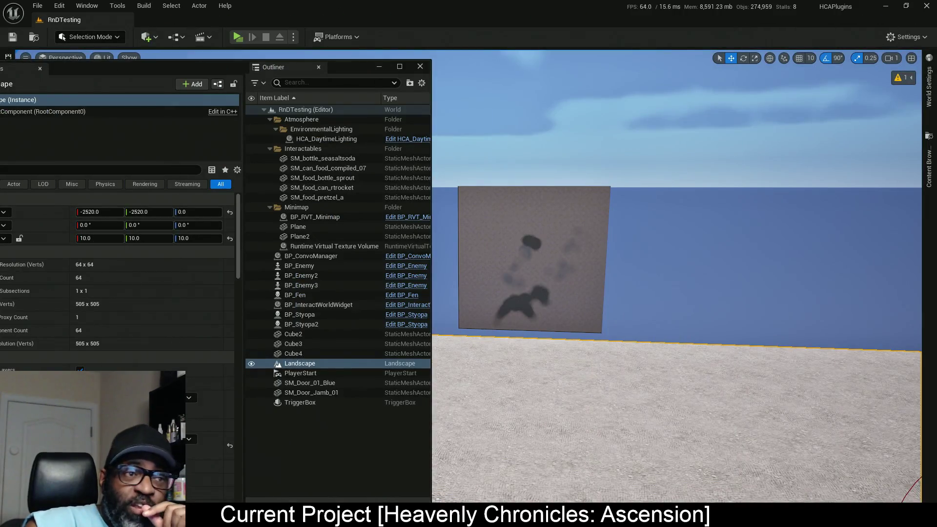
# Copy RVT_Minimap into ContentOnlyPluginReferences and open that folder.
pyautogui.click(928, 161)
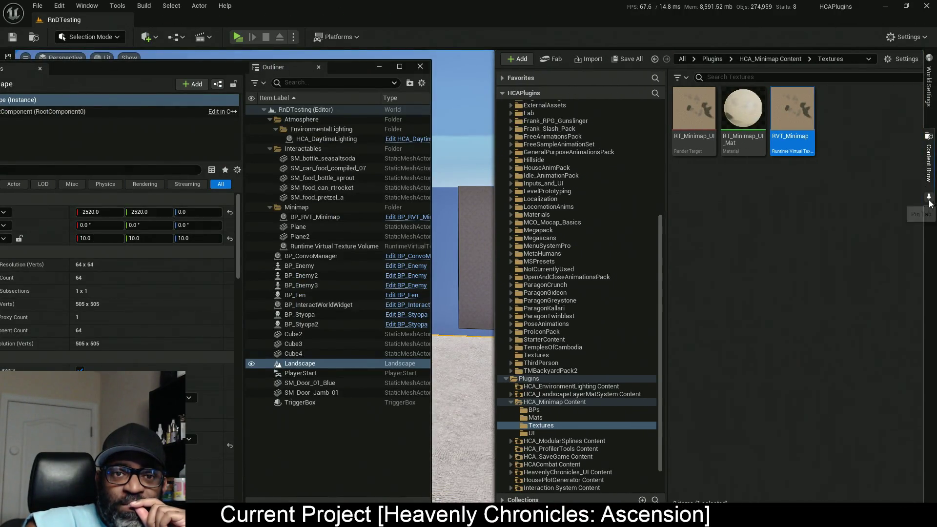
pyautogui.scroll(5, 589, 187)
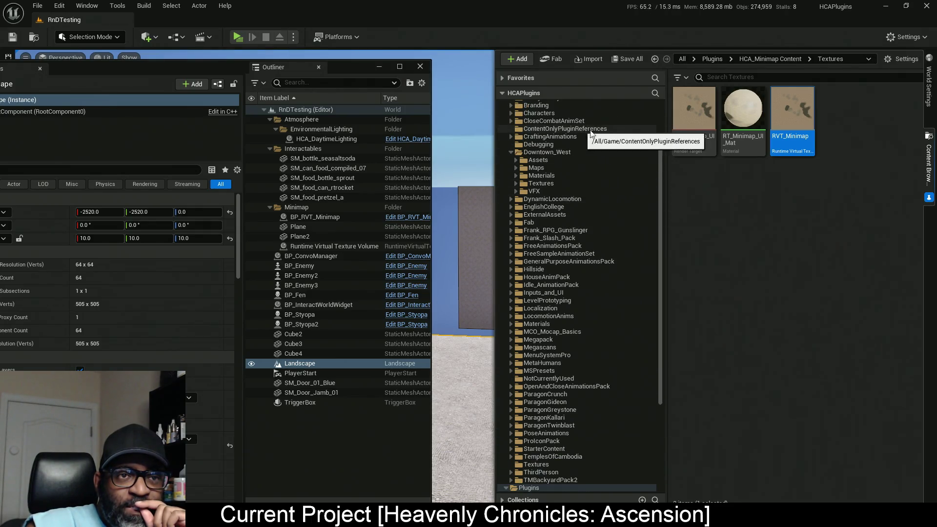
pyautogui.moveTo(792, 117)
pyautogui.mouseDown()
pyautogui.moveTo(629, 137)
pyautogui.moveTo(605, 130)
pyautogui.mouseUp()
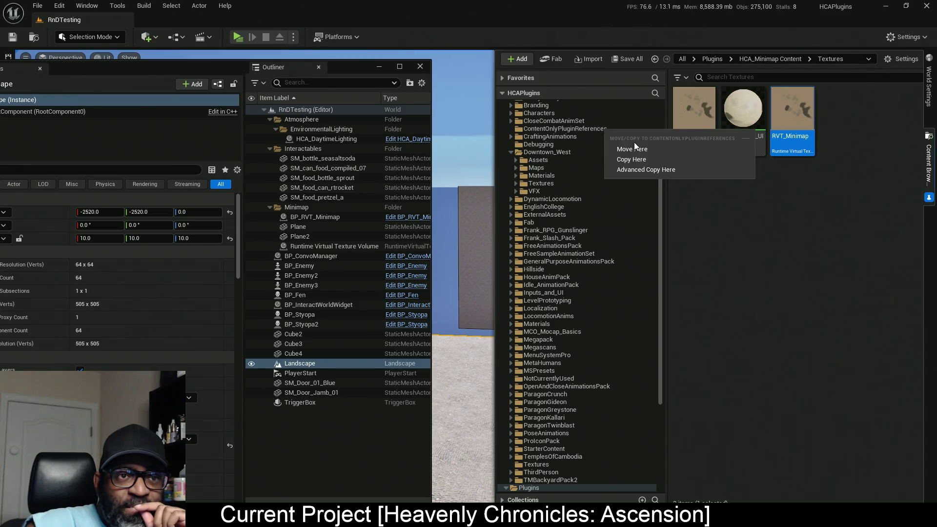
pyautogui.click(634, 156)
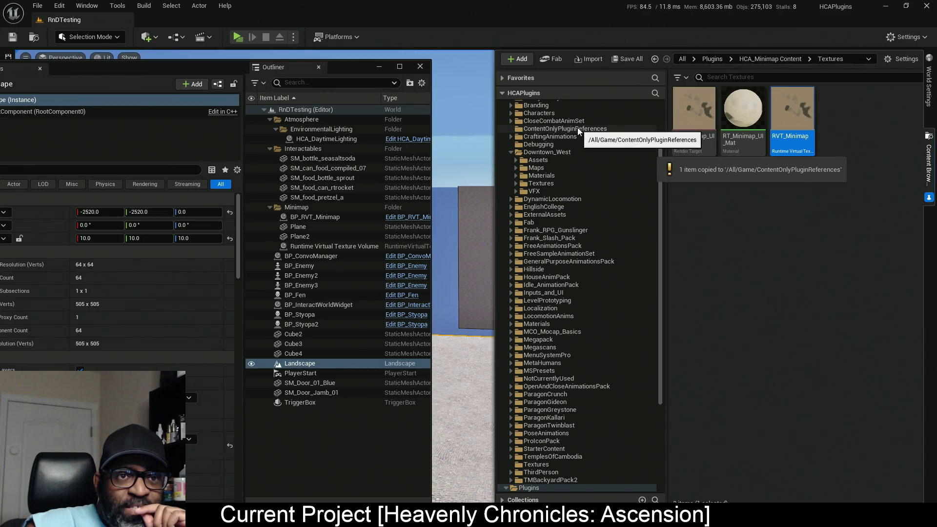
pyautogui.click(583, 128)
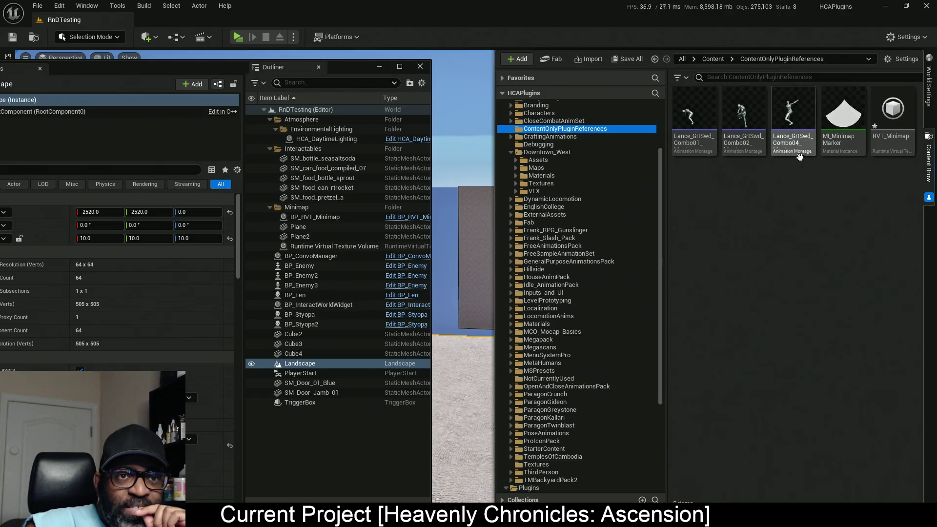
# Assign the copied RVT_Minimap to the Runtime Virtual Texture Volume's Virtual Texture property.
pyautogui.click(891, 120)
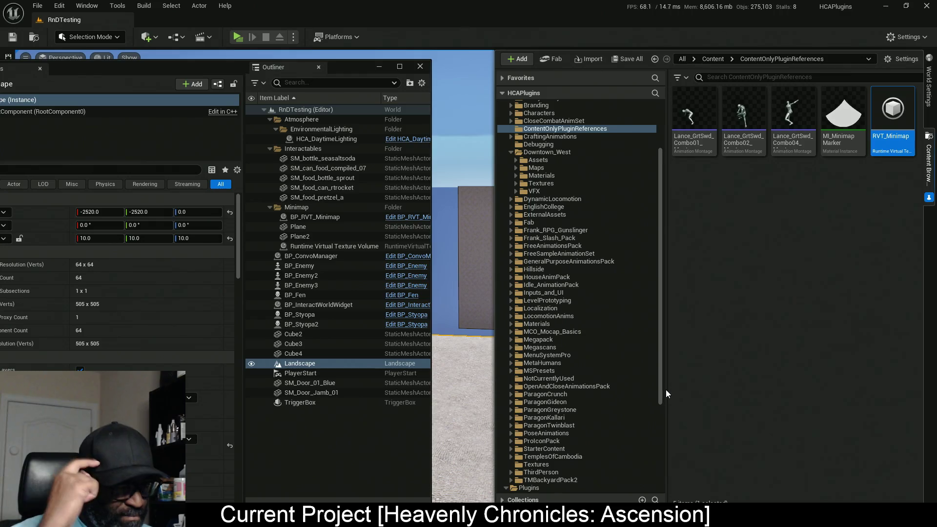
pyautogui.moveTo(349, 64)
pyautogui.mouseDown()
pyautogui.moveTo(98, 73)
pyautogui.moveTo(263, 89)
pyautogui.moveTo(396, 60)
pyautogui.moveTo(320, 63)
pyautogui.moveTo(420, 33)
pyautogui.mouseUp()
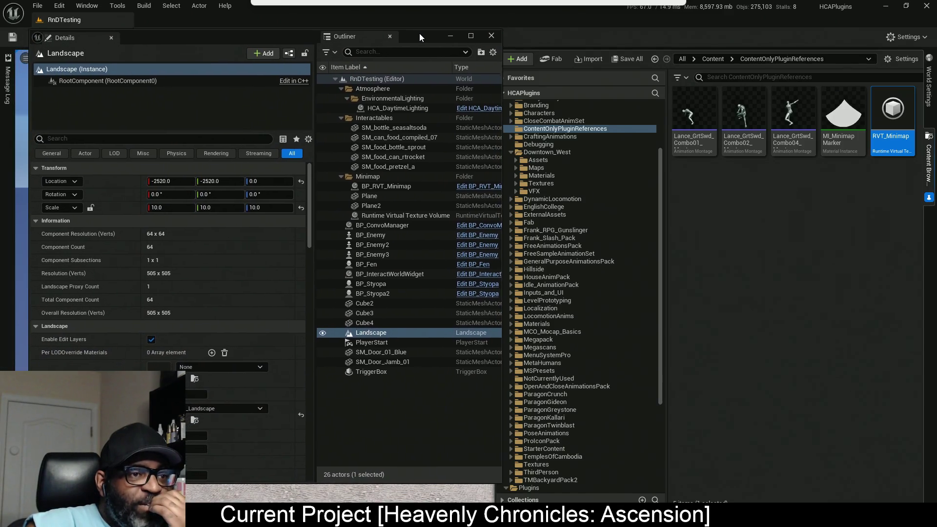
pyautogui.click(405, 214)
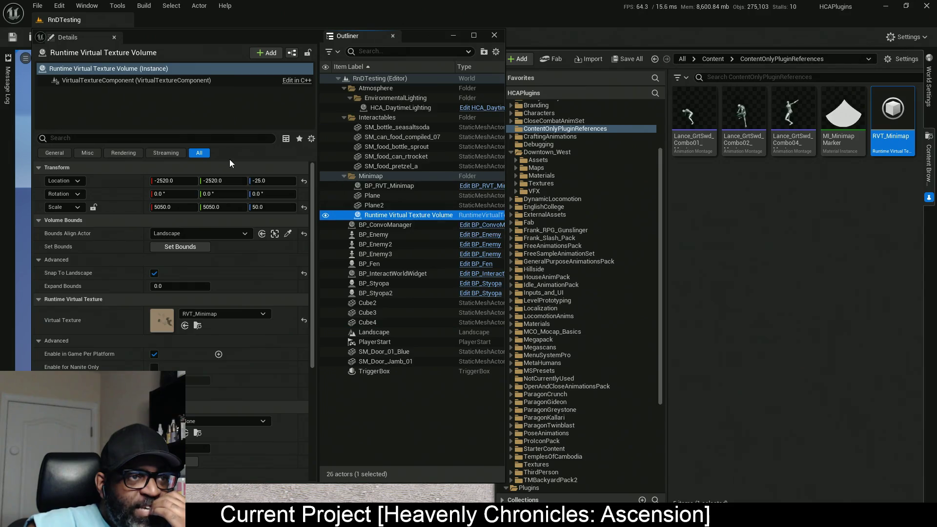
pyautogui.click(185, 326)
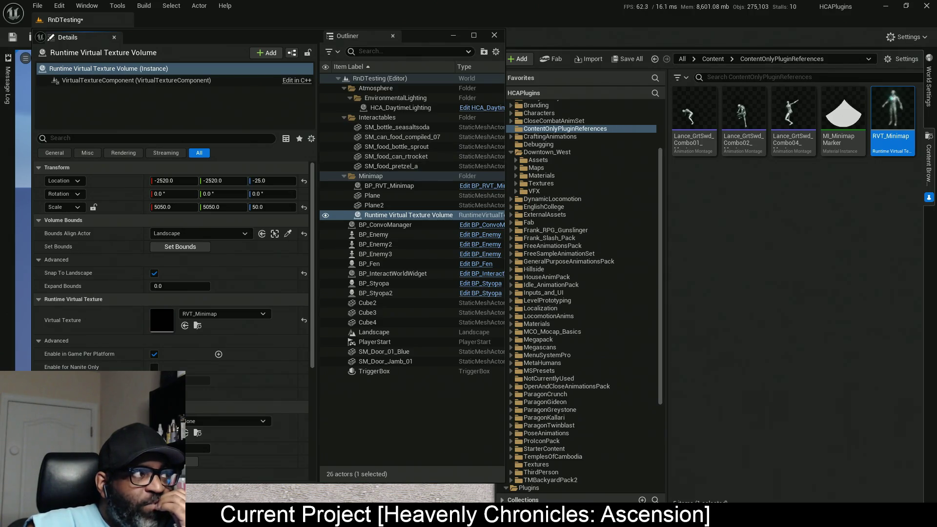
pyautogui.hotkey('alt', 'Tab')
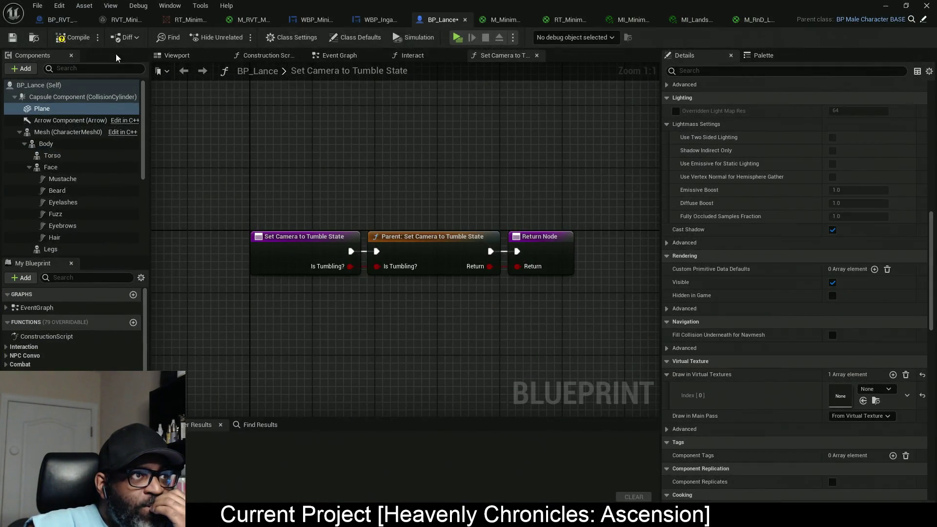
# Set M_RVT_MinimapBaker's Runtime Virtual Texture Sample to the copied RVT_Minimap.
pyautogui.click(251, 20)
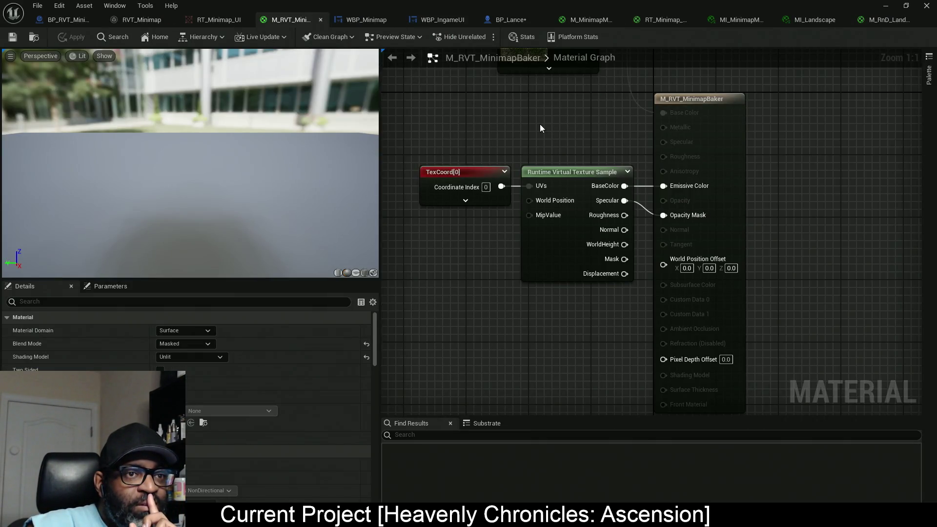
pyautogui.click(539, 176)
pyautogui.click(193, 344)
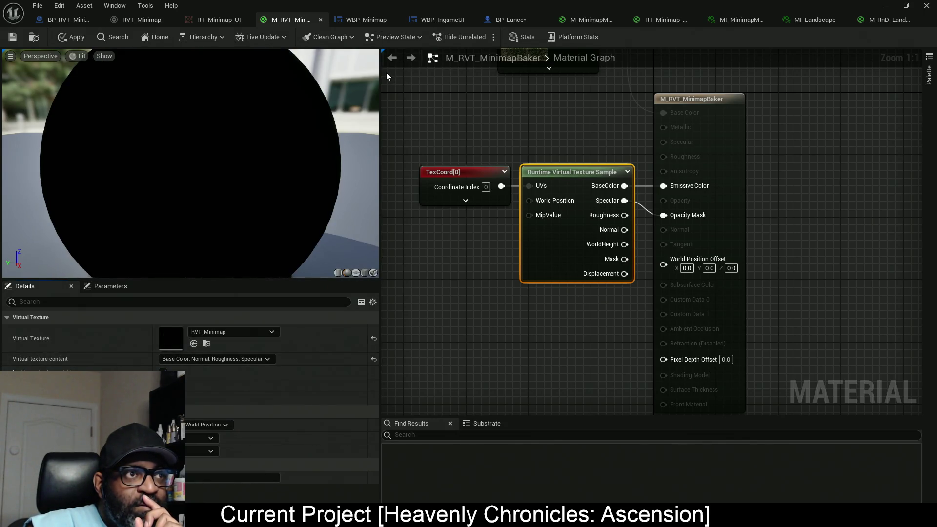
# Review the marker, UI, and landscape material tabs, then return to the level editor.
pyautogui.click(596, 25)
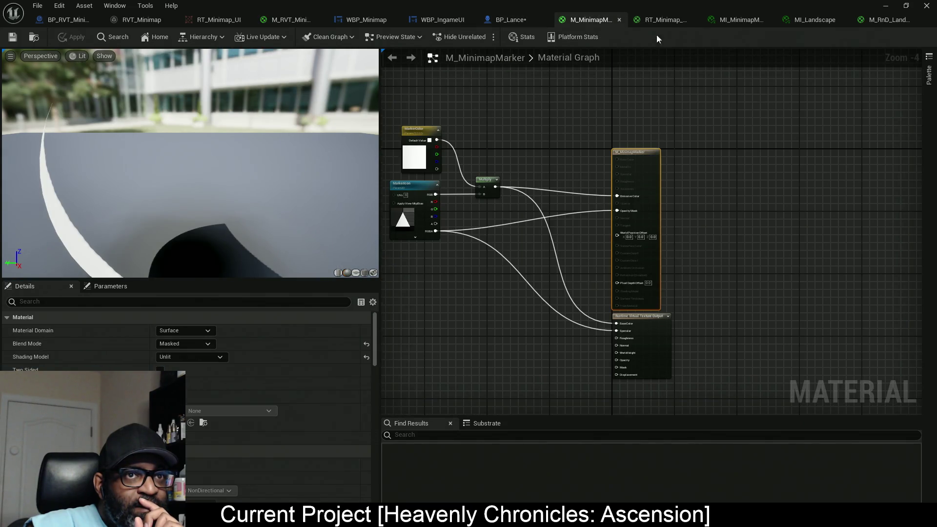
pyautogui.click(663, 21)
pyautogui.moveTo(511, 218)
pyautogui.mouseDown()
pyautogui.moveTo(527, 297)
pyautogui.moveTo(564, 296)
pyautogui.mouseUp()
pyautogui.click(744, 21)
pyautogui.click(800, 20)
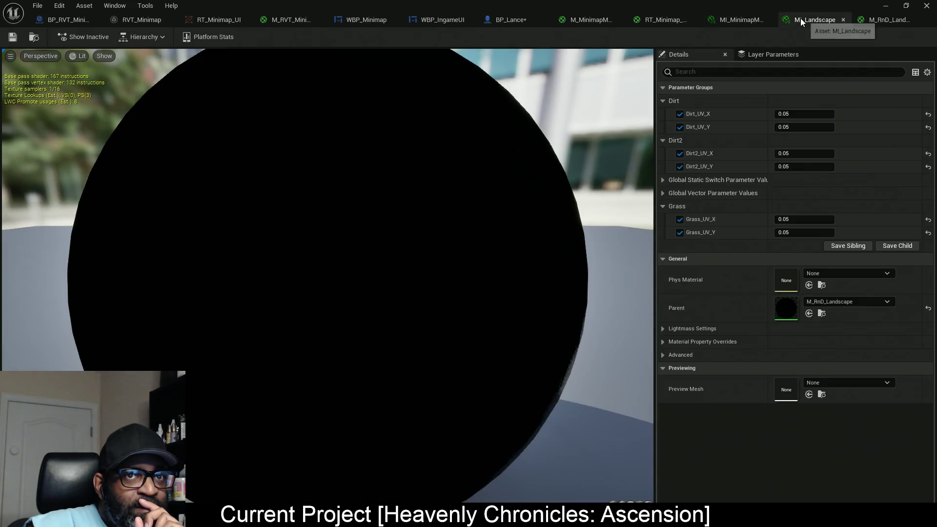
pyautogui.click(886, 19)
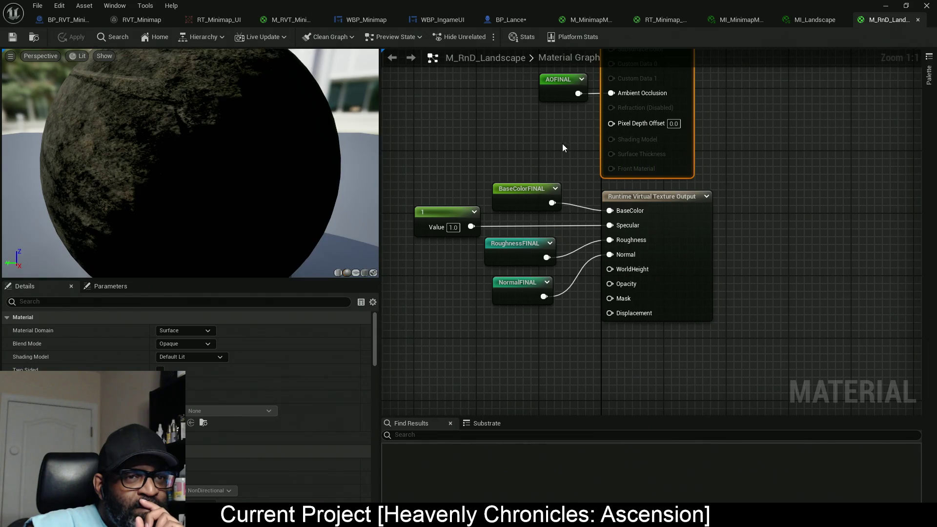
pyautogui.scroll(-5, 562, 146)
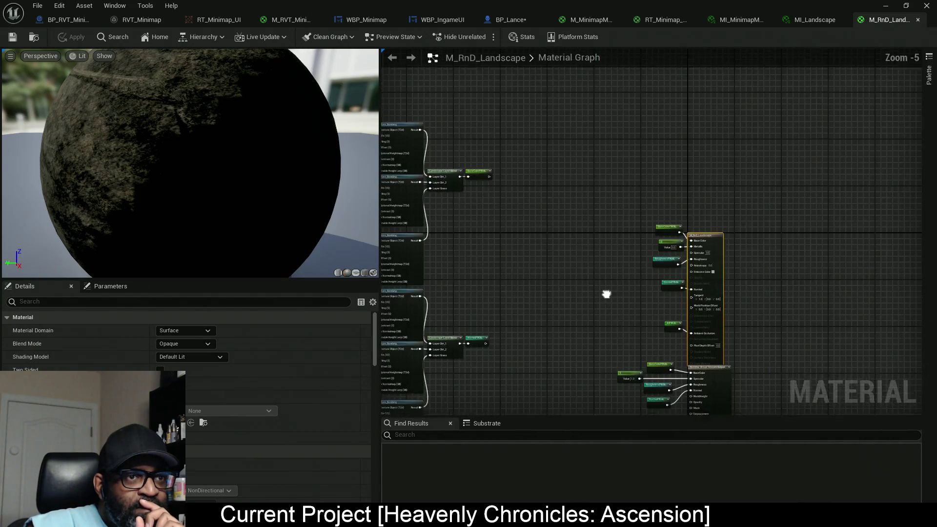
pyautogui.moveTo(562, 149); pyautogui.dragTo(578, 52)
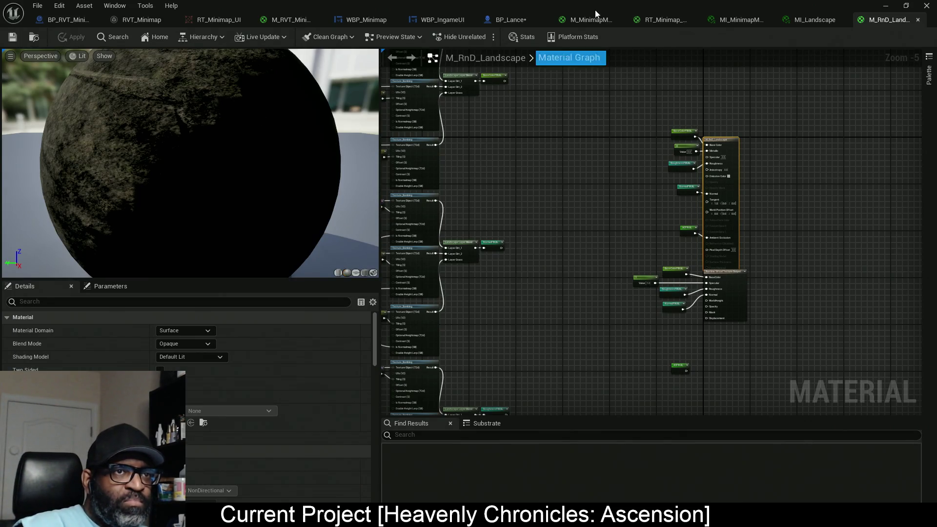
pyautogui.hotkey('alt', 'Tab')
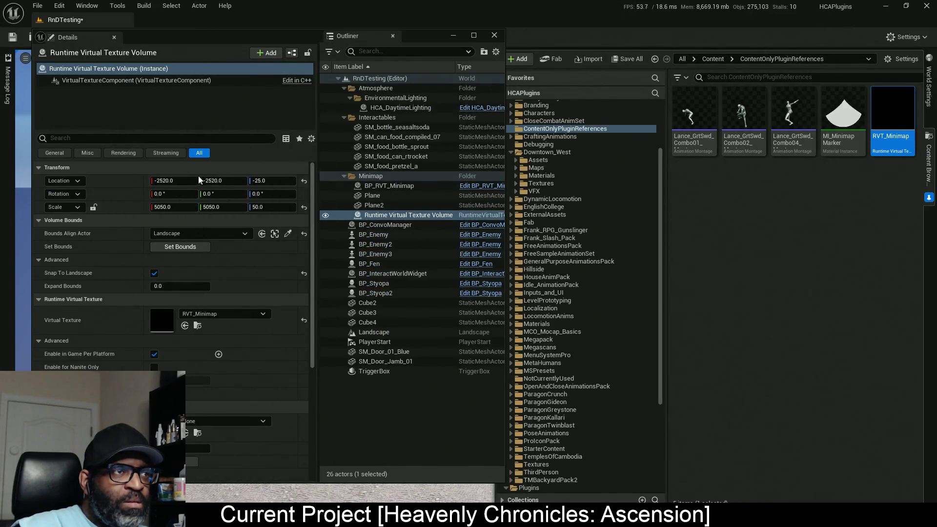
pyautogui.click(414, 37)
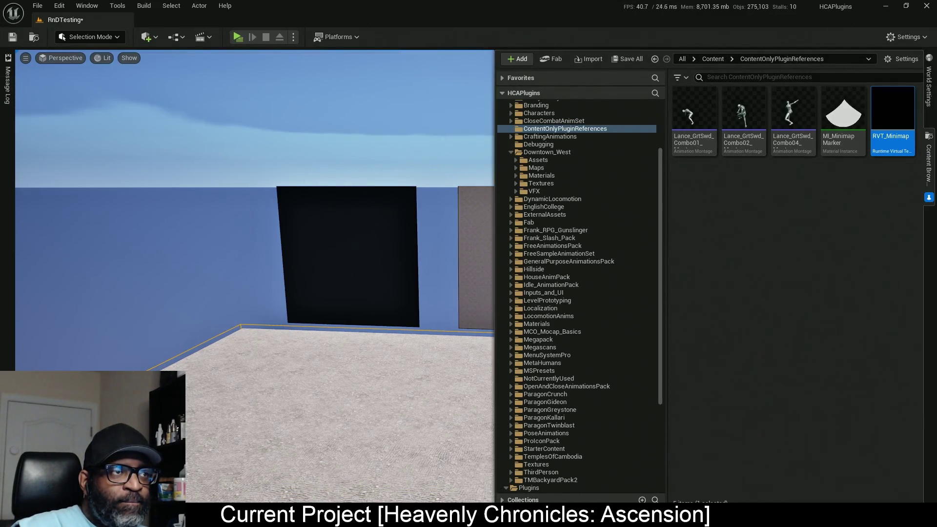
# Save the level and assets, dismiss the validation failure, and start Play In Editor.
pyautogui.hotkey('ctrl', 's')
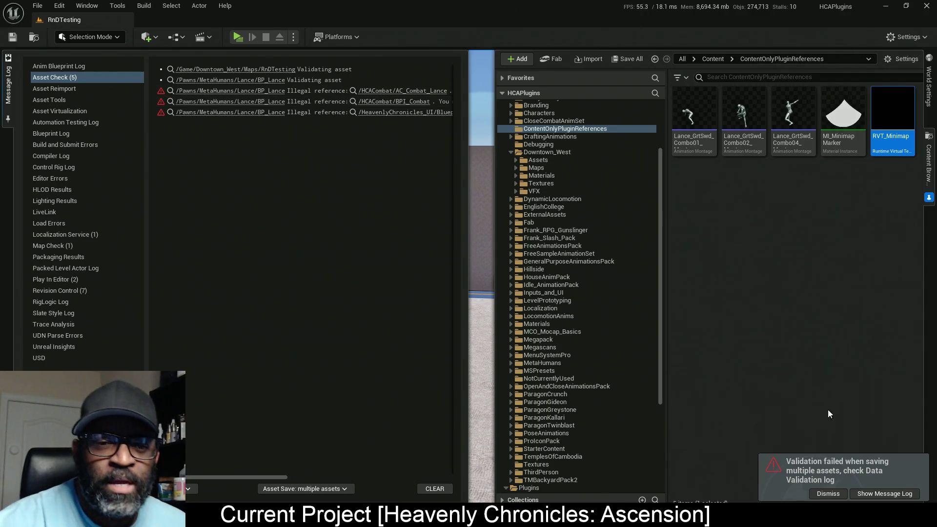
pyautogui.click(825, 493)
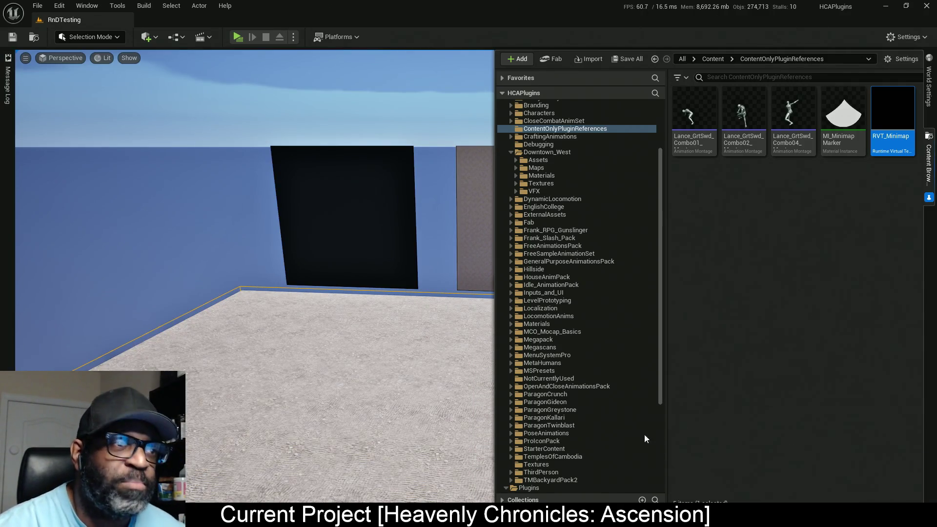
pyautogui.hotkey('alt', 'p')
# Run the character to the black and grey walls, stop the preview, and select the black wall.
pyautogui.press('w')
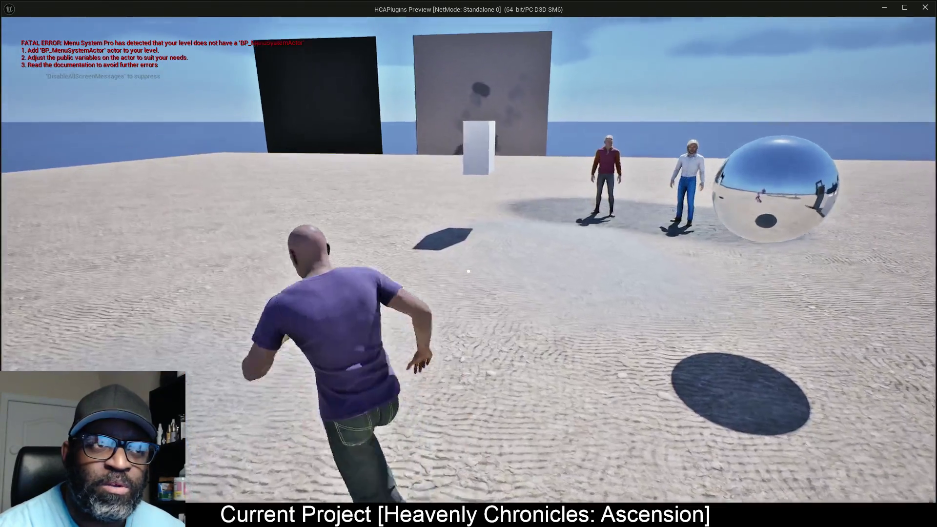
pyautogui.press('w')
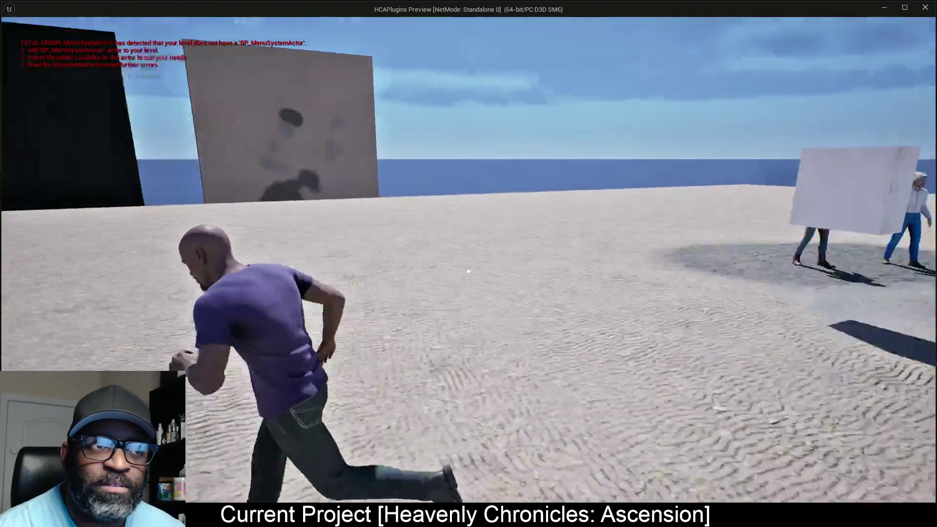
pyautogui.press('w')
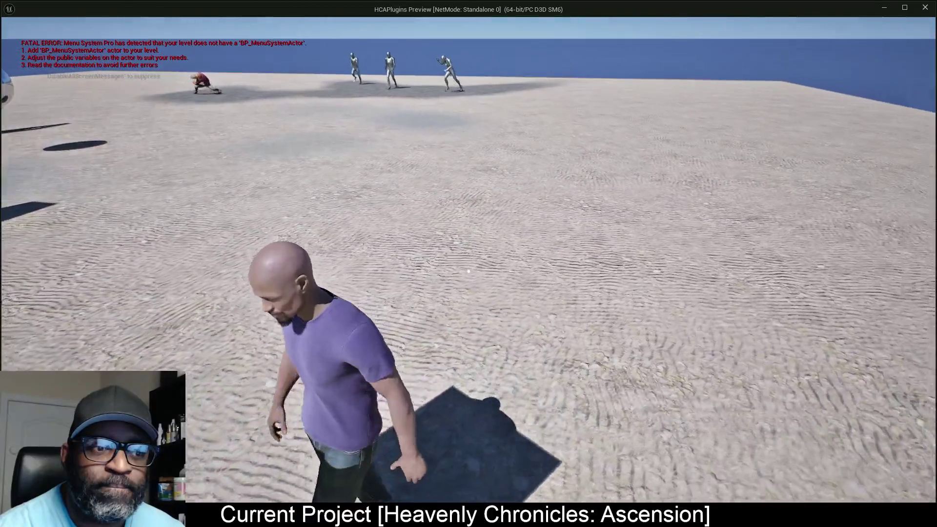
pyautogui.press('w')
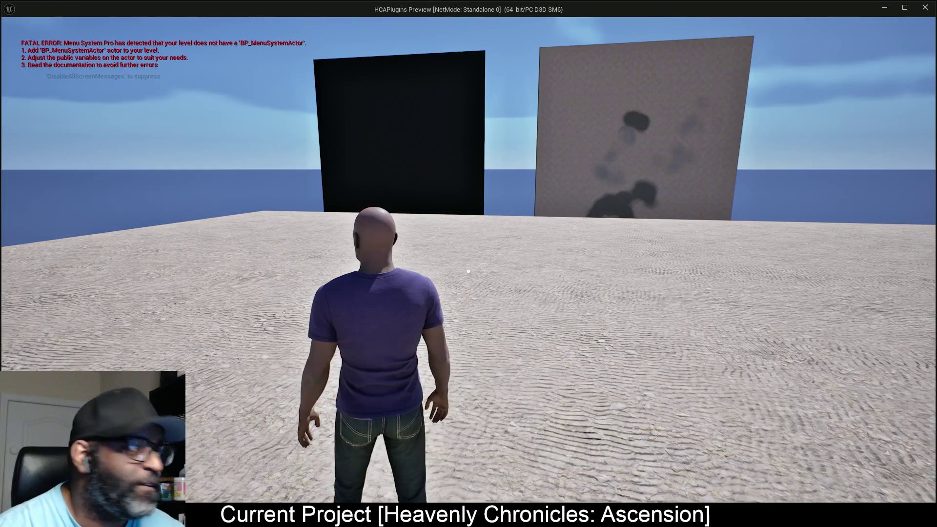
pyautogui.press('Escape')
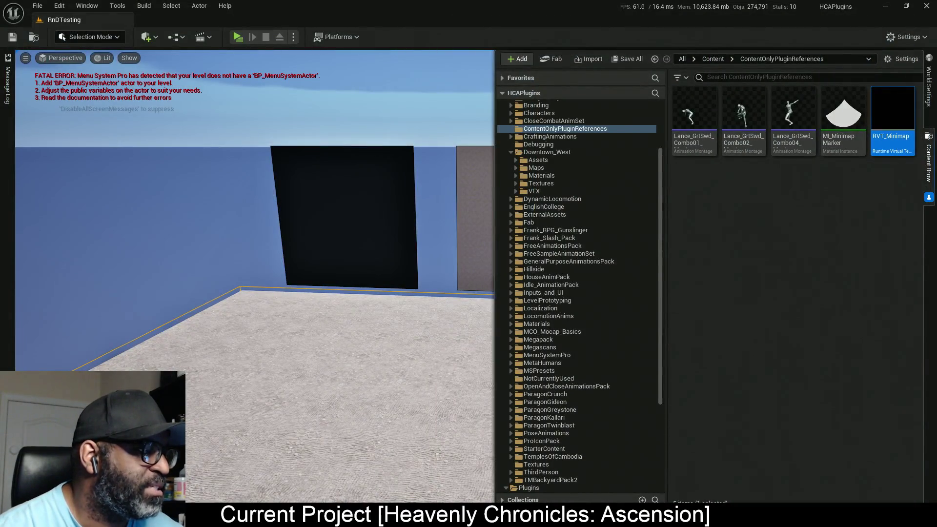
pyautogui.click(371, 209)
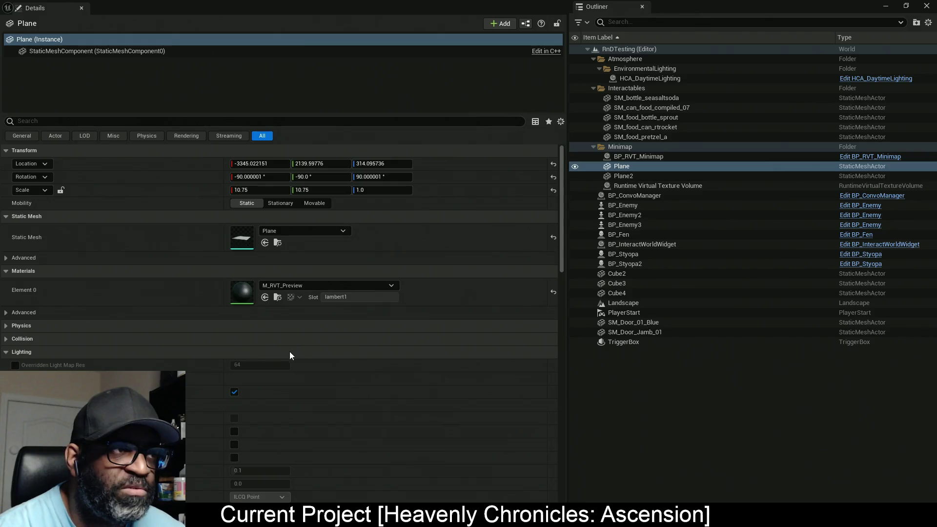
# Set the Landscape's Draw in Virtual Textures entry to the copied RVT_Minimap.
pyautogui.scroll(-12, 293, 355)
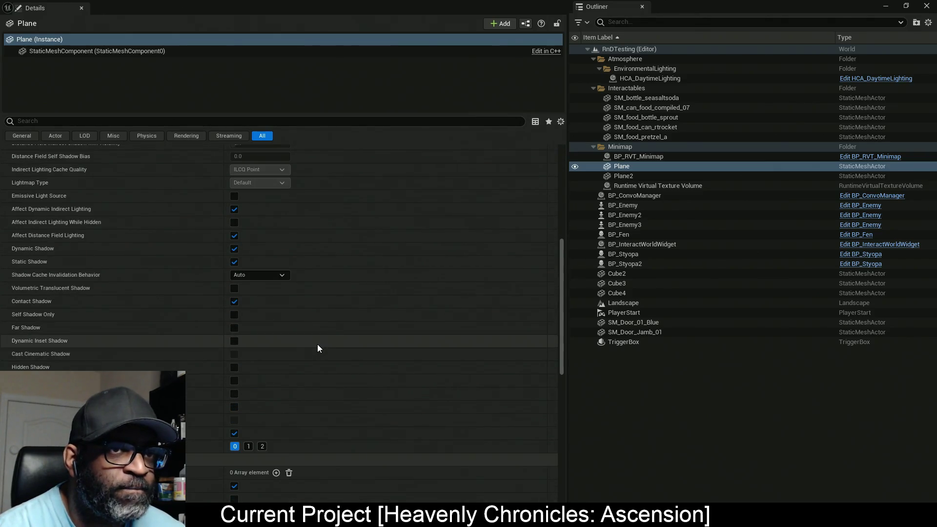
pyautogui.scroll(-10, 282, 380)
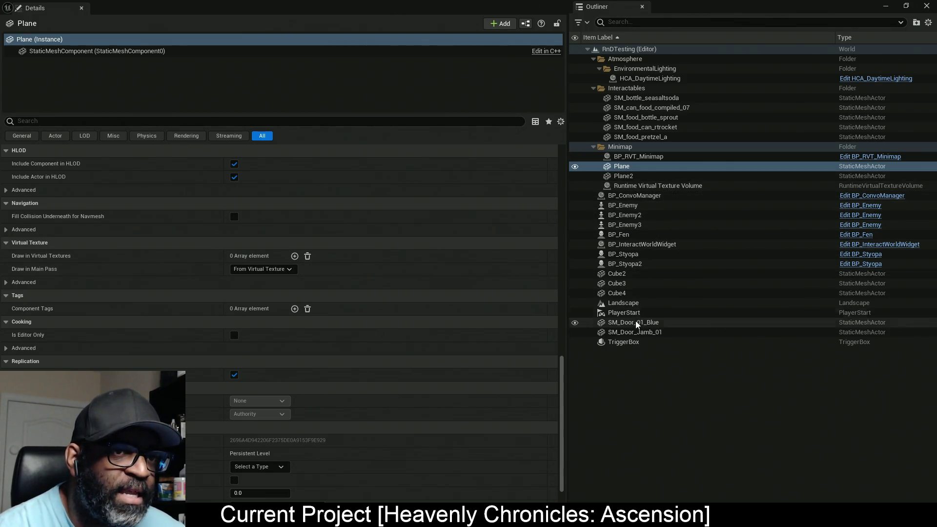
pyautogui.click(639, 303)
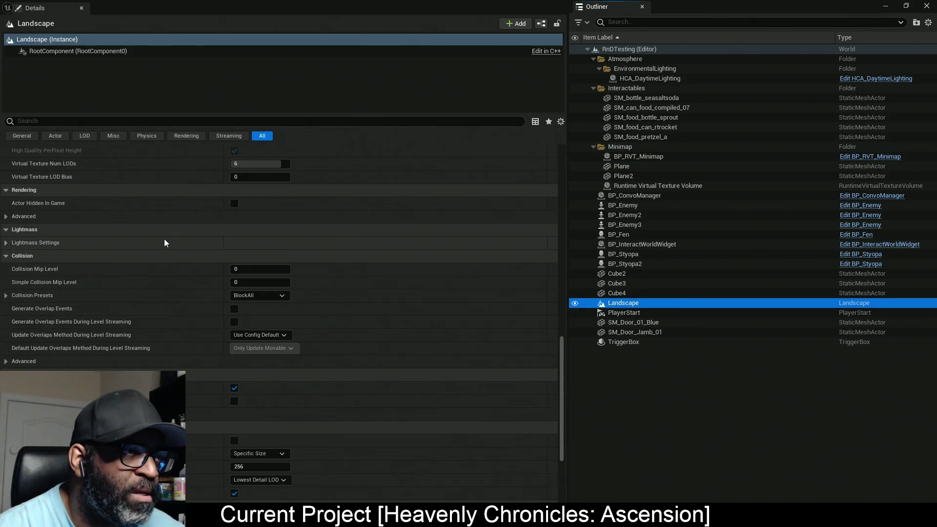
pyautogui.scroll(-5, 167, 243)
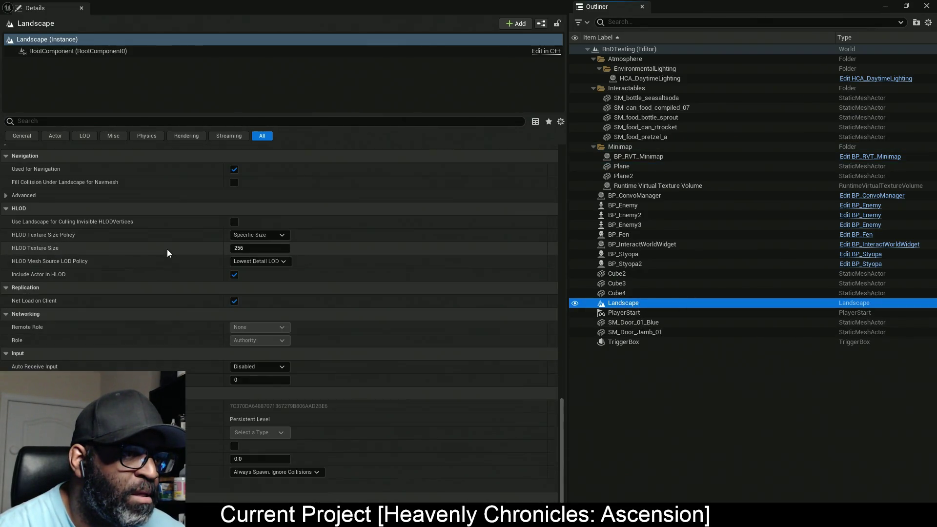
pyautogui.scroll(-1, 165, 255)
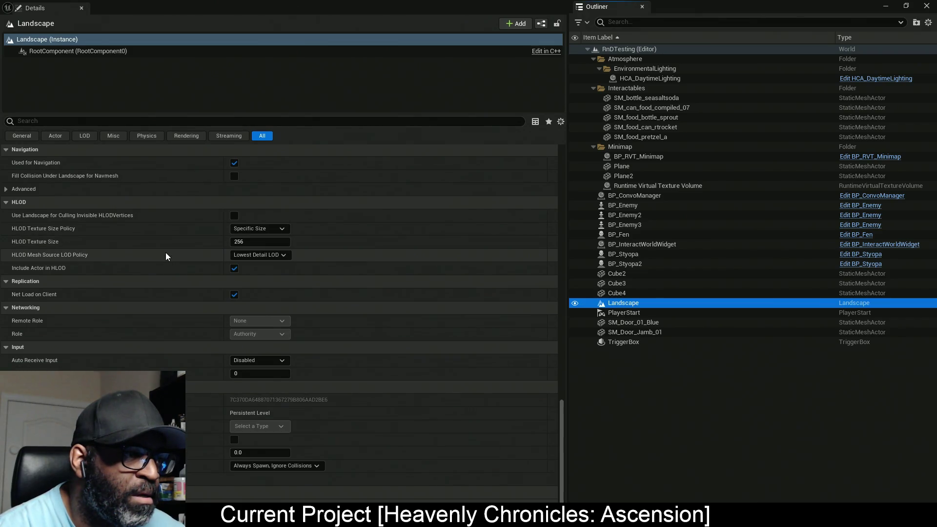
pyautogui.scroll(7, 165, 253)
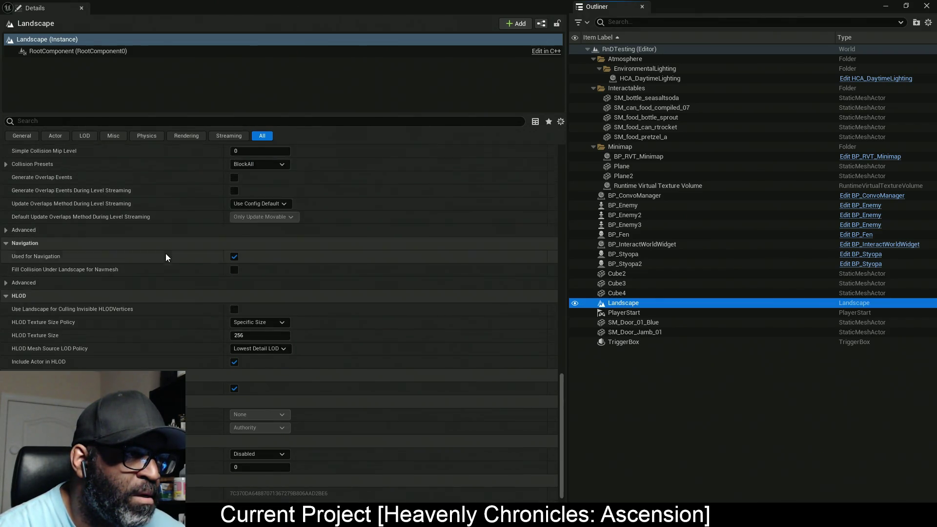
pyautogui.scroll(3, 165, 254)
pyautogui.scroll(3, 164, 255)
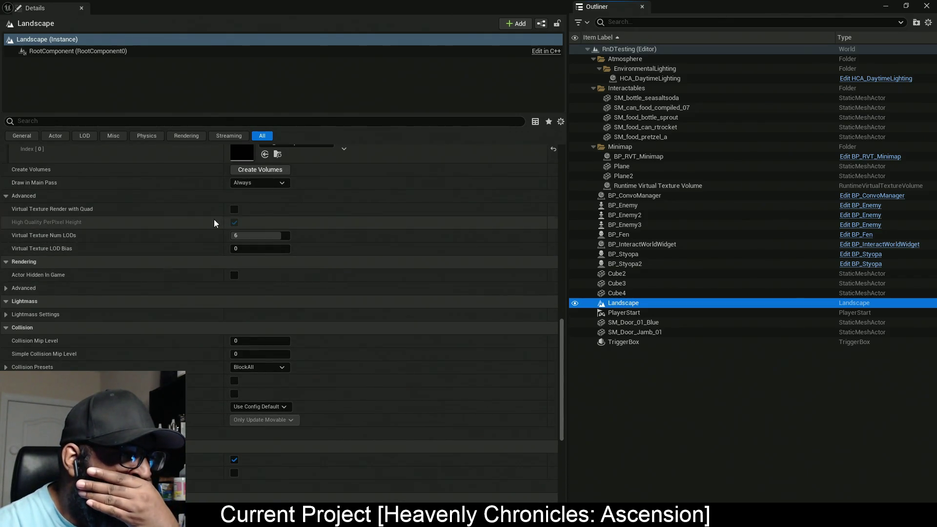
pyautogui.scroll(1, 224, 220)
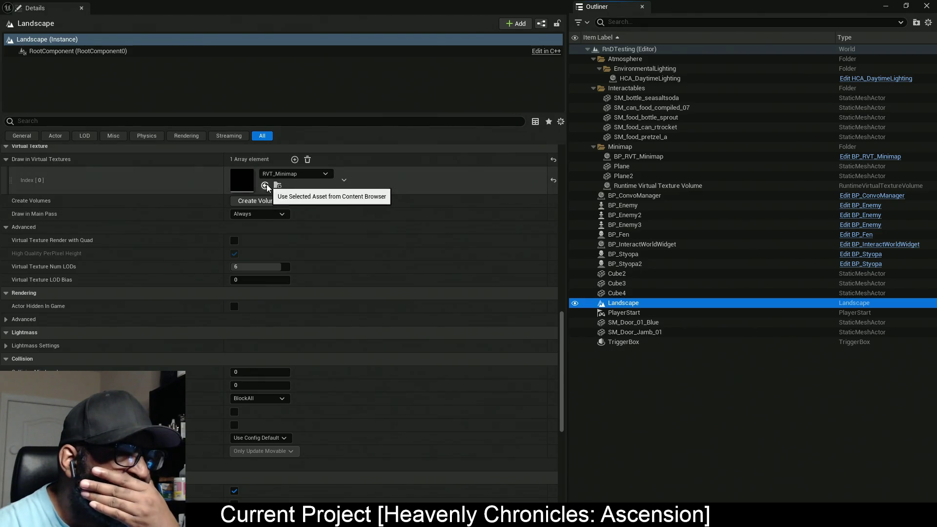
pyautogui.click(277, 186)
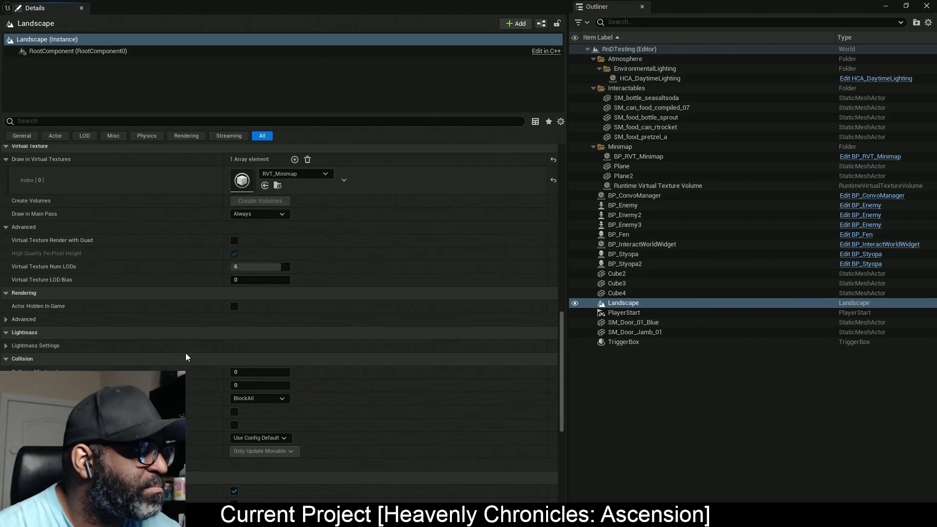
pyautogui.moveTo(324, 10); pyautogui.dragTo(341, 1)
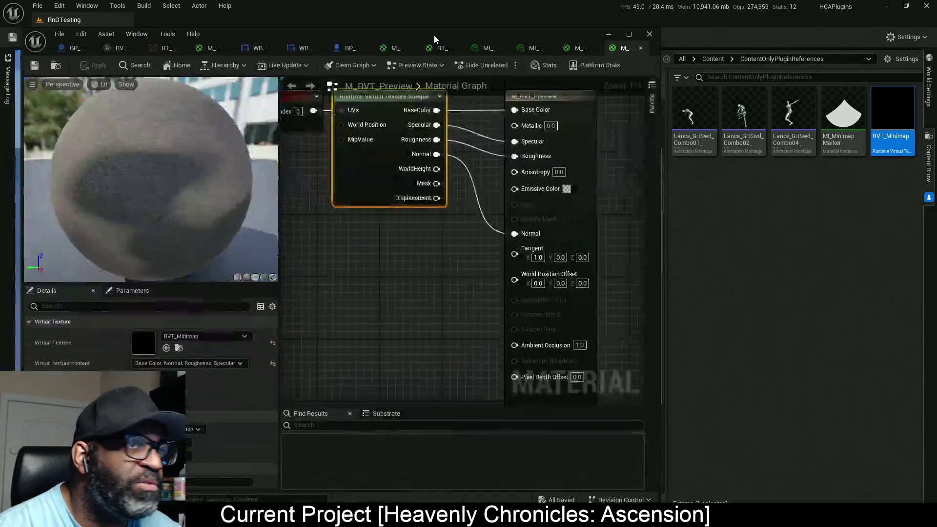
# Set BP_Lance's Plane to draw into RVT_Minimap, save, and turn off Cast Shadow.
pyautogui.moveTo(434, 36); pyautogui.dragTo(430, 2)
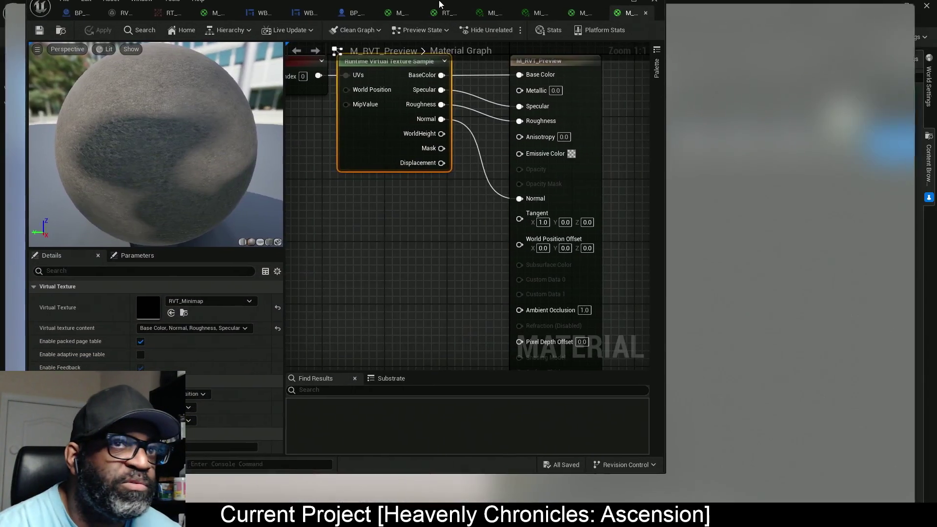
pyautogui.click(468, 20)
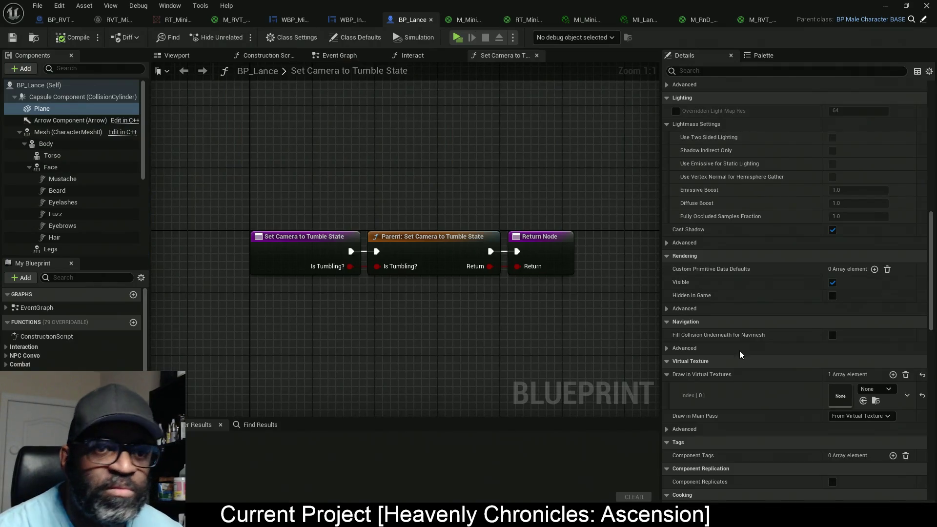
pyautogui.click(76, 108)
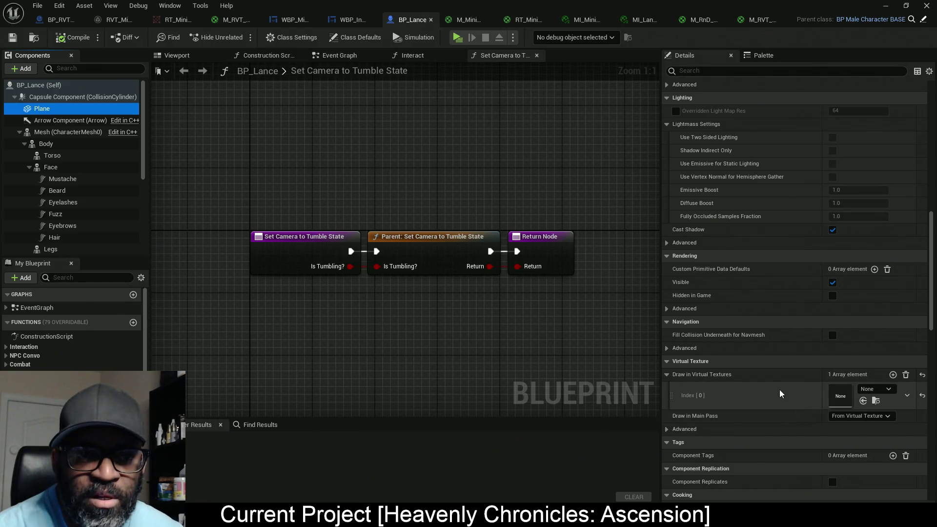
pyautogui.click(864, 400)
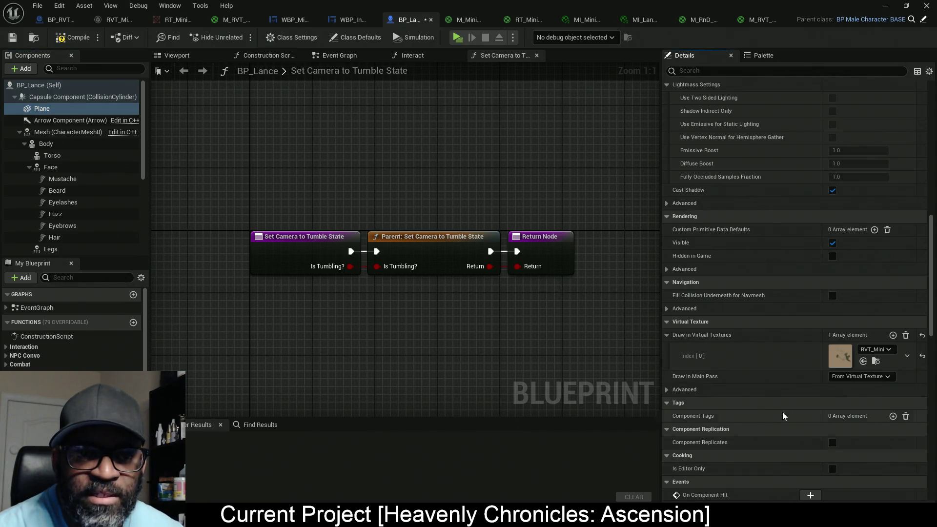
pyautogui.hotkey('ctrl', 's')
pyautogui.scroll(5, 766, 259)
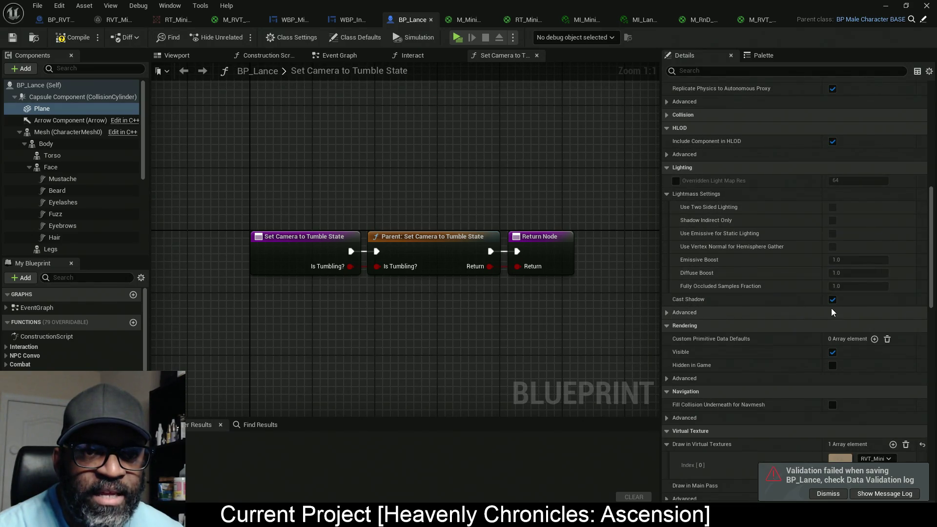
pyautogui.click(833, 299)
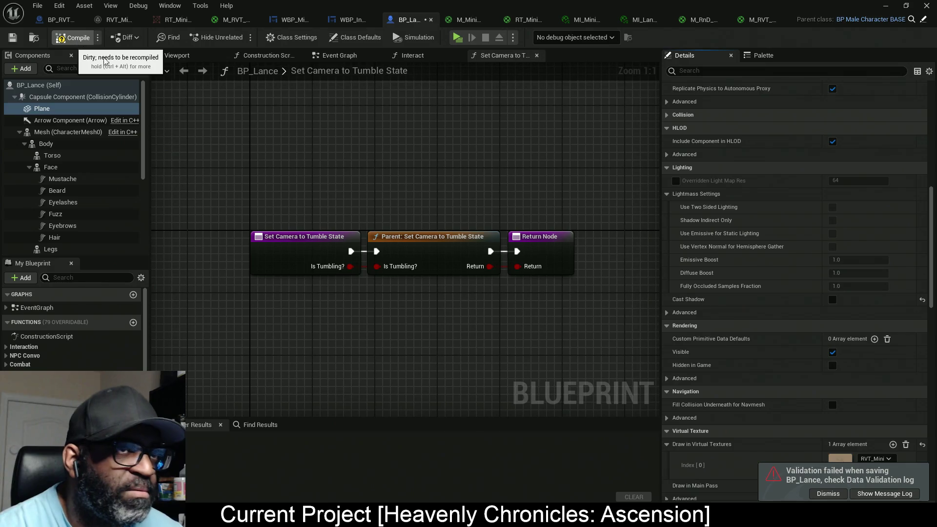
# Compile and save BP_Lance, then start a play test.
pyautogui.click(92, 52)
pyautogui.hotkey('ctrl', 's')
pyautogui.click(457, 43)
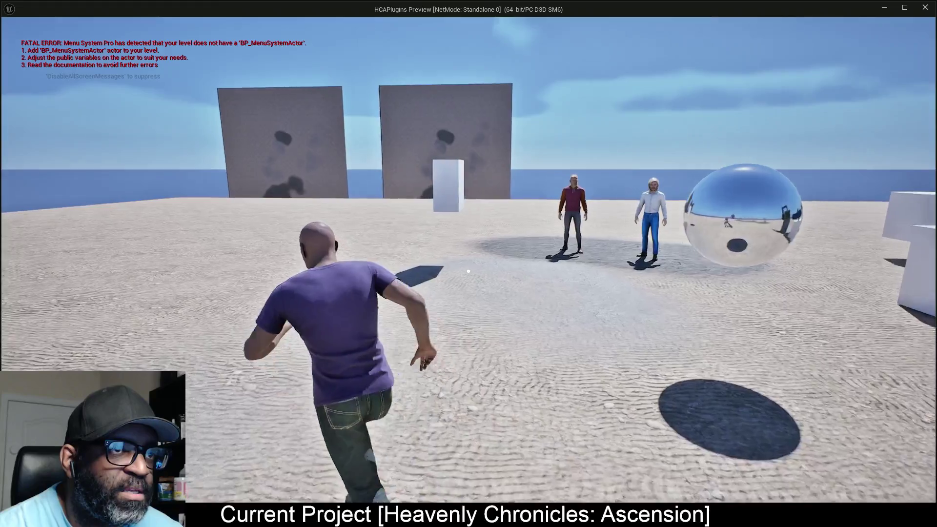
# Run the character up to the two minimap walls, face the right wall, and stop playing.
pyautogui.press('w')
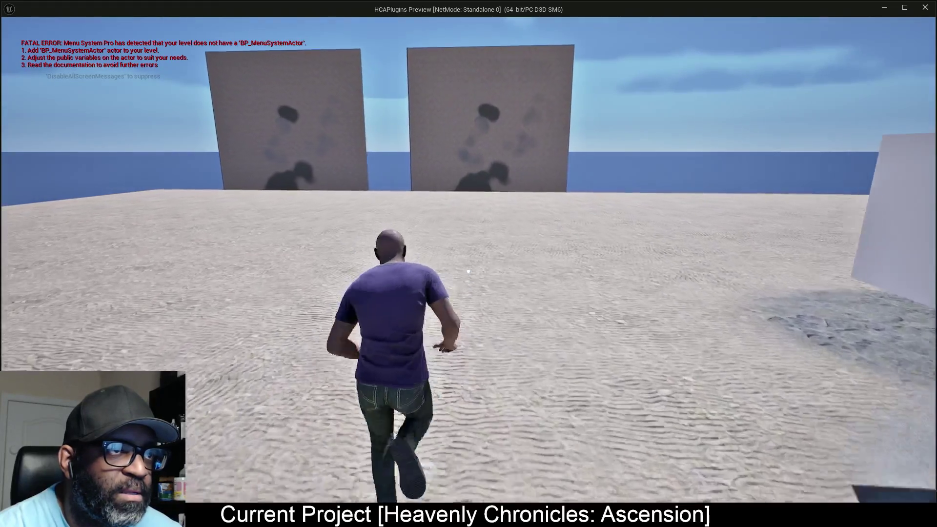
pyautogui.press('w')
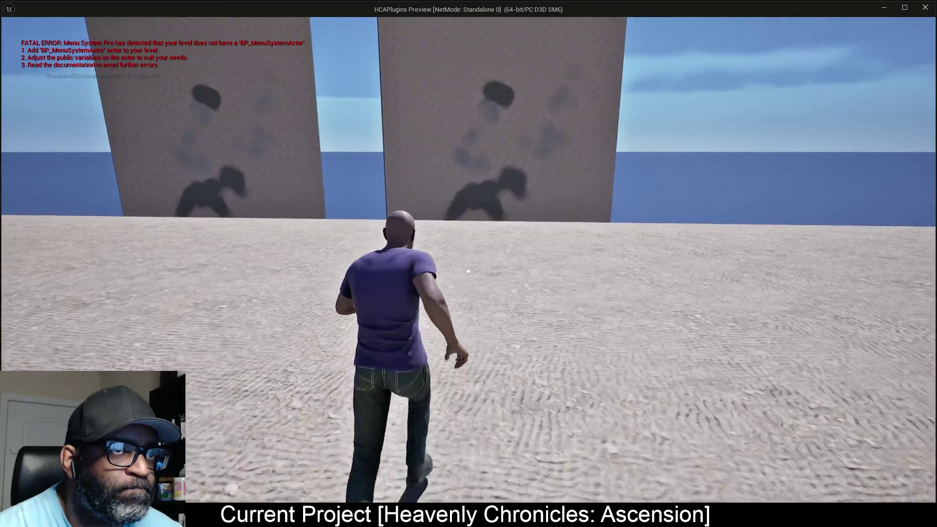
pyautogui.press('w')
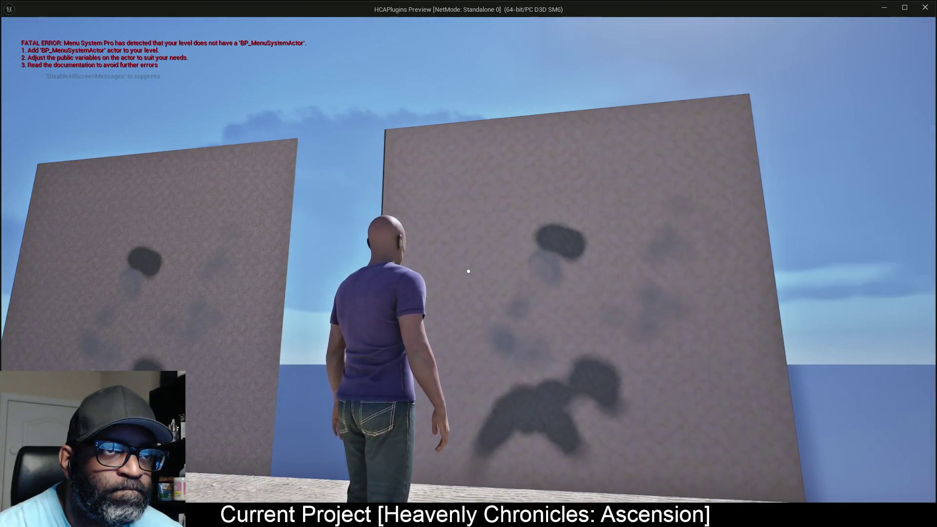
pyautogui.press('a')
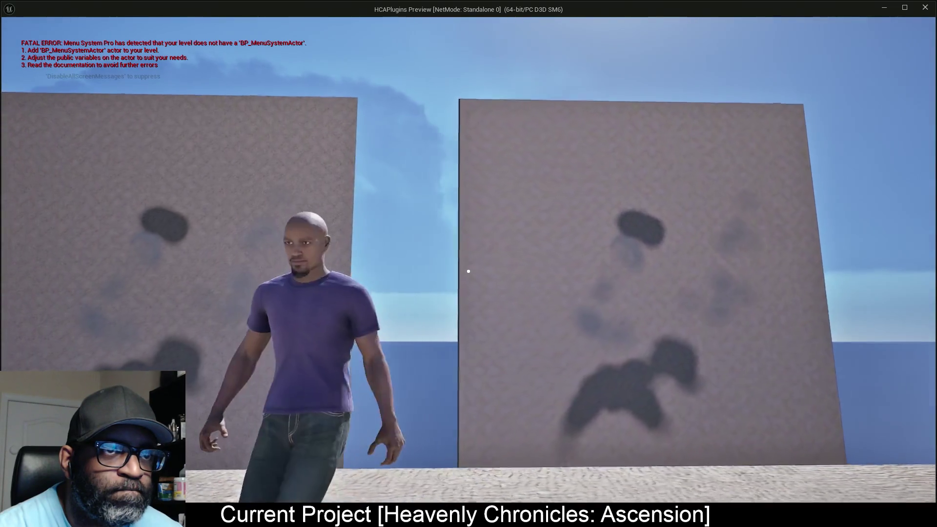
pyautogui.press('d')
pyautogui.press('w')
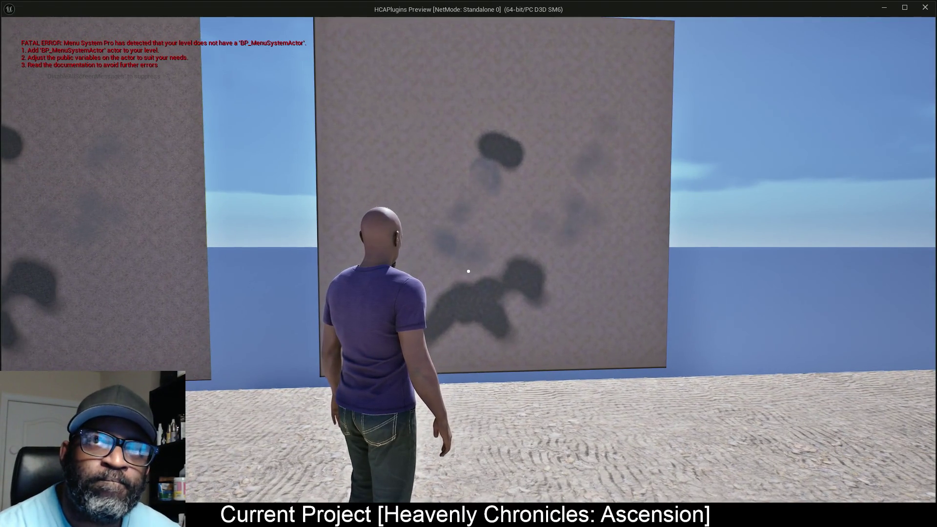
pyautogui.press('Escape')
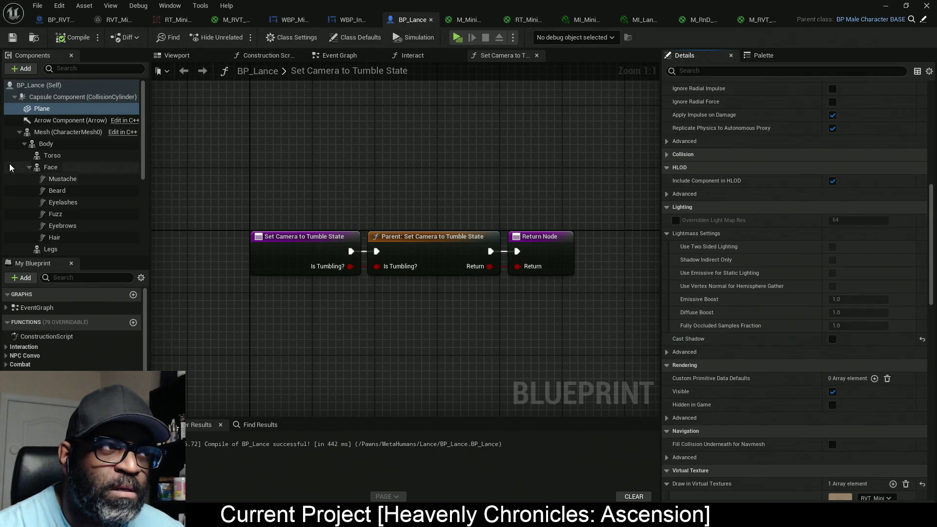
# Inspect the character in BP_Lance's viewport preview, then save the blueprint, triggering validation errors.
pyautogui.click(177, 56)
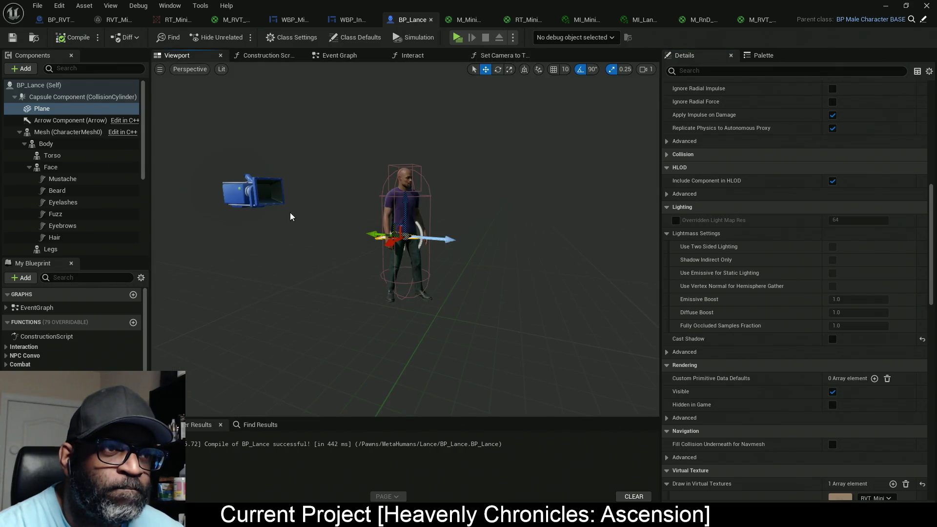
pyautogui.moveTo(295, 242)
pyautogui.mouseDown()
pyautogui.moveTo(362, 208)
pyautogui.moveTo(414, 156)
pyautogui.moveTo(421, 113)
pyautogui.mouseUp()
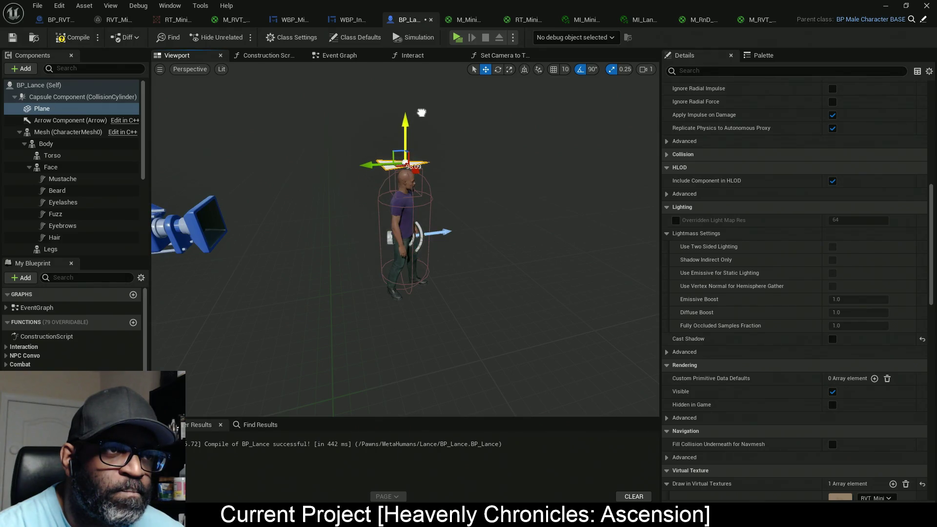
pyautogui.moveTo(330, 238); pyautogui.dragTo(472, 165)
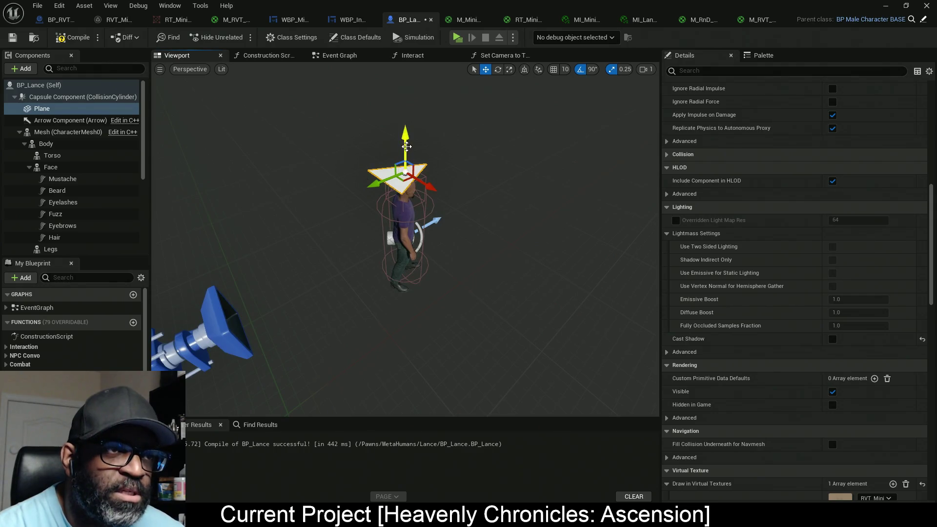
pyautogui.moveTo(357, 313)
pyautogui.mouseDown()
pyautogui.moveTo(368, 303)
pyautogui.moveTo(371, 263)
pyautogui.mouseUp()
pyautogui.scroll(-5, 366, 264)
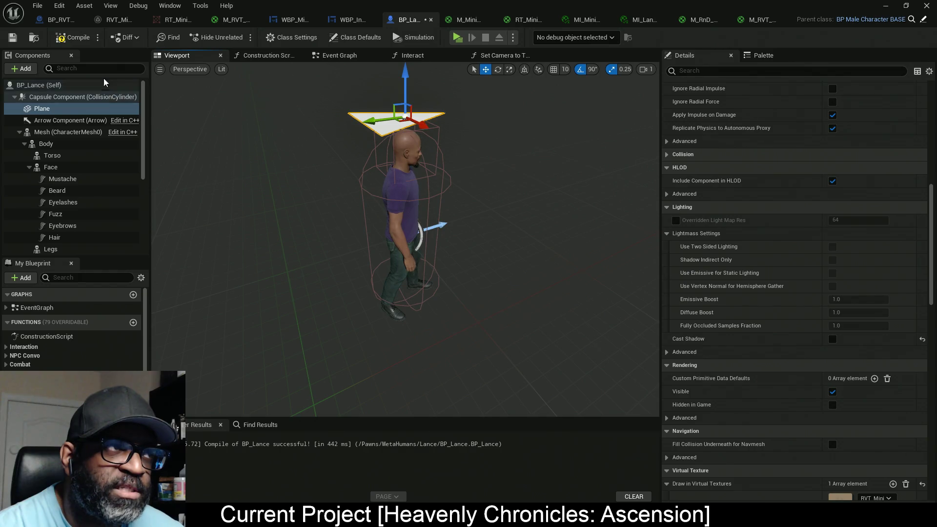
pyautogui.hotkey('ctrl', 's')
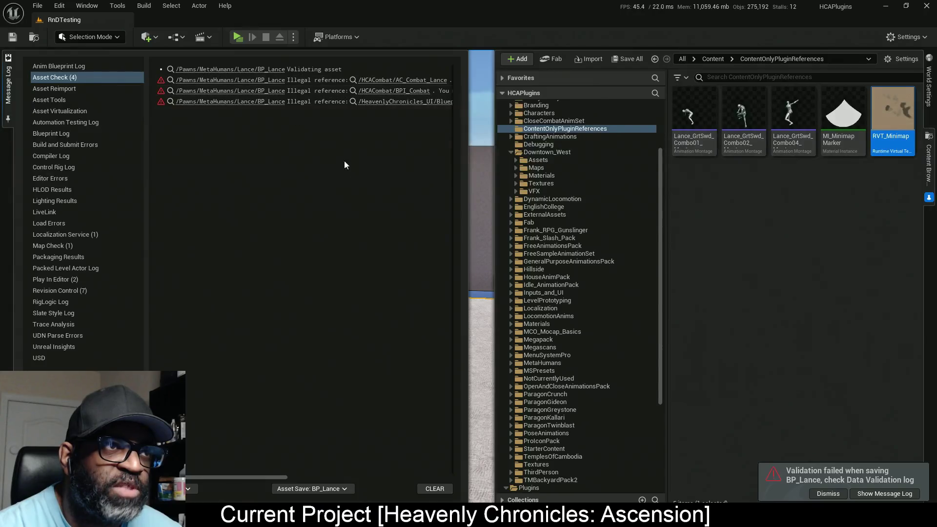
# Clear the asset check errors and select the Runtime Virtual Texture Volume.
pyautogui.click(438, 489)
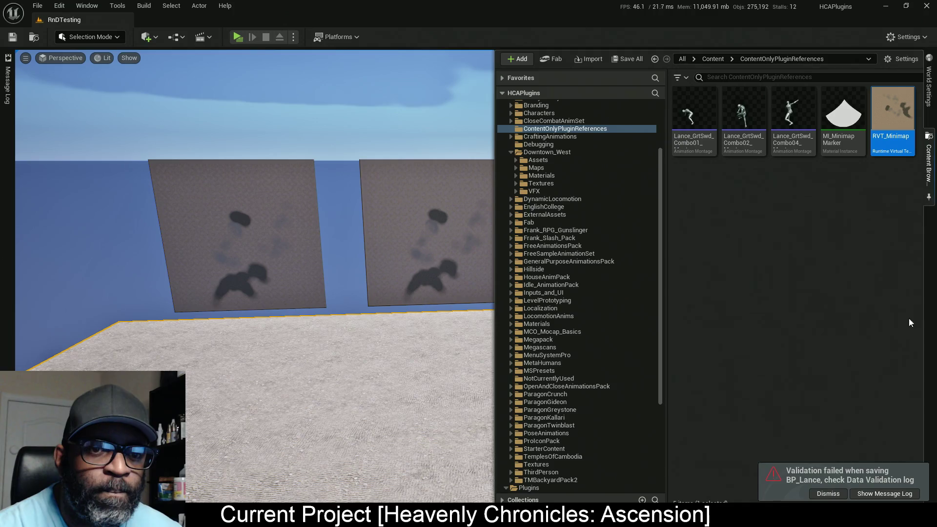
pyautogui.moveTo(439, 244); pyautogui.dragTo(322, 295)
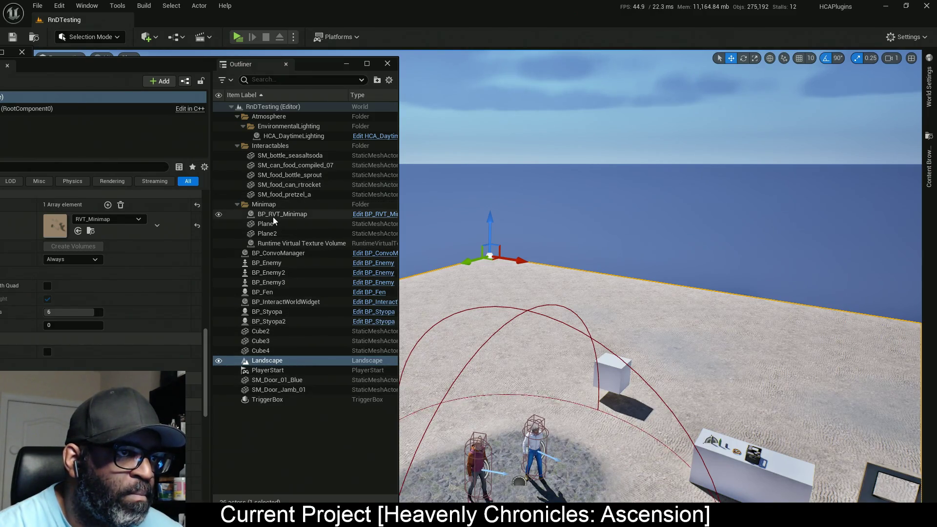
pyautogui.click(288, 243)
pyautogui.moveTo(163, 66); pyautogui.dragTo(264, 46)
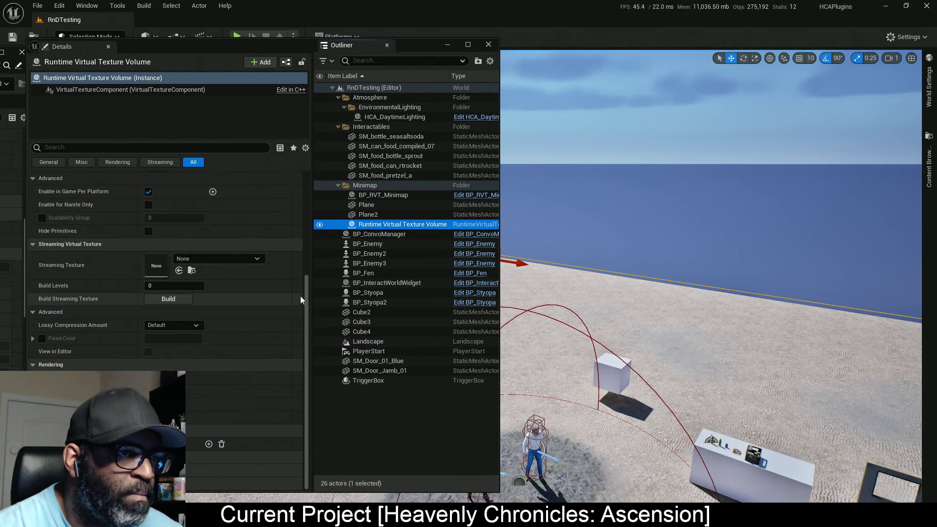
pyautogui.scroll(5, 305, 267)
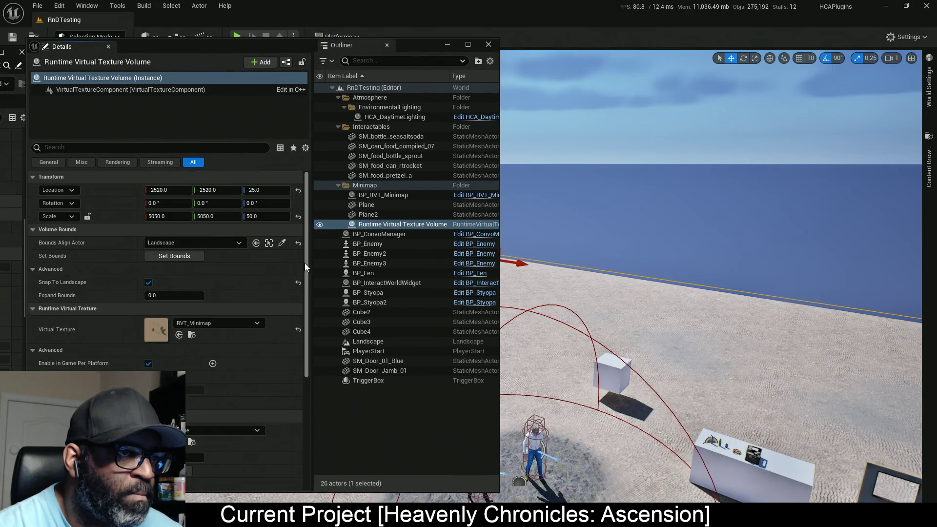
# Set the volume's Scale Z to 200 and Location Z to -100, then save the level.
pyautogui.click(265, 216)
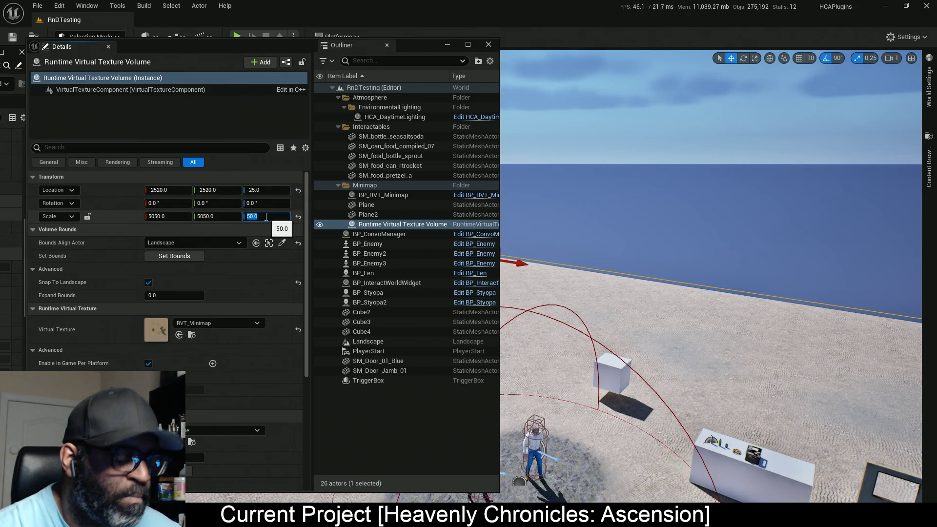
pyautogui.write('1')
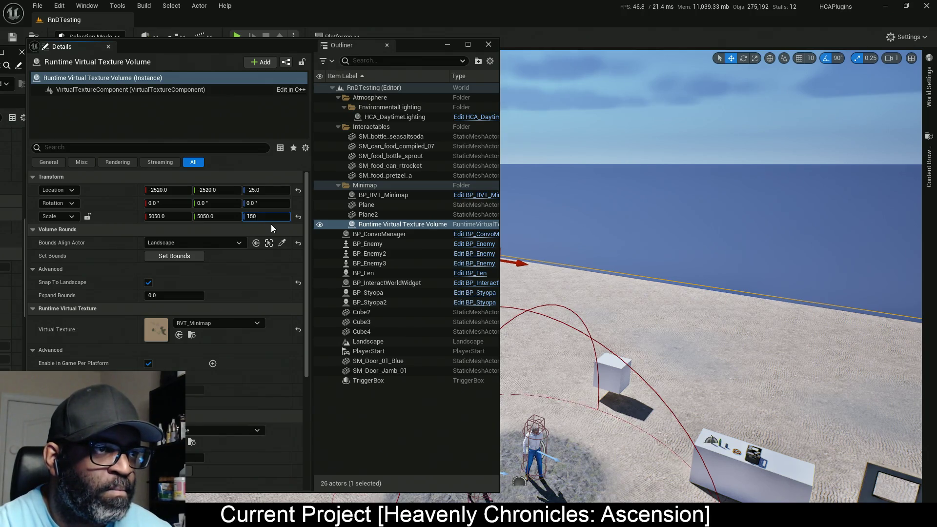
pyautogui.press('Return')
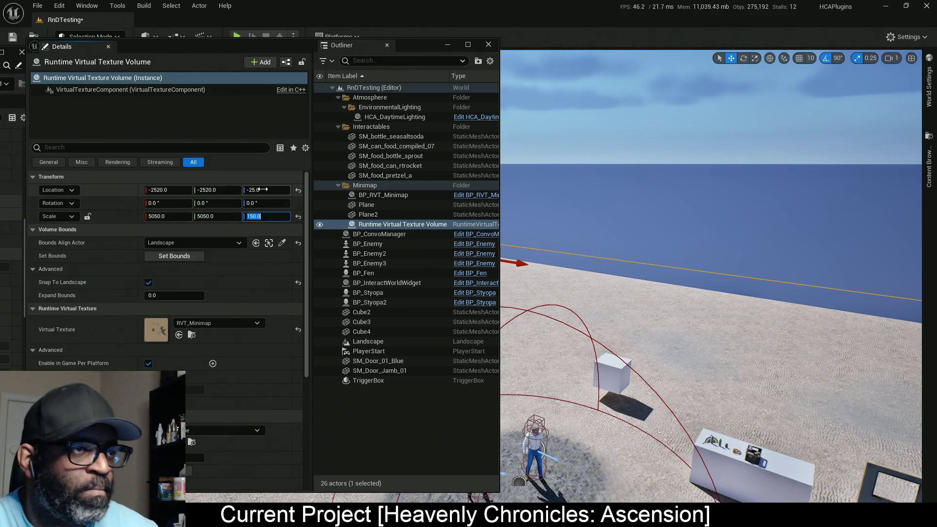
pyautogui.click(263, 189)
pyautogui.write('-75')
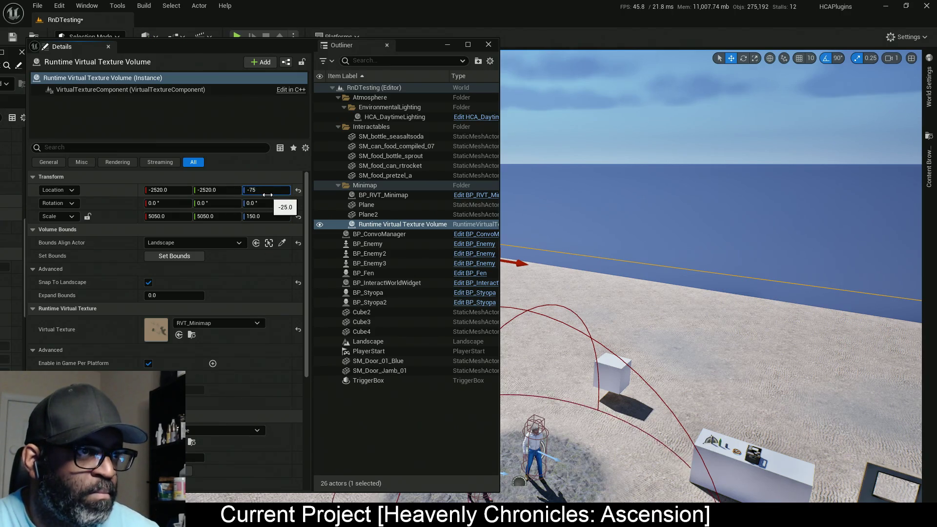
pyautogui.press('Return')
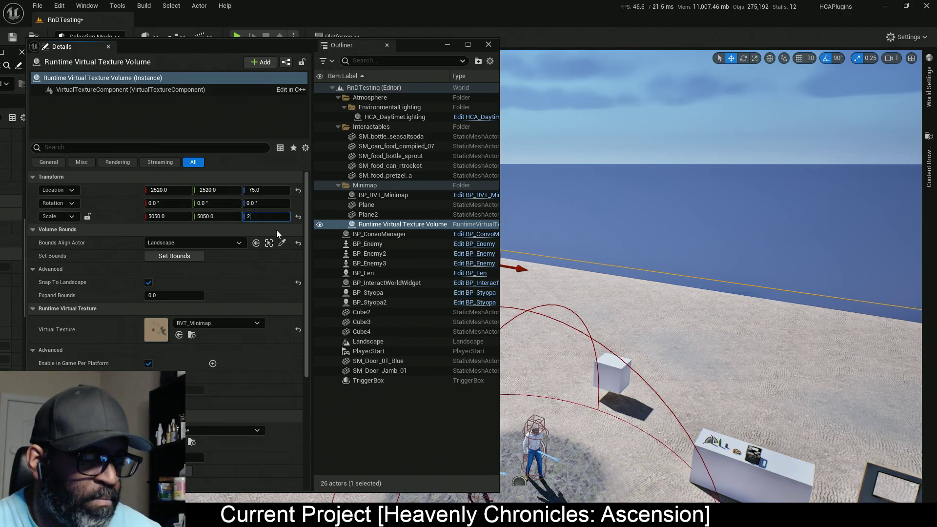
pyautogui.press('Return')
pyautogui.click(265, 191)
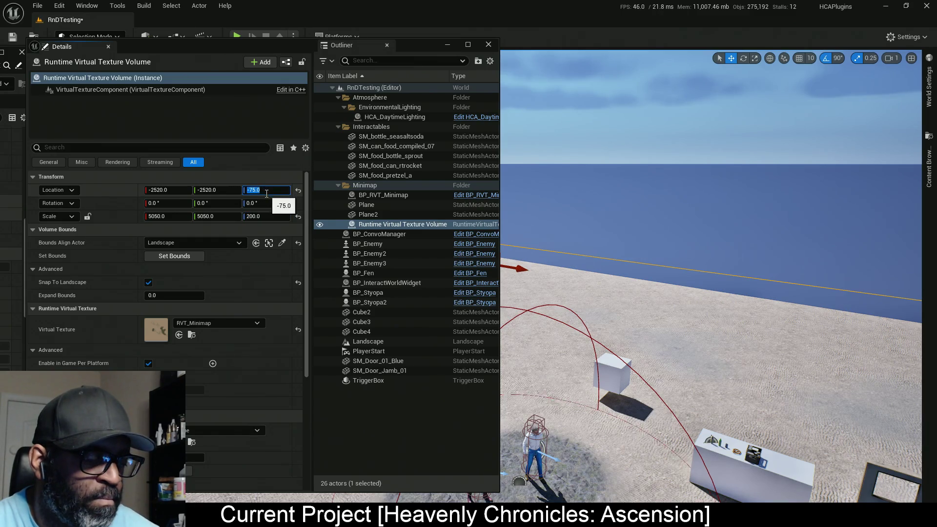
pyautogui.write('-100')
pyautogui.press('Return')
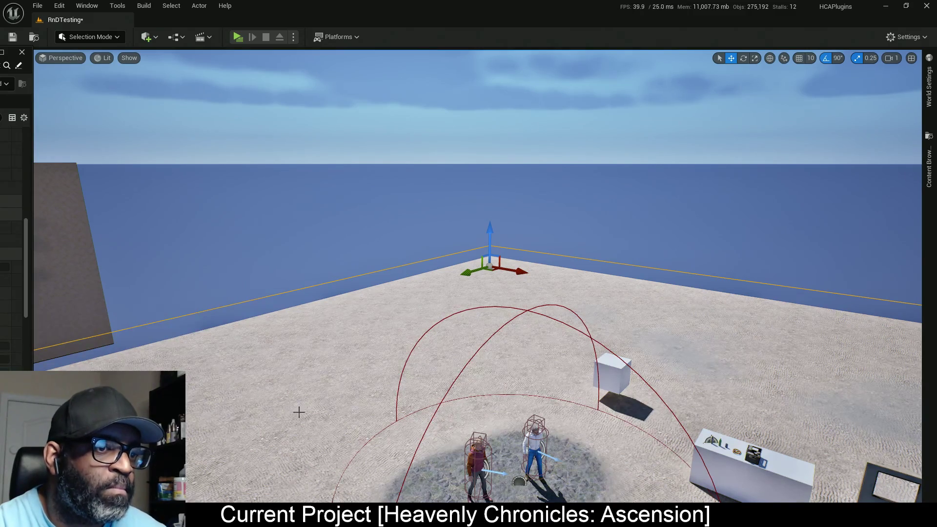
pyautogui.hotkey('ctrl', 's')
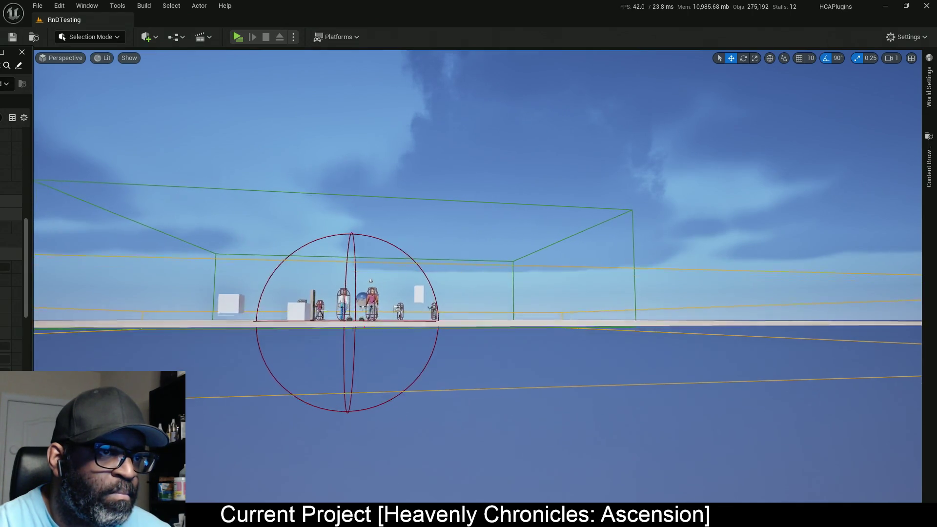
pyautogui.click(62, 57)
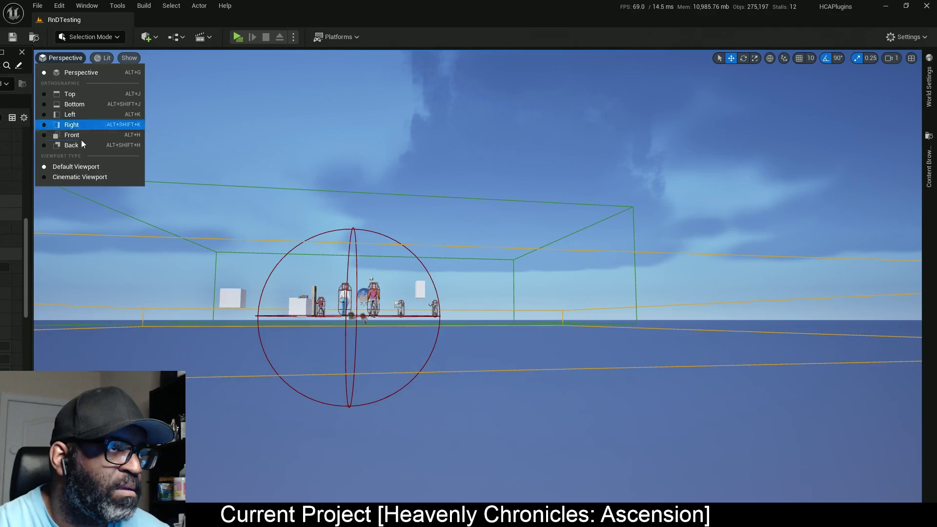
# Switch to the Left orthographic view and pan across the level beside the volume's properties.
pyautogui.click(74, 113)
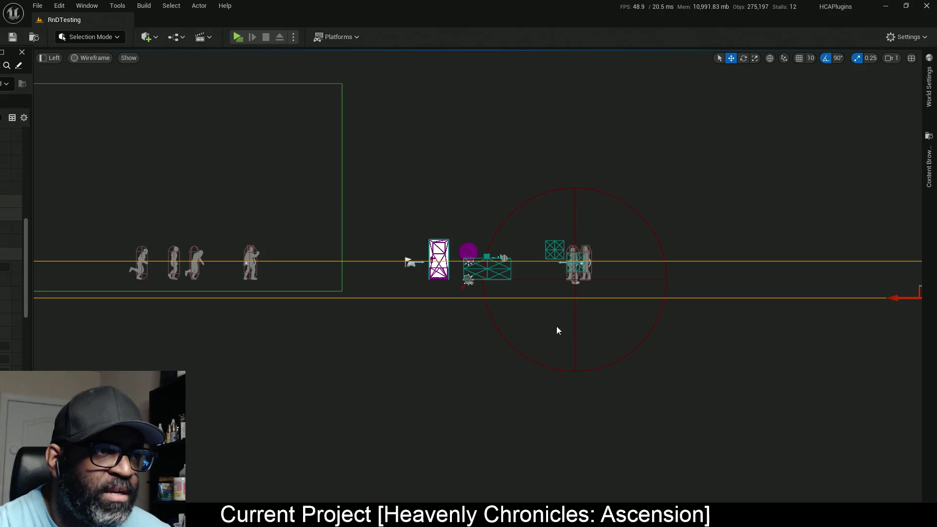
pyautogui.scroll(4, 687, 294)
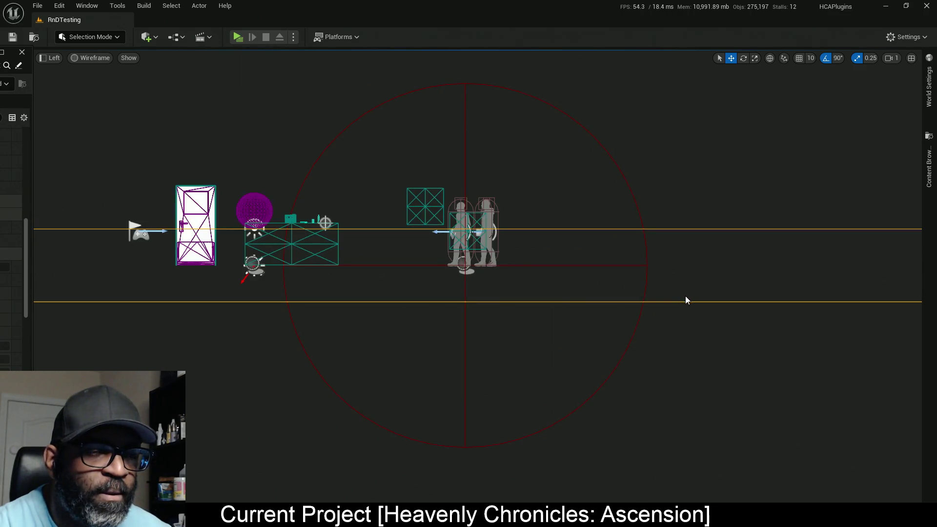
pyautogui.scroll(-4, 685, 296)
pyautogui.moveTo(759, 338)
pyautogui.mouseDown()
pyautogui.moveTo(836, 339)
pyautogui.moveTo(509, 340)
pyautogui.mouseUp()
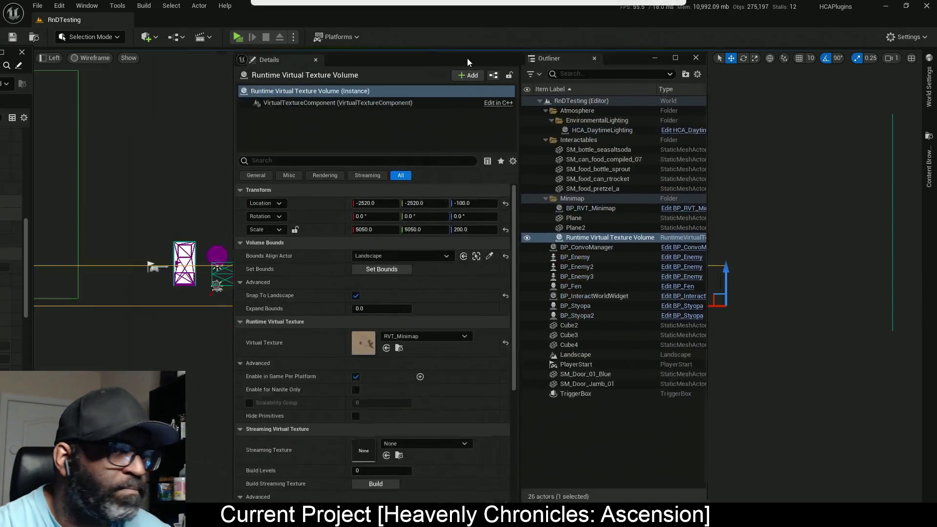
pyautogui.moveTo(471, 54); pyautogui.dragTo(630, 44)
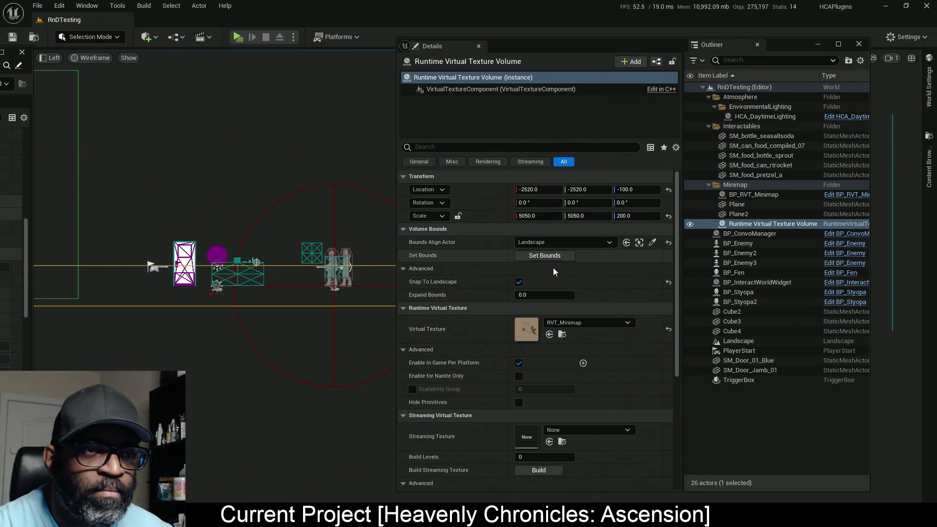
# Raise the volume to Scale Z 400 and Location Z -200, then save the level.
pyautogui.click(634, 217)
pyautogui.write('300')
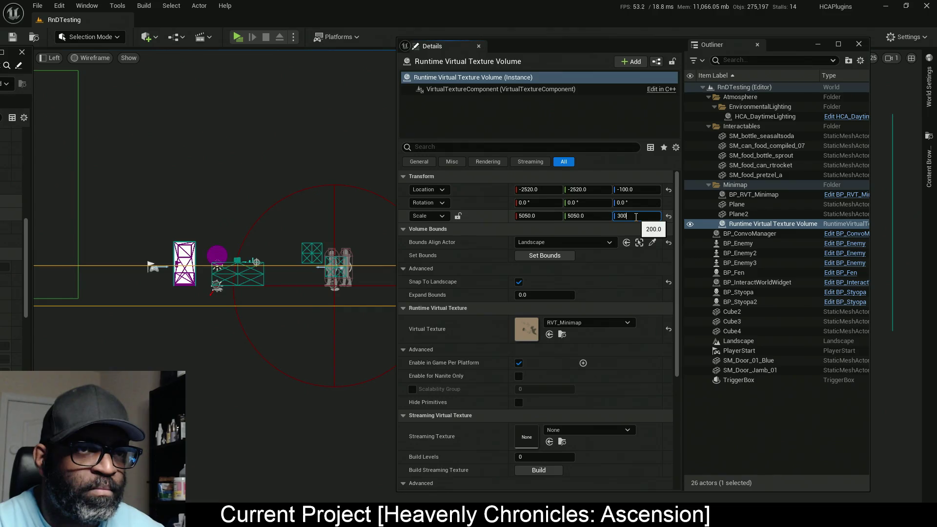
pyautogui.press('Return')
pyautogui.click(633, 189)
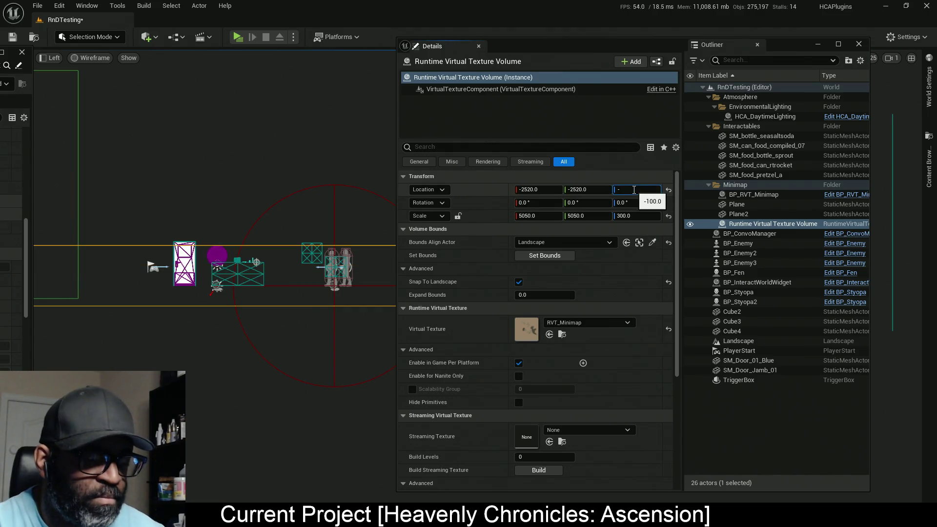
pyautogui.write('150')
pyautogui.press('Return')
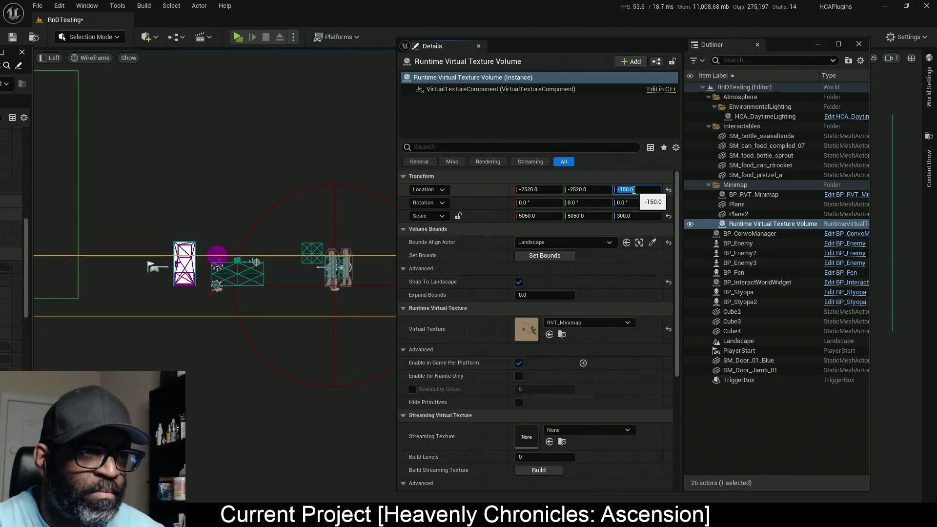
pyautogui.click(635, 218)
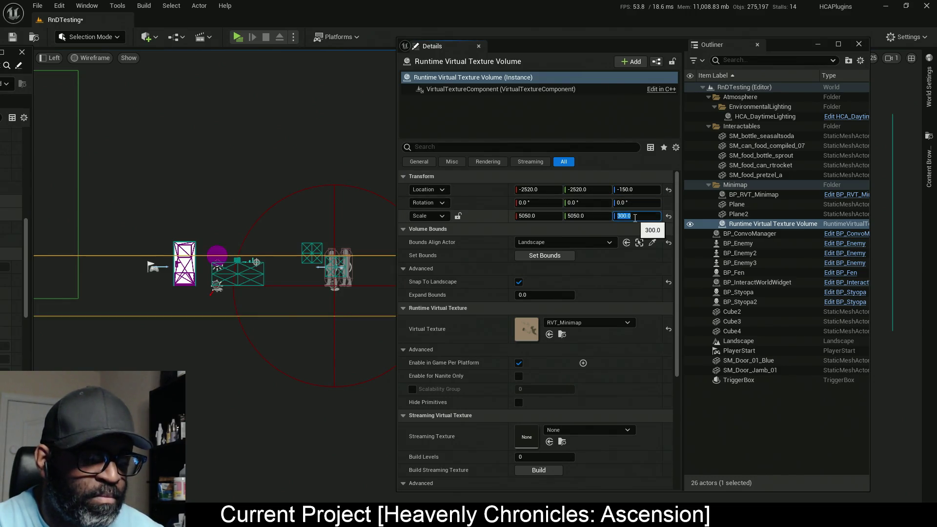
pyautogui.write('40')
pyautogui.press('Return')
pyautogui.click(633, 190)
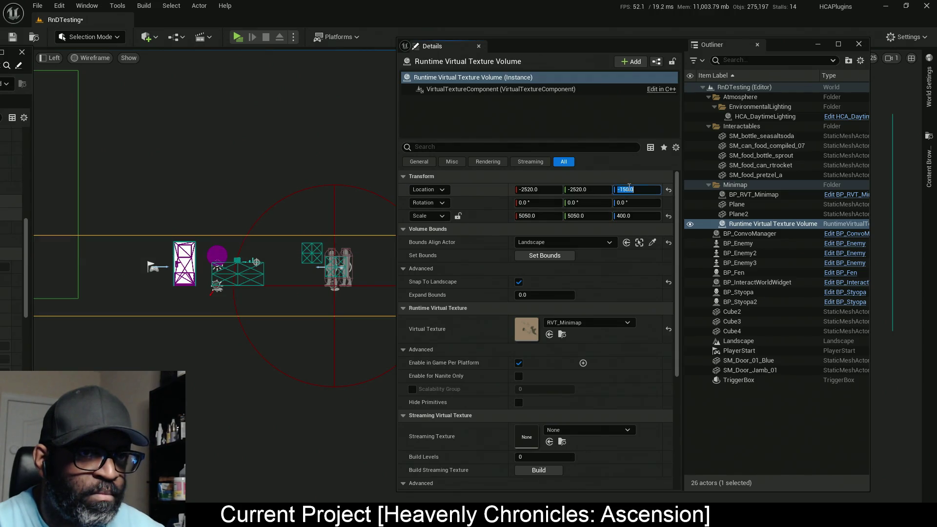
pyautogui.write('-200')
pyautogui.press('Return')
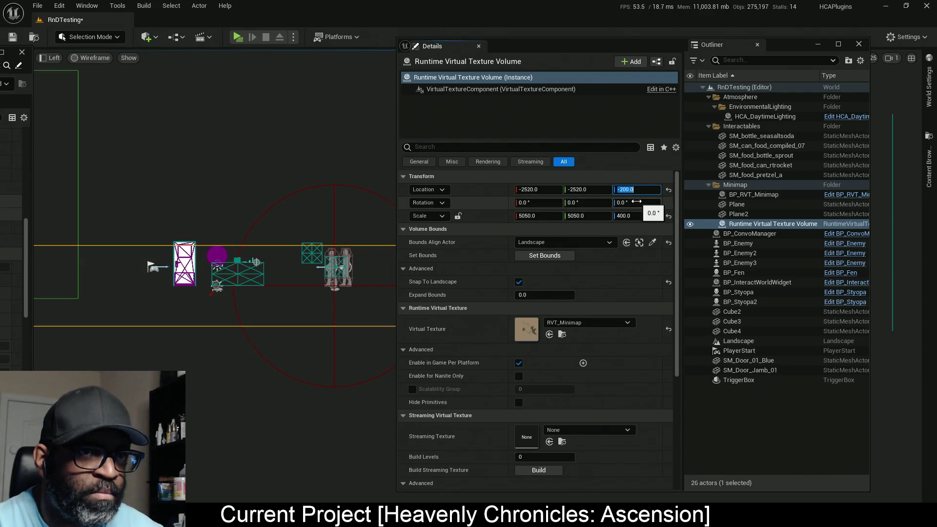
pyautogui.scroll(3, 329, 260)
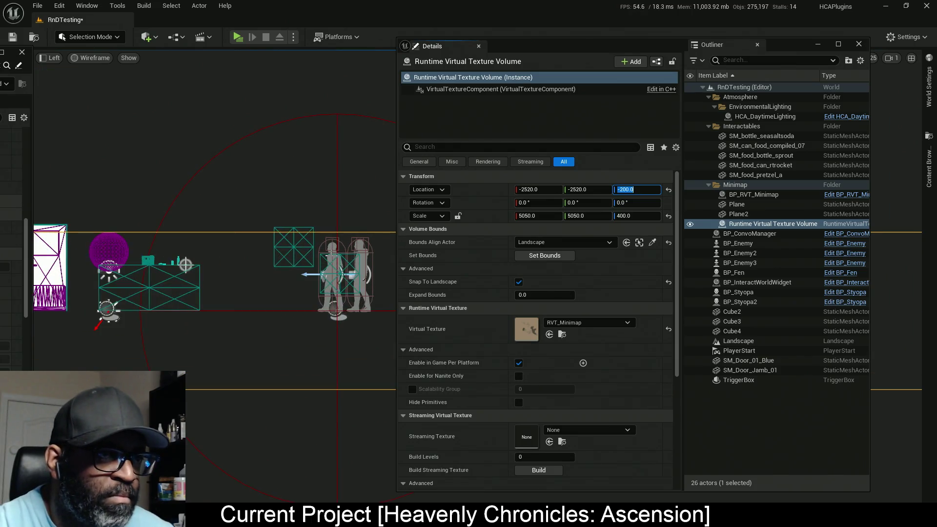
pyautogui.hotkey('ctrl', 's')
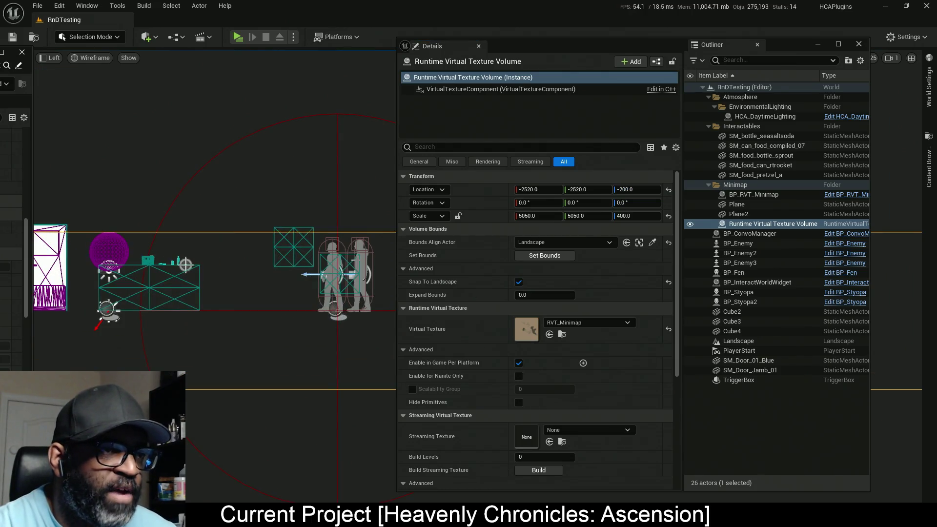
# Enlarge the volume to Scale Z 1000 and Location Z -500 and save again.
pyautogui.click(639, 191)
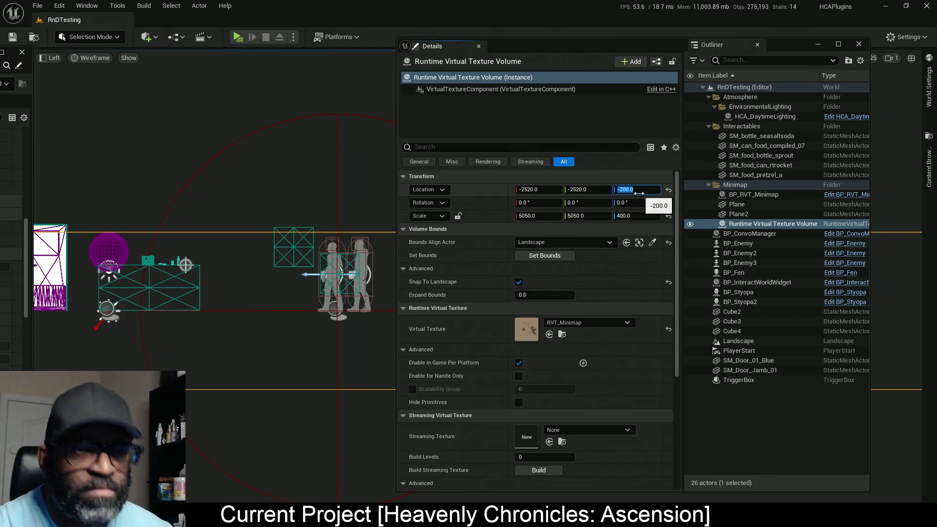
pyautogui.write('100')
pyautogui.click(637, 190)
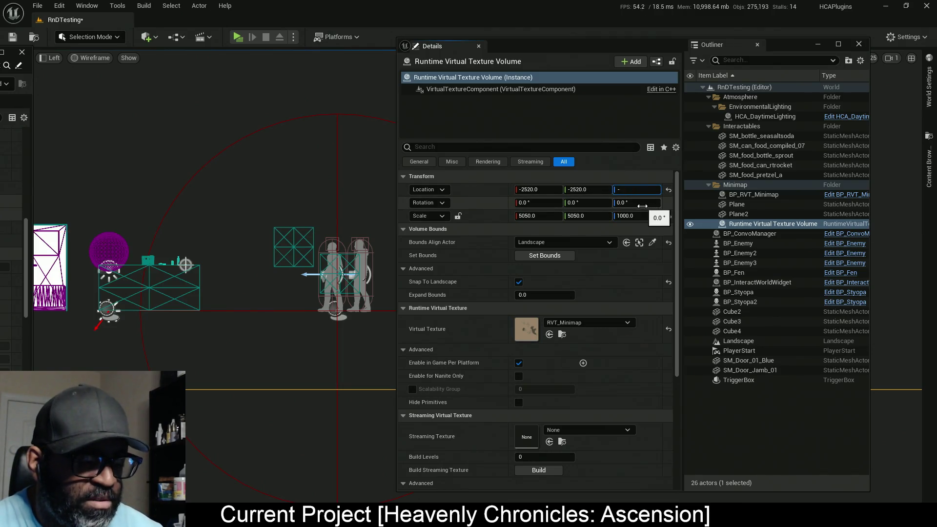
pyautogui.write('50')
pyautogui.press('Return')
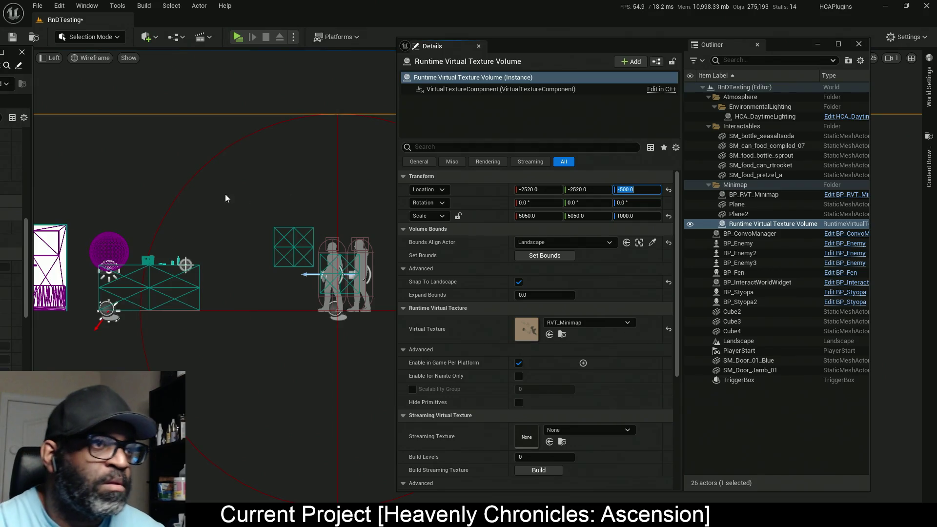
pyautogui.hotkey('ctrl', 's')
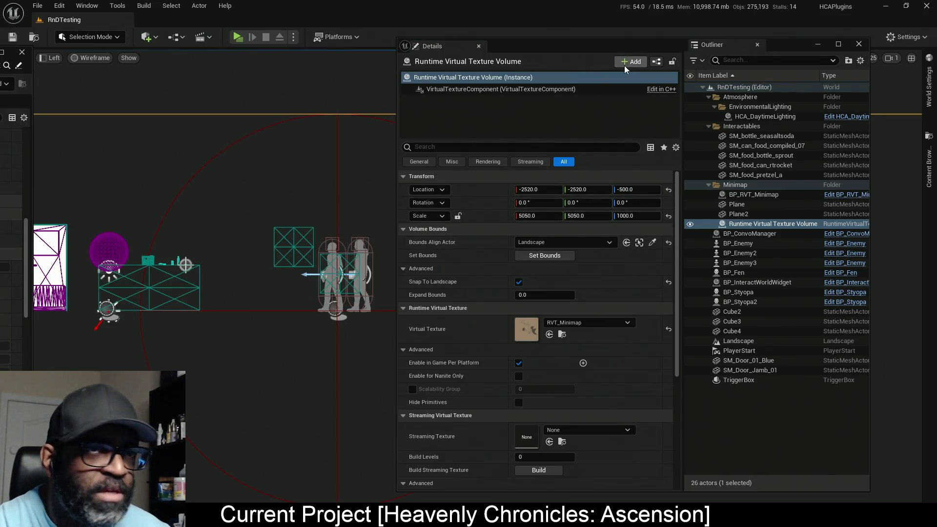
# Move the Details/Outliner window aside and return the viewport to Perspective.
pyautogui.moveTo(630, 43)
pyautogui.mouseDown()
pyautogui.moveTo(168, 105)
pyautogui.moveTo(0, 107)
pyautogui.mouseUp()
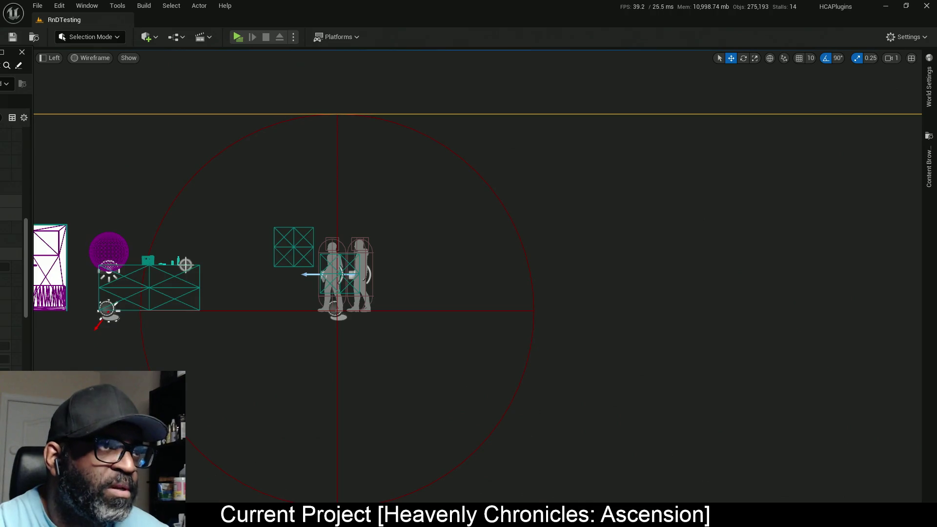
pyautogui.click(50, 57)
pyautogui.click(65, 72)
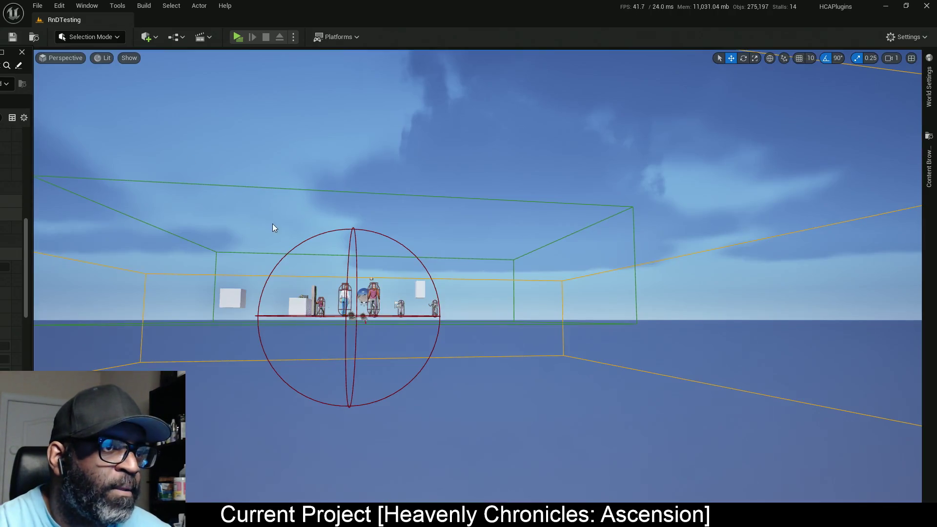
# Play-test the level: overlook it, run the character along both minimap walls, then end the session.
pyautogui.press('e')
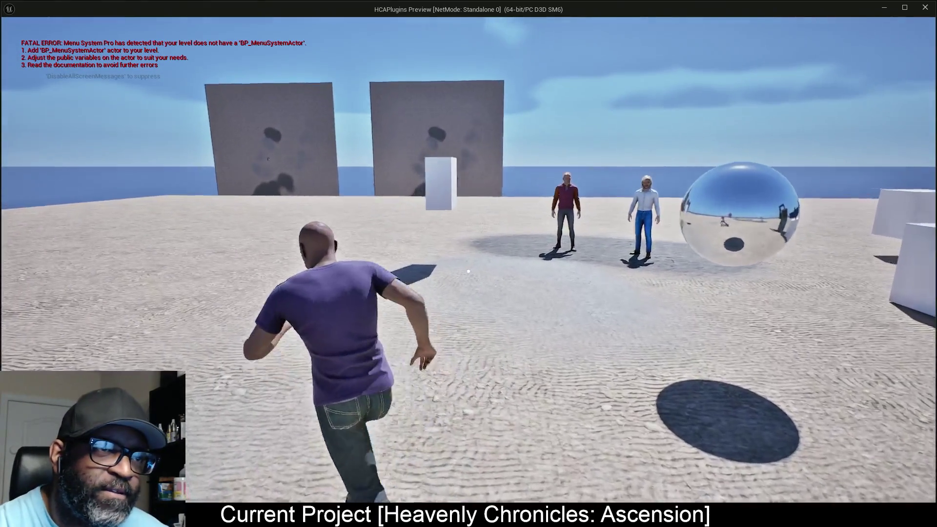
pyautogui.press('w')
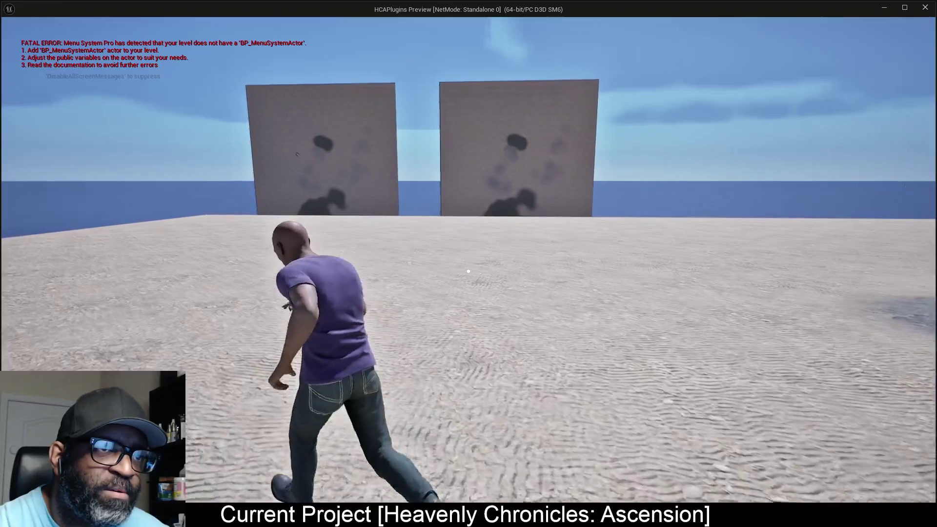
pyautogui.press('w')
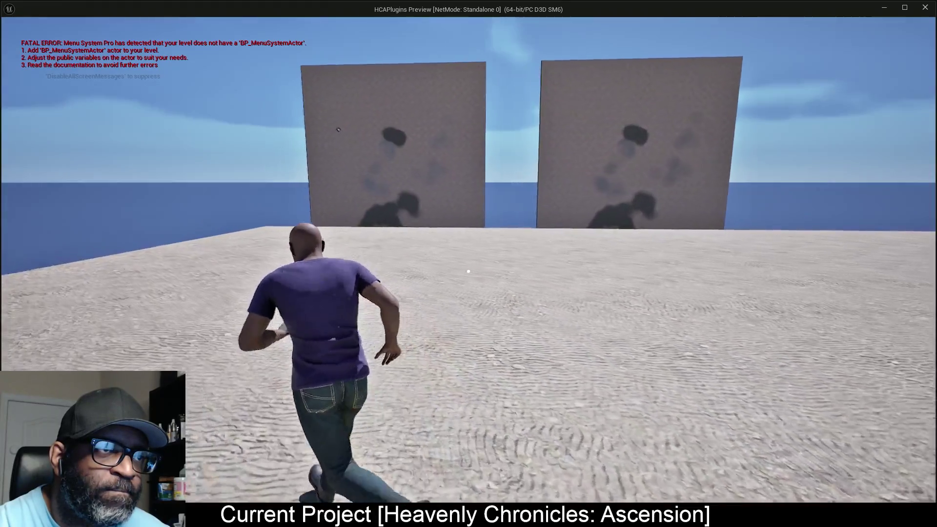
pyautogui.press('w')
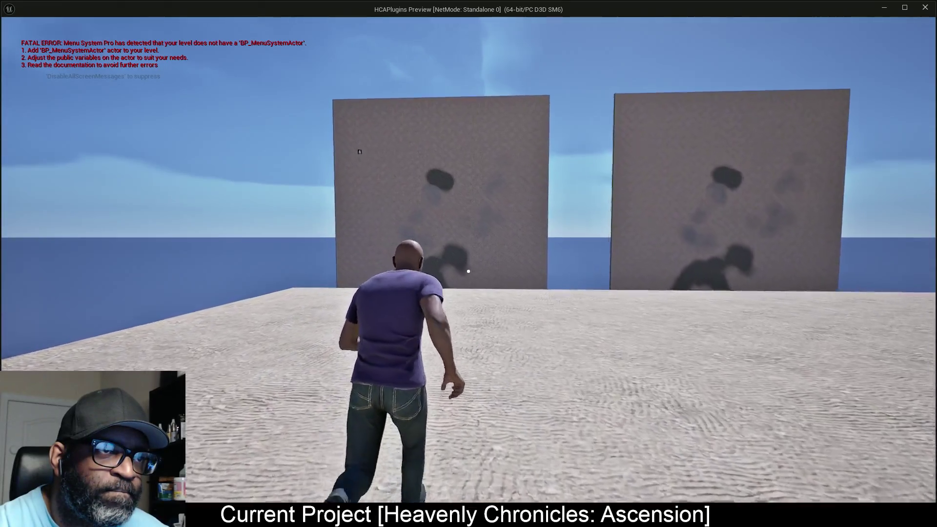
pyautogui.press('w')
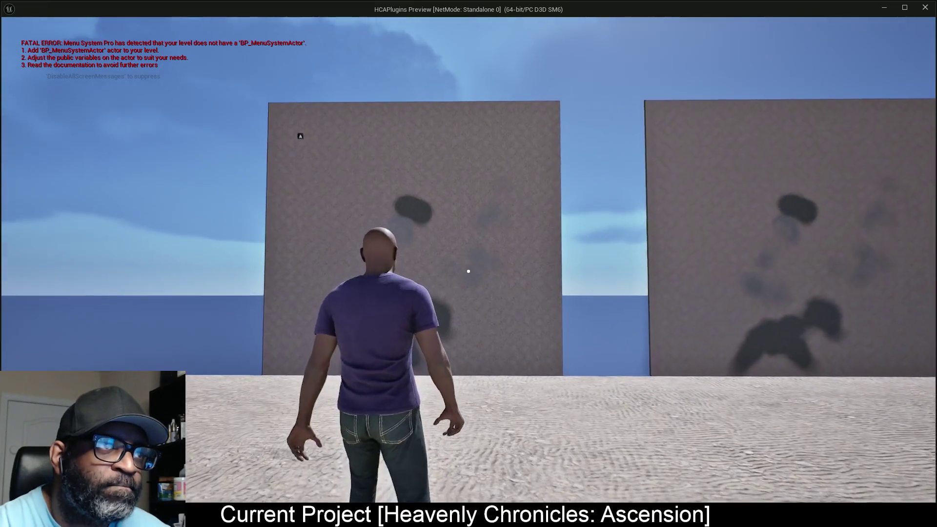
pyautogui.press('a')
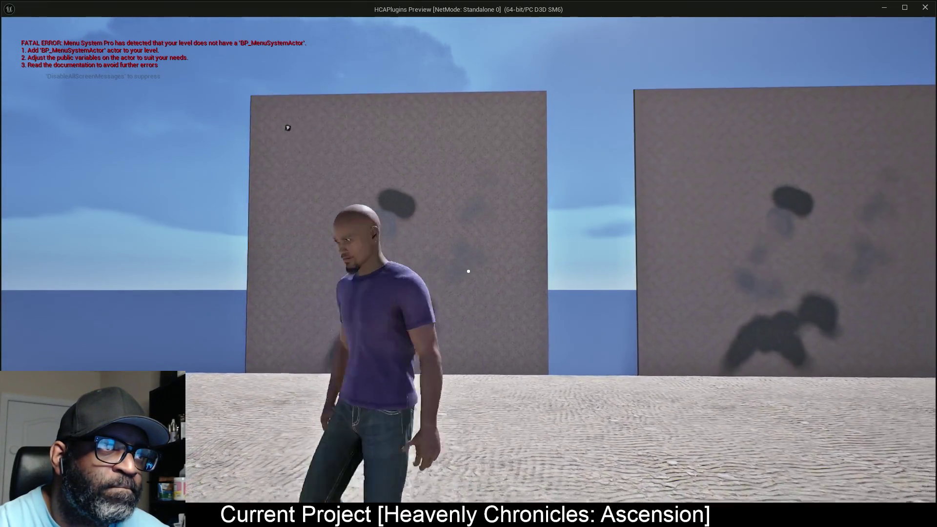
pyautogui.press('d')
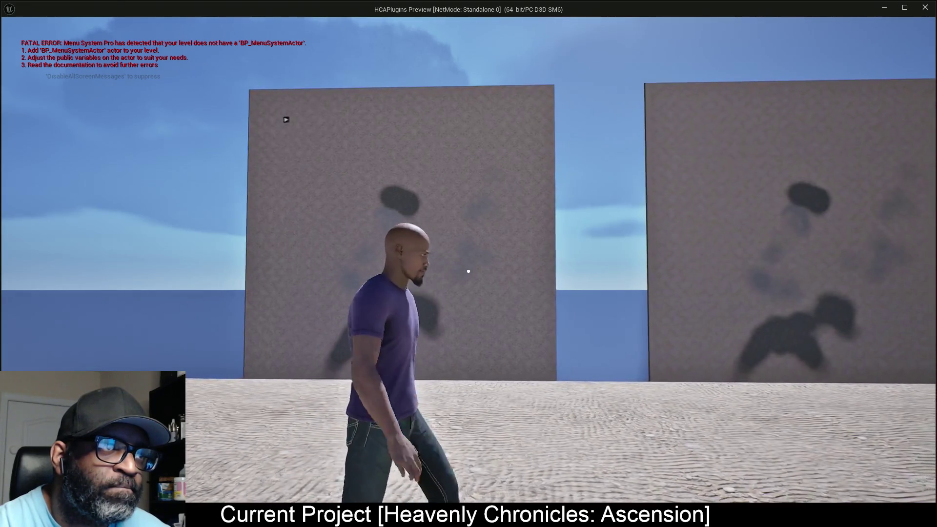
pyautogui.press('Escape')
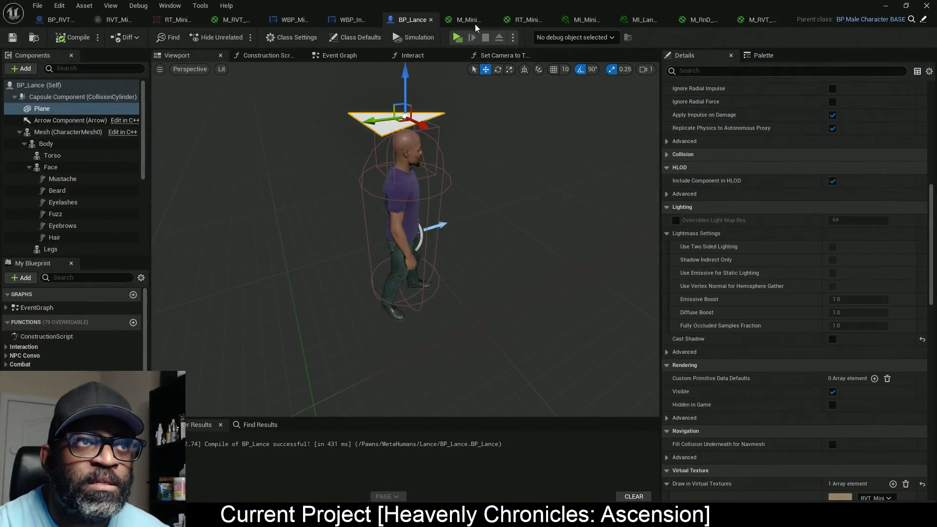
# Compare the M_RVT_MinimapBaker and RT_Minimap_UI_Mat graphs, then bring up RVT_Minimap's settings.
pyautogui.click(233, 20)
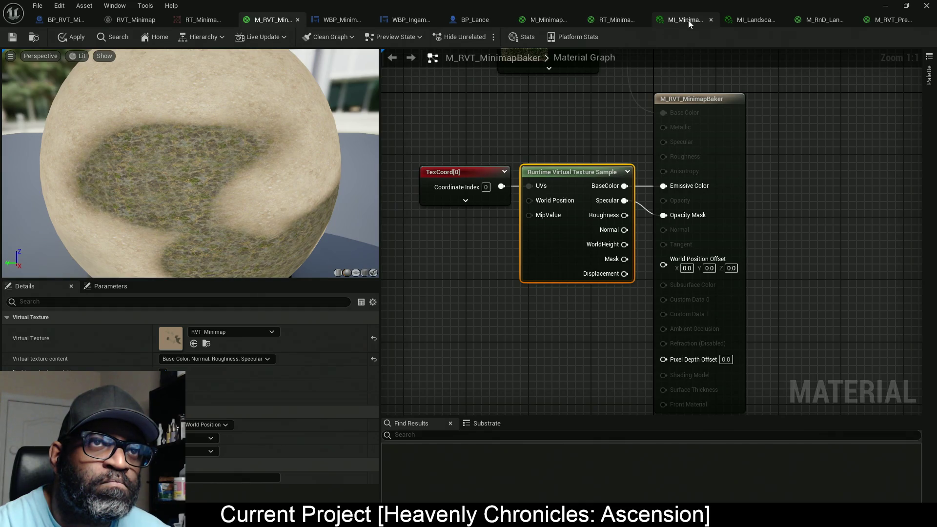
pyautogui.click(626, 22)
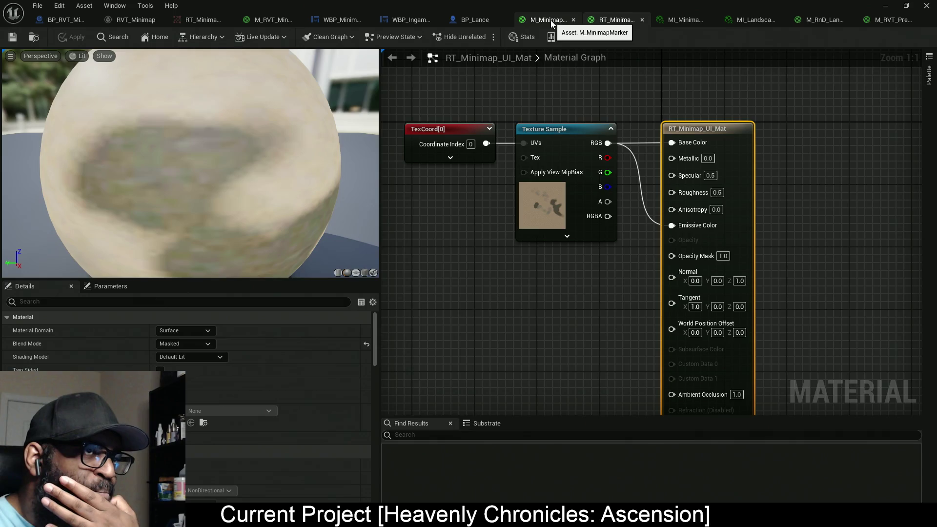
pyautogui.click(268, 20)
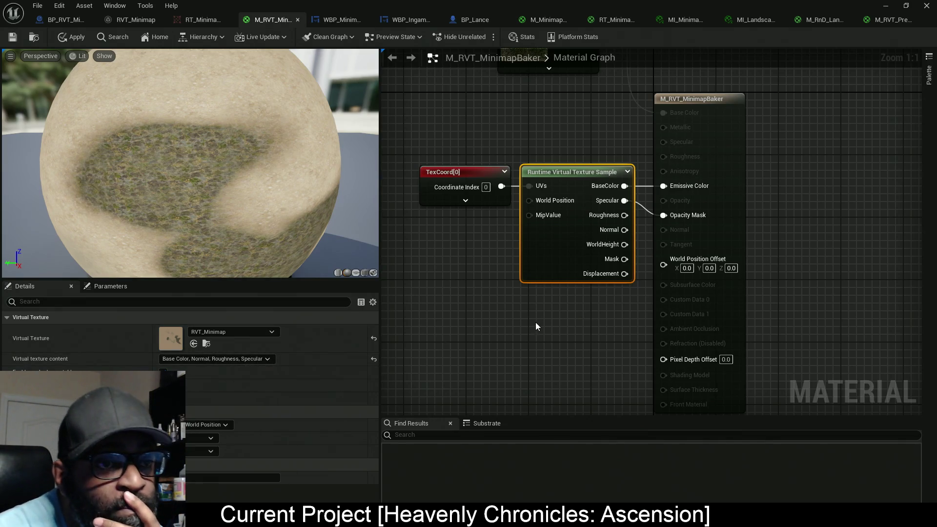
pyautogui.moveTo(536, 323)
pyautogui.mouseDown()
pyautogui.moveTo(617, 321)
pyautogui.moveTo(548, 320)
pyautogui.moveTo(596, 320)
pyautogui.mouseUp()
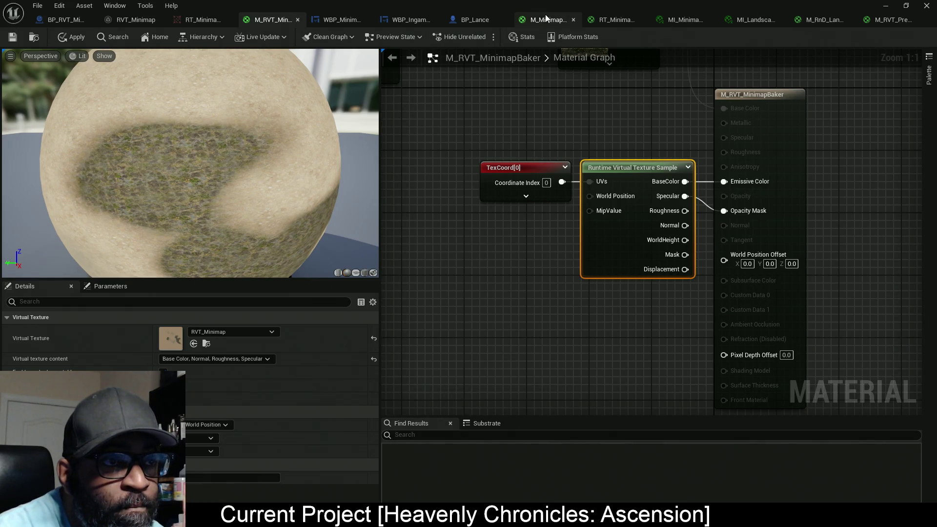
pyautogui.click(137, 22)
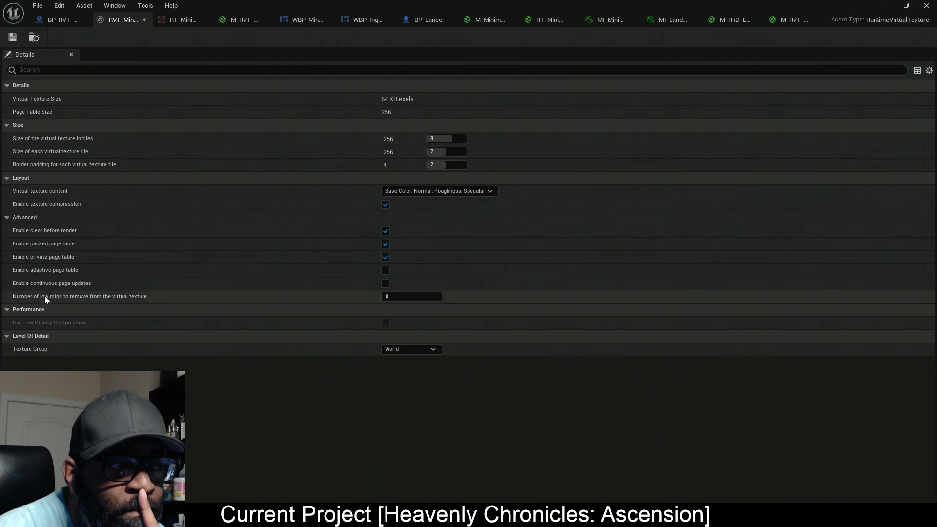
# Enable continuous page updates on RVT_Minimap, leaving its virtual texture content options unchanged.
pyautogui.moveTo(71, 287)
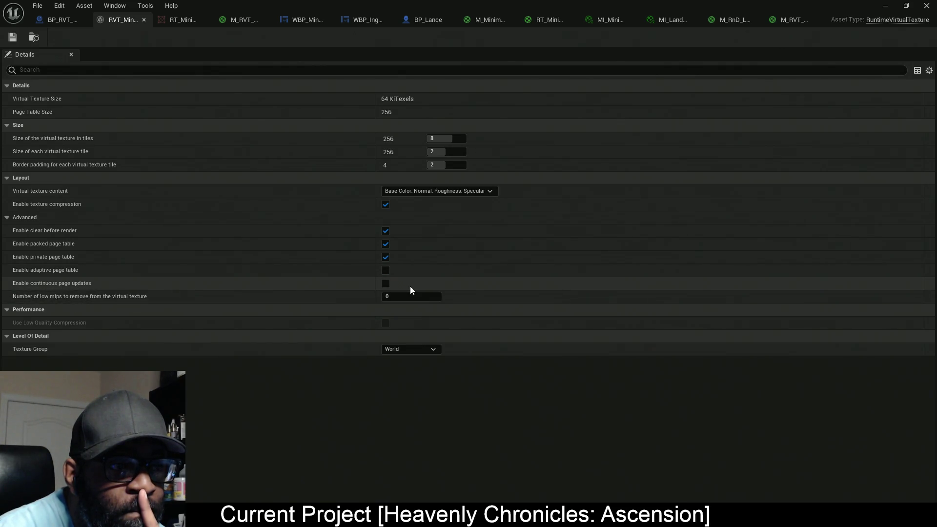
pyautogui.click(385, 283)
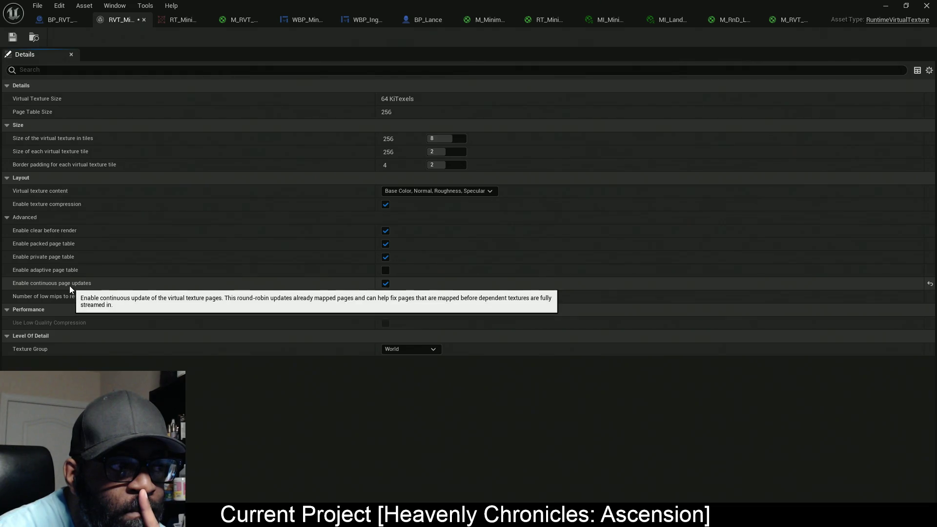
pyautogui.moveTo(49, 299)
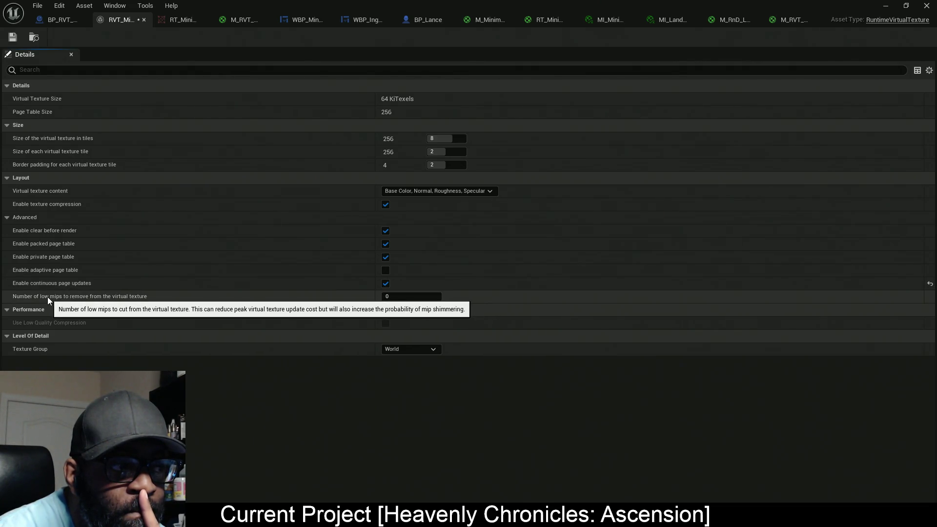
pyautogui.click(451, 191)
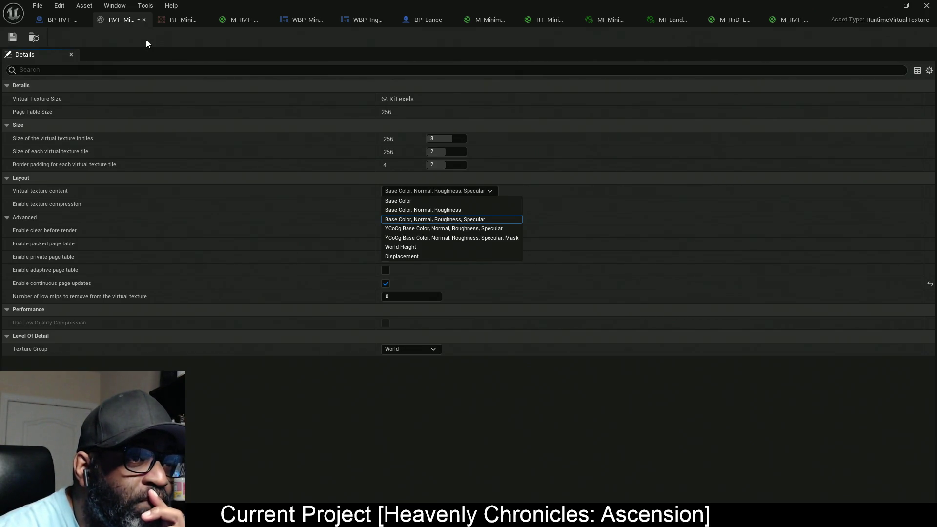
pyautogui.click(314, 191)
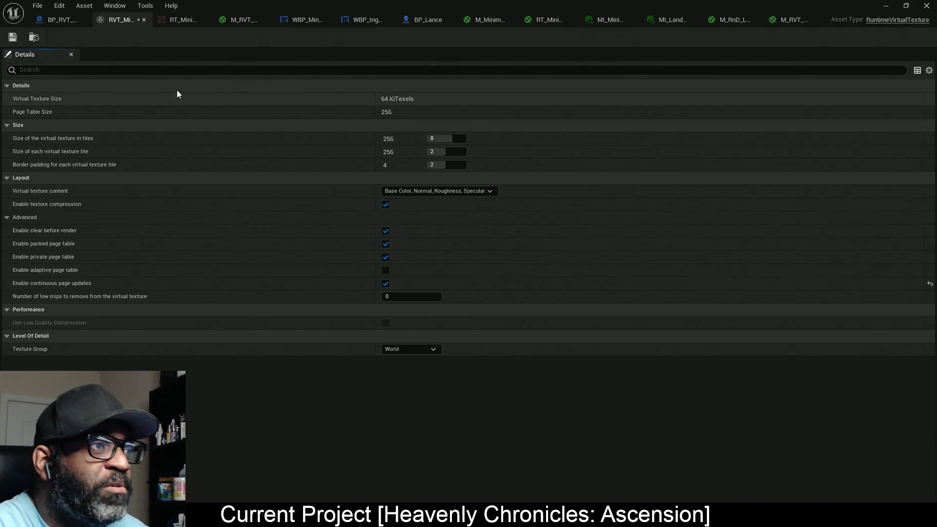
pyautogui.click(236, 20)
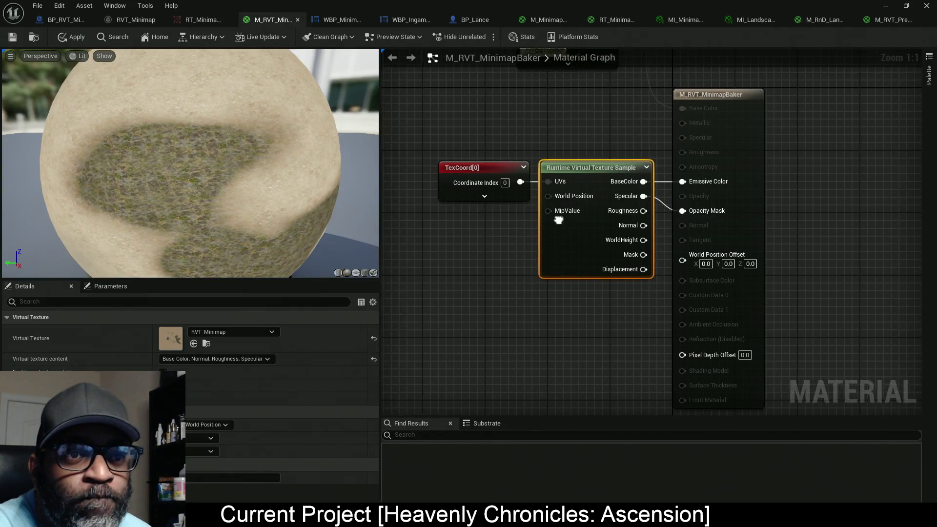
# Break the Specular-to-Opacity Mask link in M_RVT_MinimapBaker and apply the material.
pyautogui.moveTo(561, 219); pyautogui.dragTo(509, 220)
pyautogui.keyDown('alt'); pyautogui.click(640, 212); pyautogui.keyUp('alt')
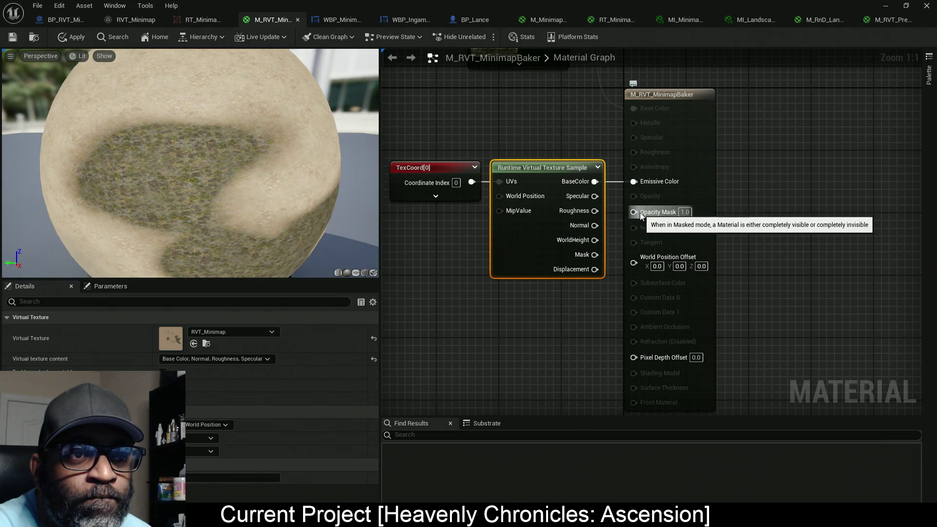
pyautogui.moveTo(625, 183); pyautogui.dragTo(656, 181)
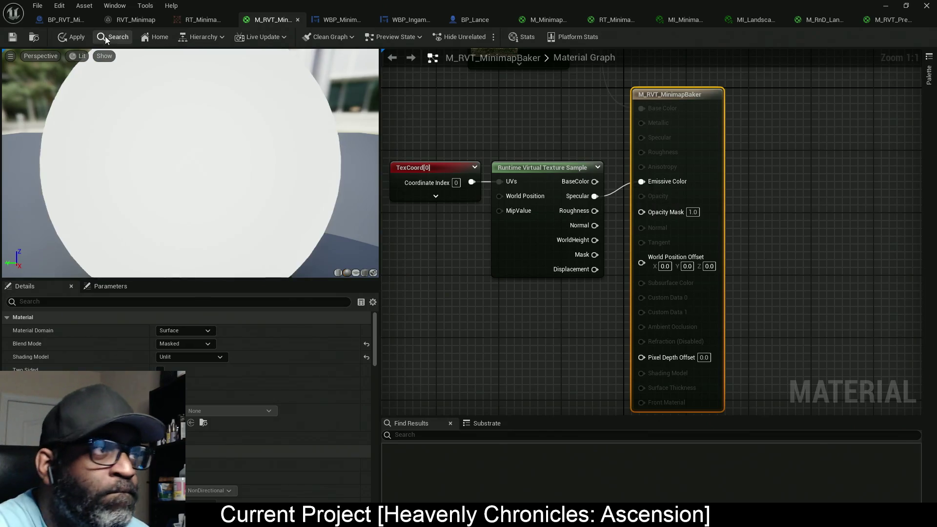
pyautogui.hotkey('ctrl', 's')
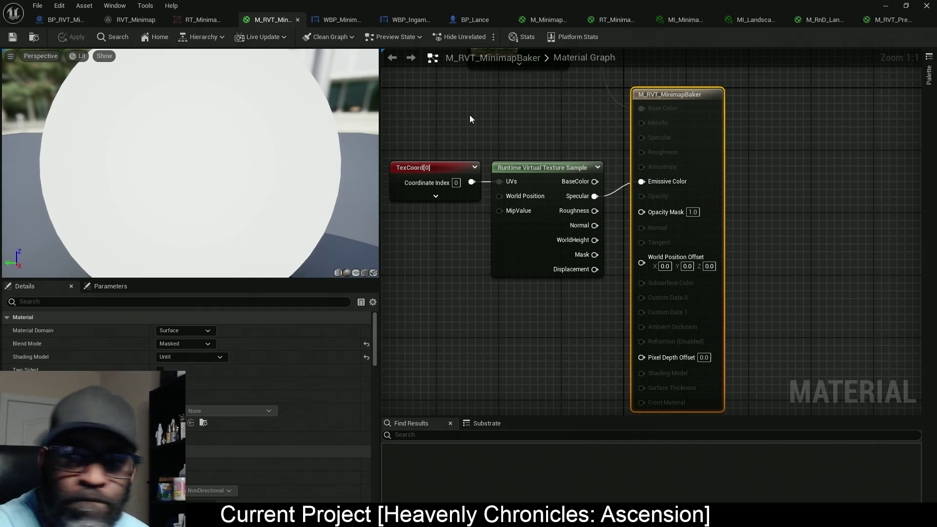
# Run the character up to the two minimap walls, back away, return, then end the preview.
pyautogui.press('w')
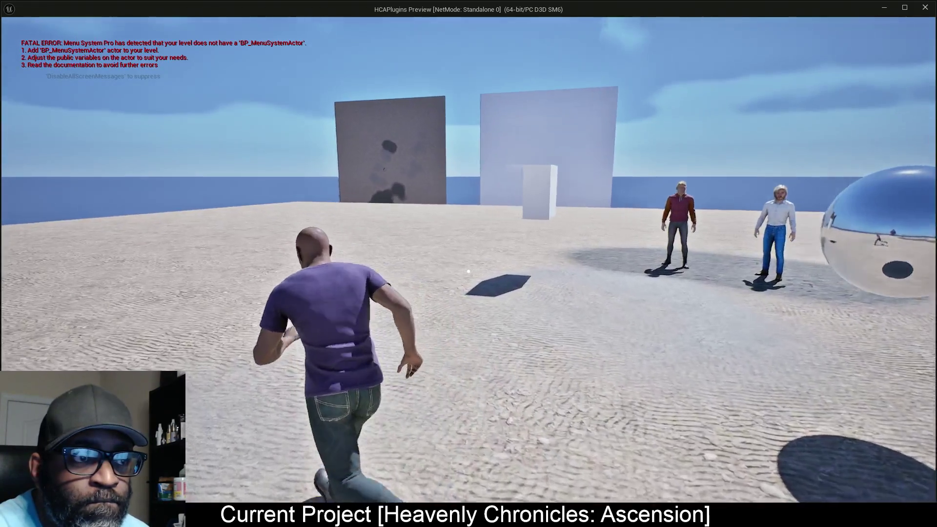
pyautogui.press('w')
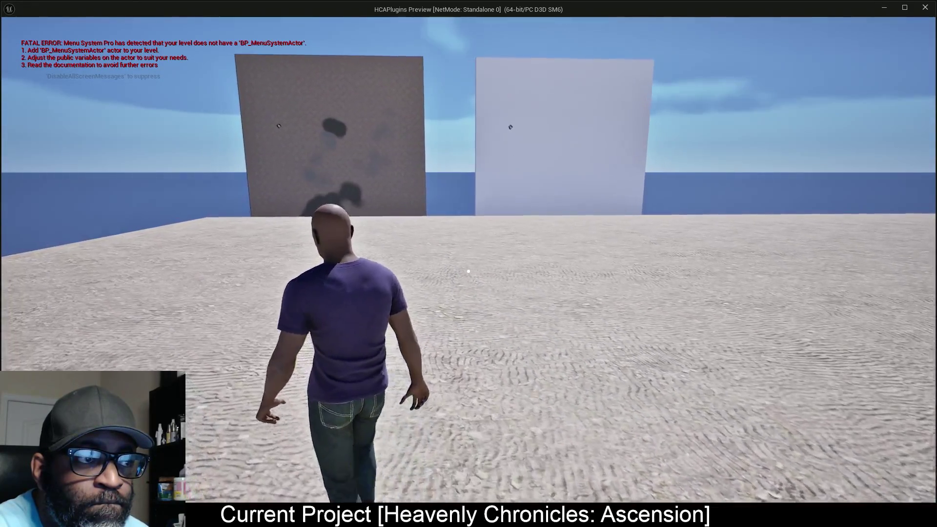
pyautogui.press('w')
pyautogui.press('w')
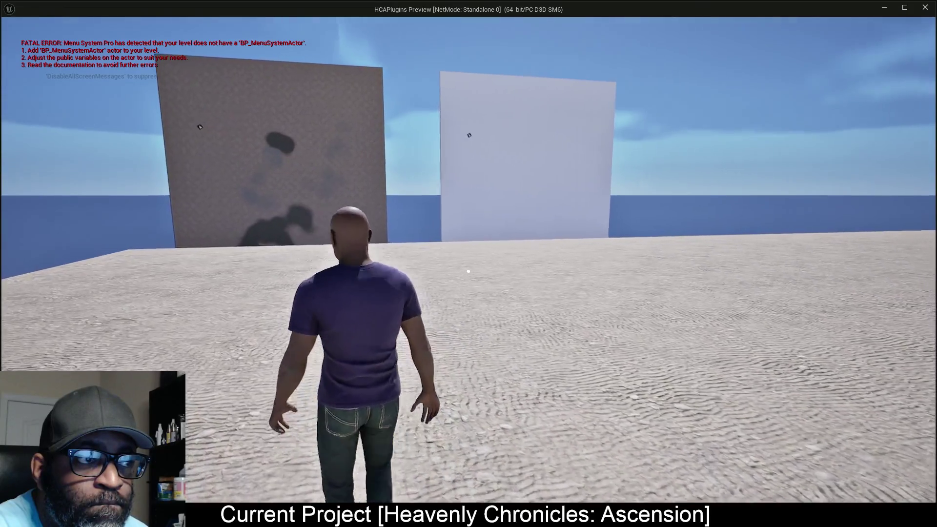
pyautogui.press('w')
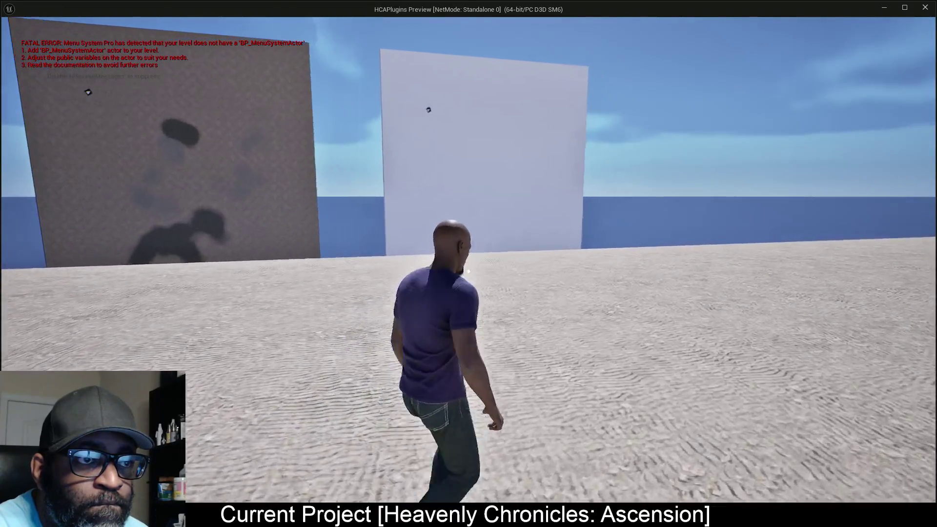
pyautogui.press('w')
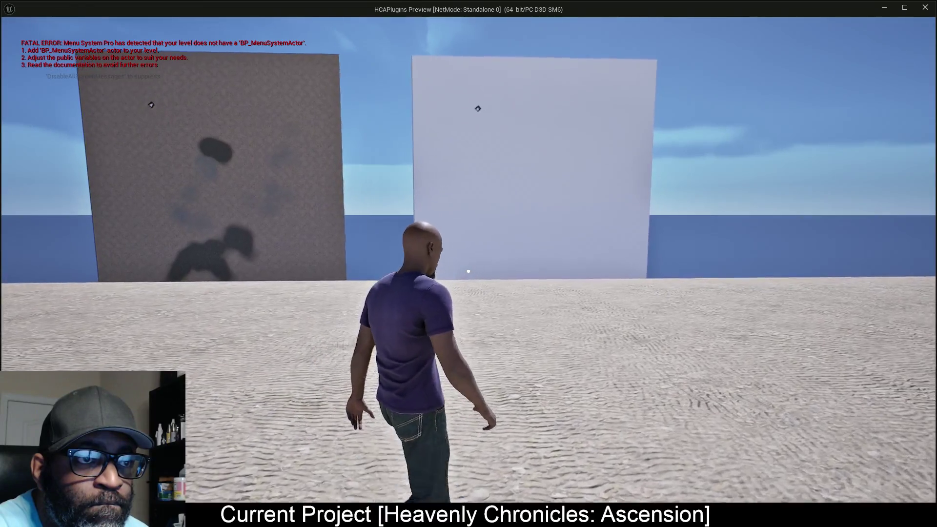
pyautogui.press('s')
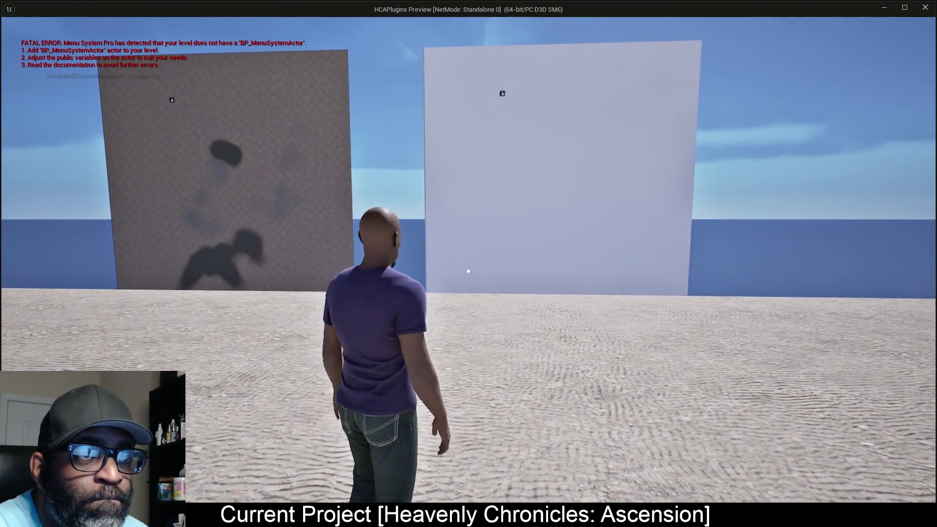
pyautogui.press('s')
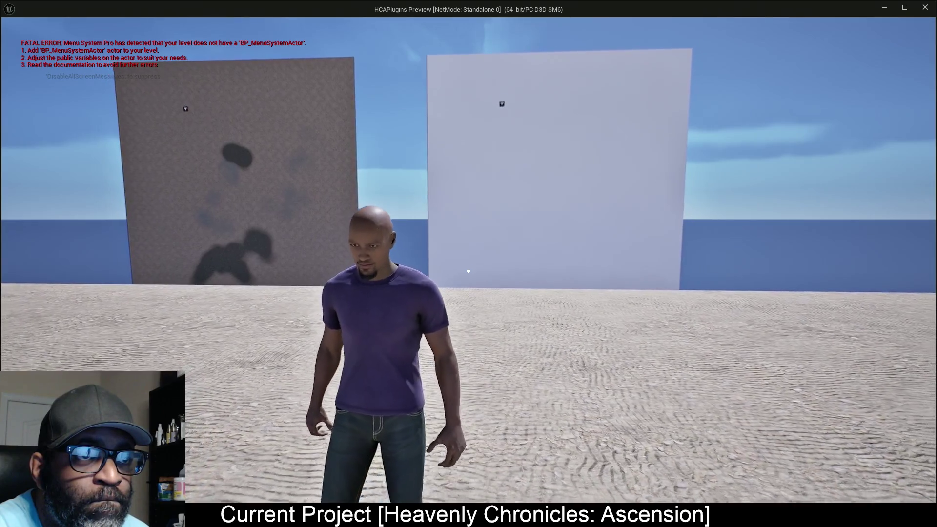
pyautogui.press('s')
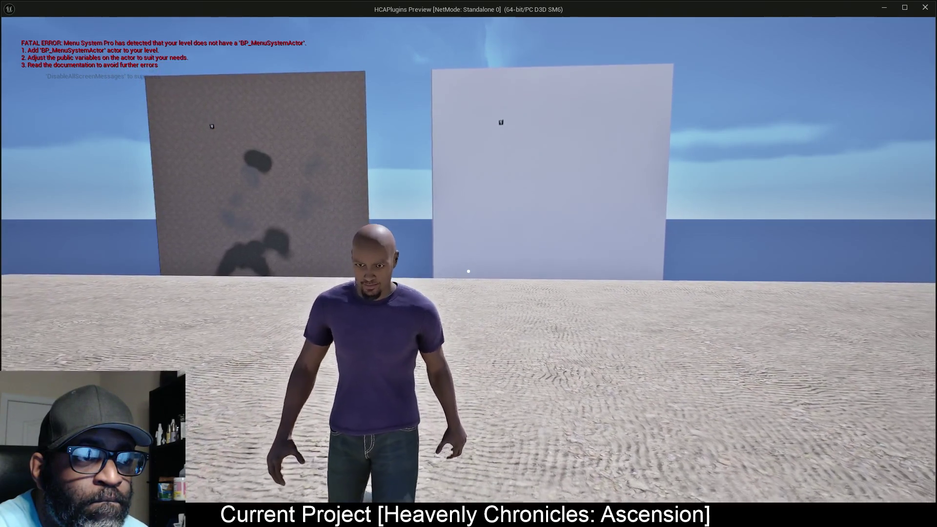
pyautogui.press('w')
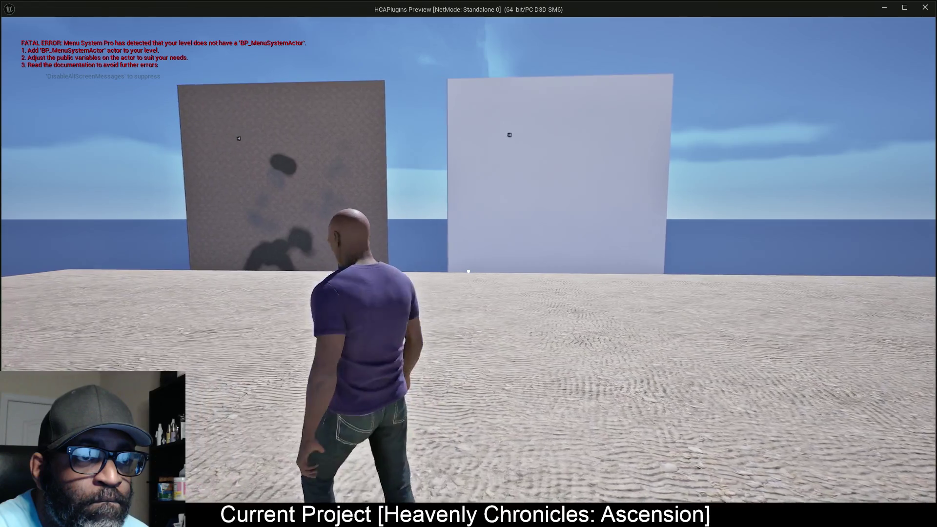
pyautogui.press('w')
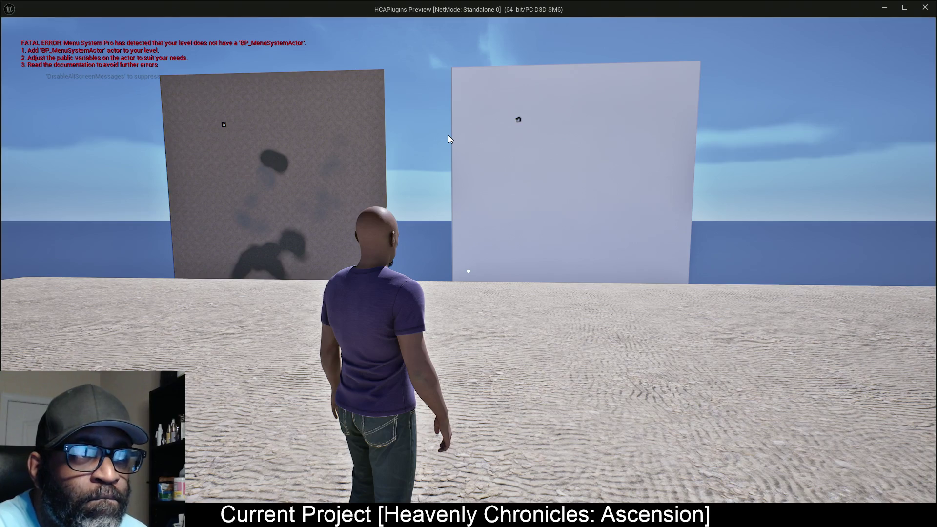
pyautogui.press('Escape')
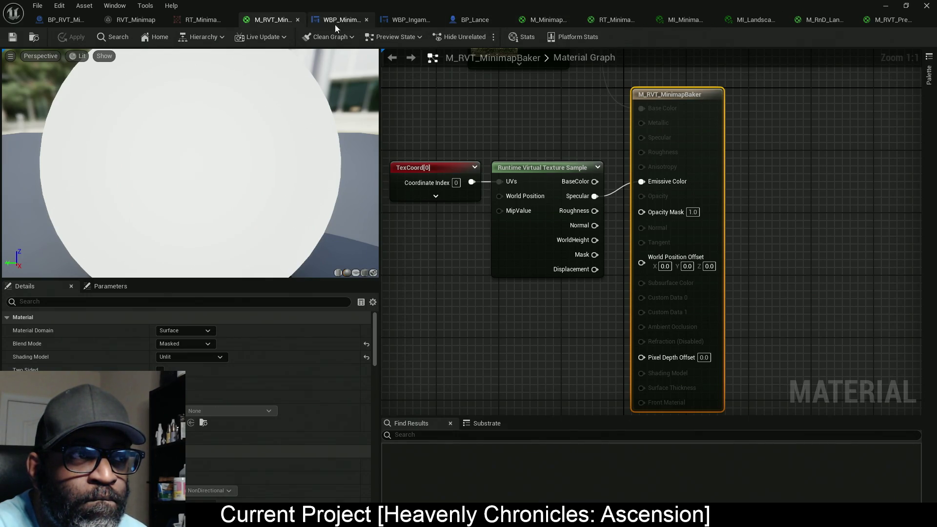
# Nudge the TexCoord and sample nodes upward in the M_RVT_MinimapBaker graph.
pyautogui.scroll(-4, 513, 180)
pyautogui.scroll(-2, 512, 181)
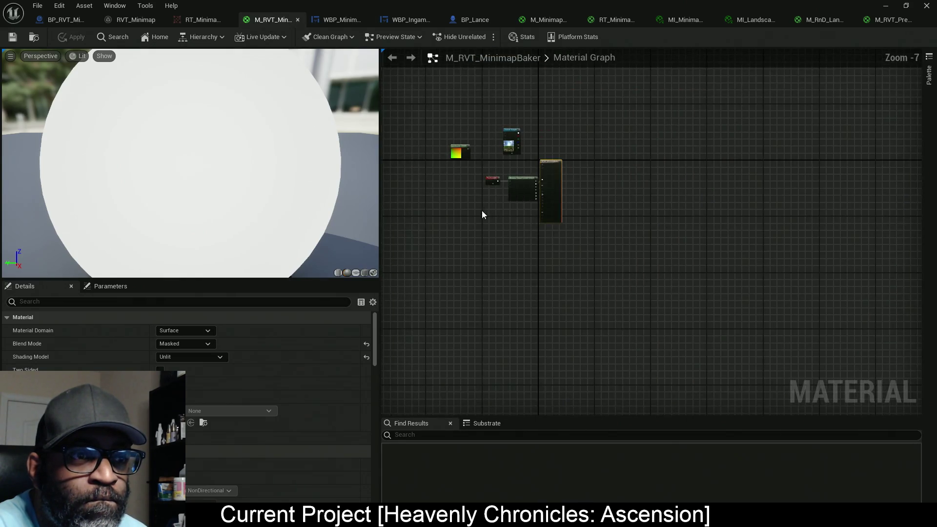
pyautogui.scroll(7, 508, 180)
pyautogui.moveTo(464, 154)
pyautogui.mouseDown()
pyautogui.moveTo(557, 254)
pyautogui.moveTo(558, 241)
pyautogui.mouseUp()
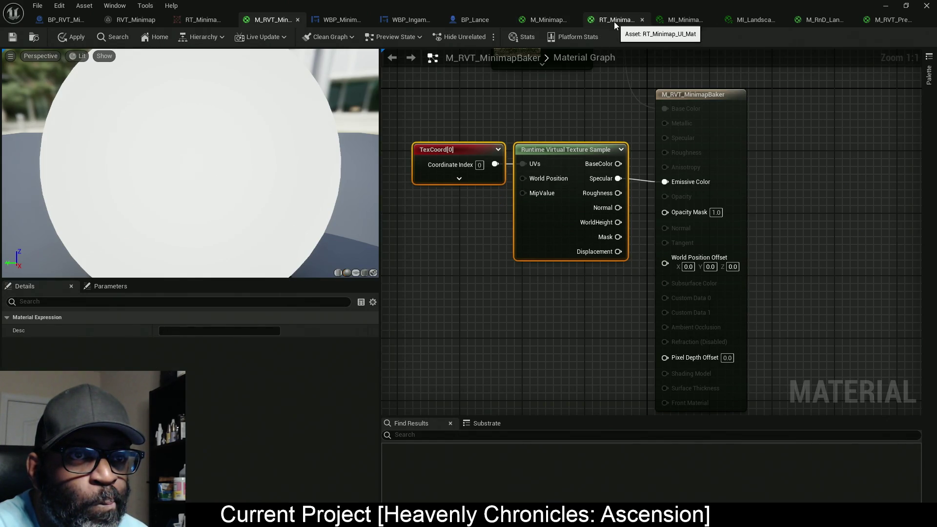
# In parent M_MinimapMarker, move MarkerIcon's RGBA wire from Specular to Mask, then apply and save.
pyautogui.click(683, 22)
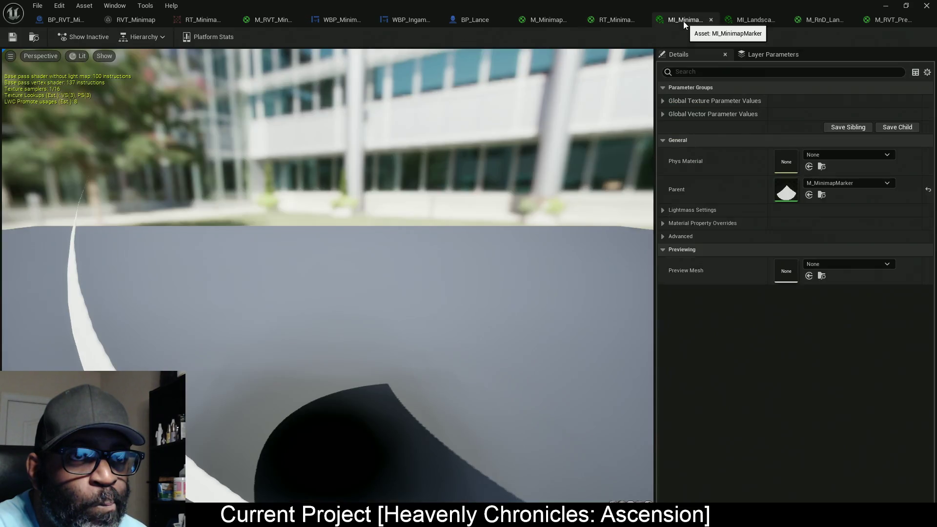
pyautogui.click(164, 37)
pyautogui.click(165, 61)
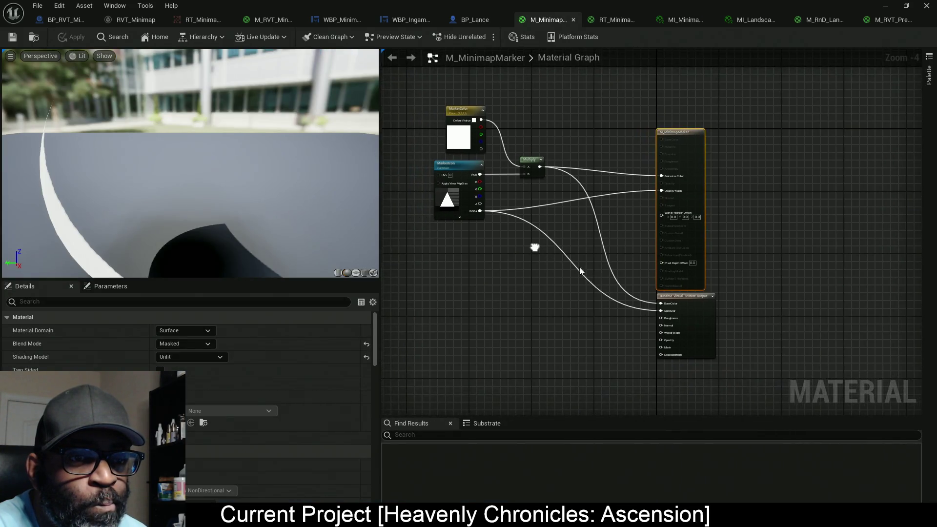
pyautogui.scroll(1, 585, 274)
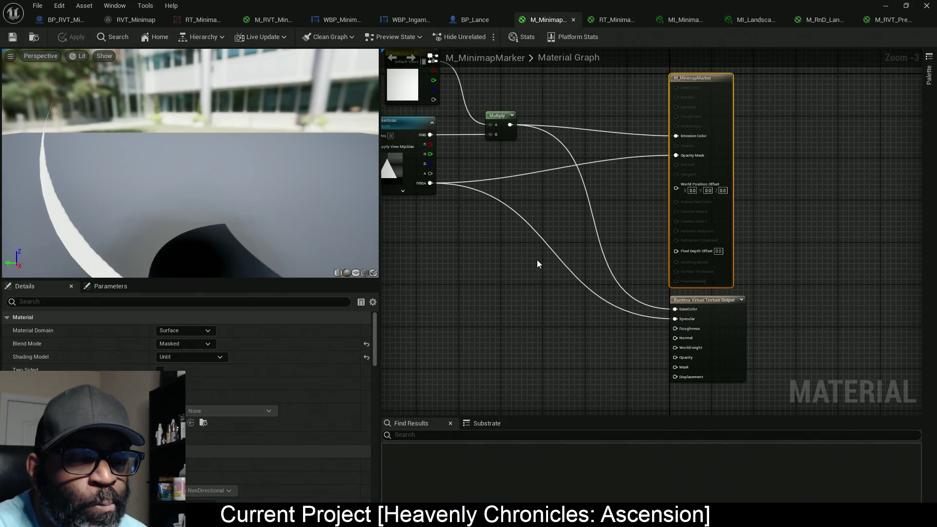
pyautogui.moveTo(514, 235); pyautogui.dragTo(551, 255)
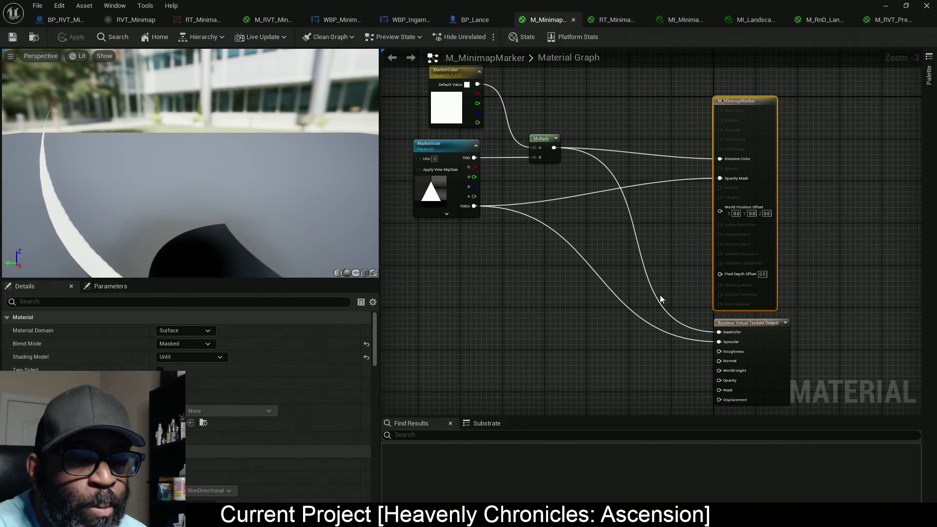
pyautogui.moveTo(684, 309); pyautogui.dragTo(666, 287)
pyautogui.moveTo(713, 320); pyautogui.dragTo(707, 367)
pyautogui.moveTo(610, 251); pyautogui.dragTo(637, 288)
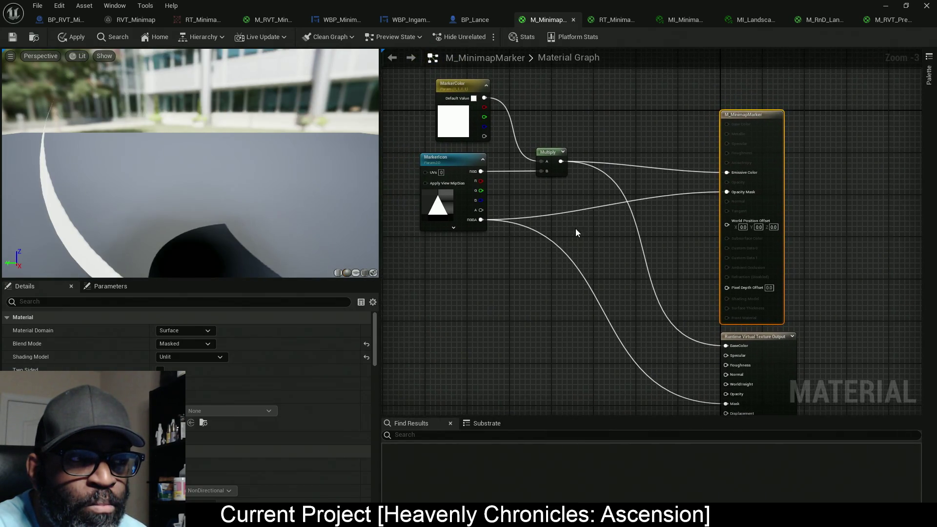
pyautogui.click(78, 38)
pyautogui.hotkey('ctrl', 's')
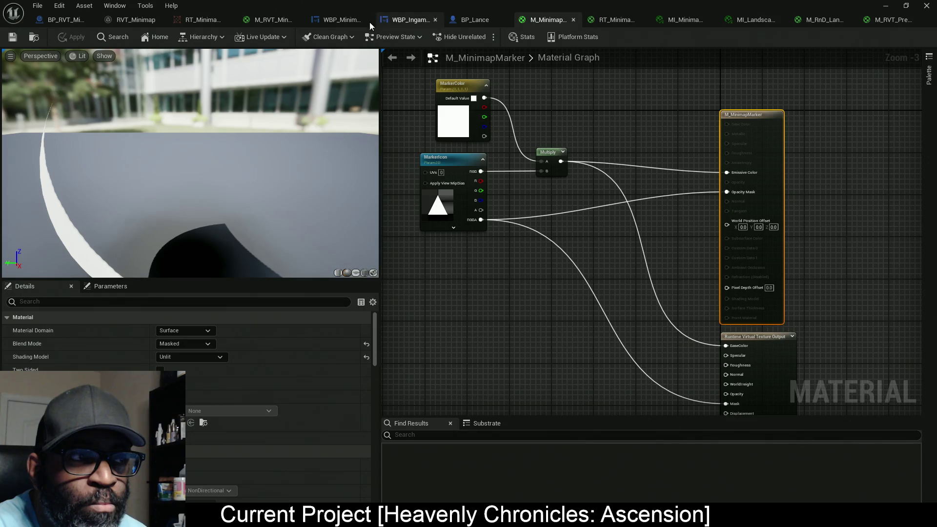
pyautogui.click(265, 22)
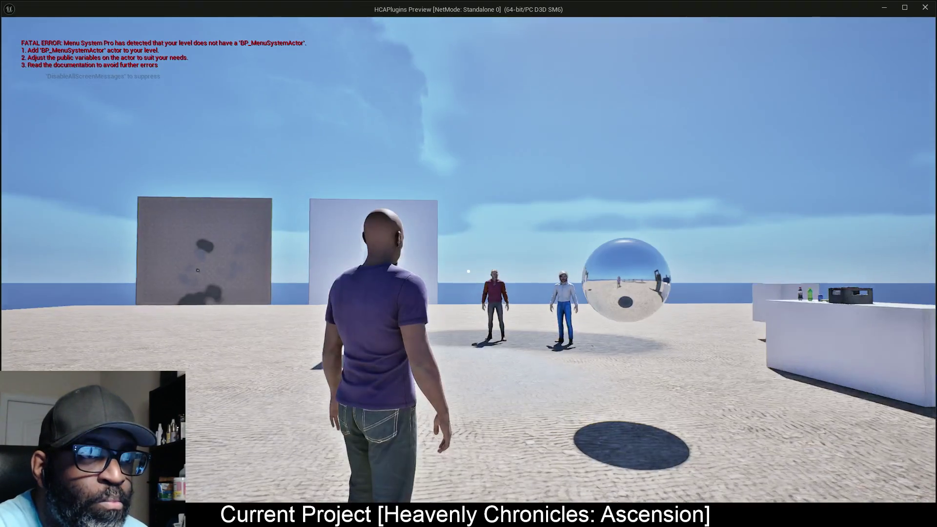
# Run the character up to the two minimap walls to inspect them, then end the preview.
pyautogui.press('w')
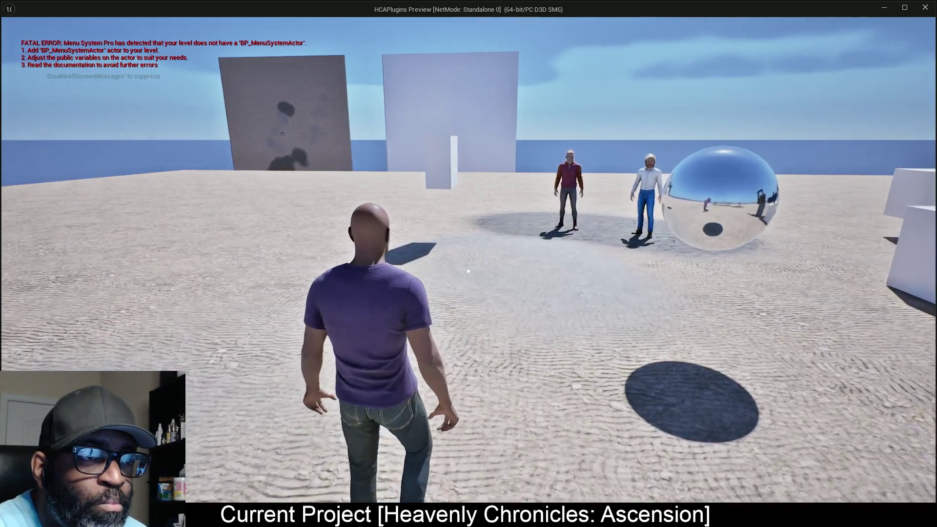
pyautogui.press('w')
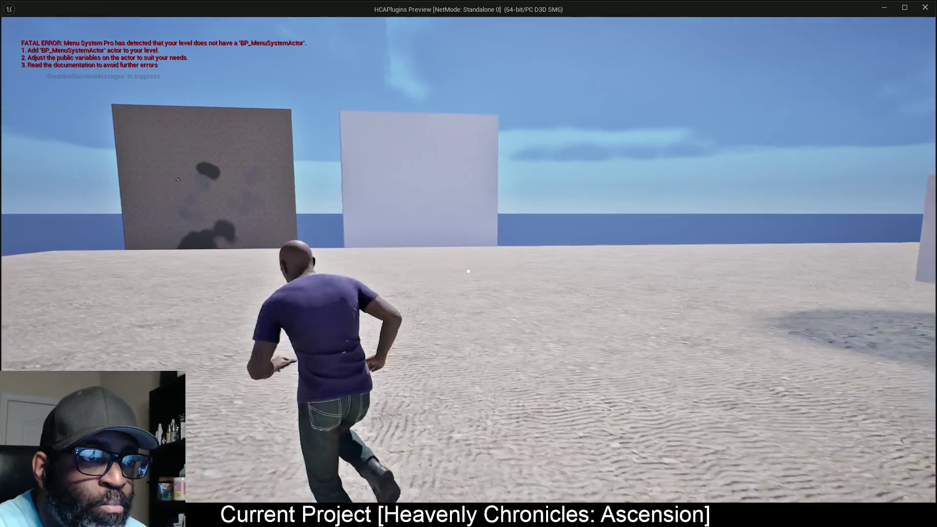
pyautogui.press('w')
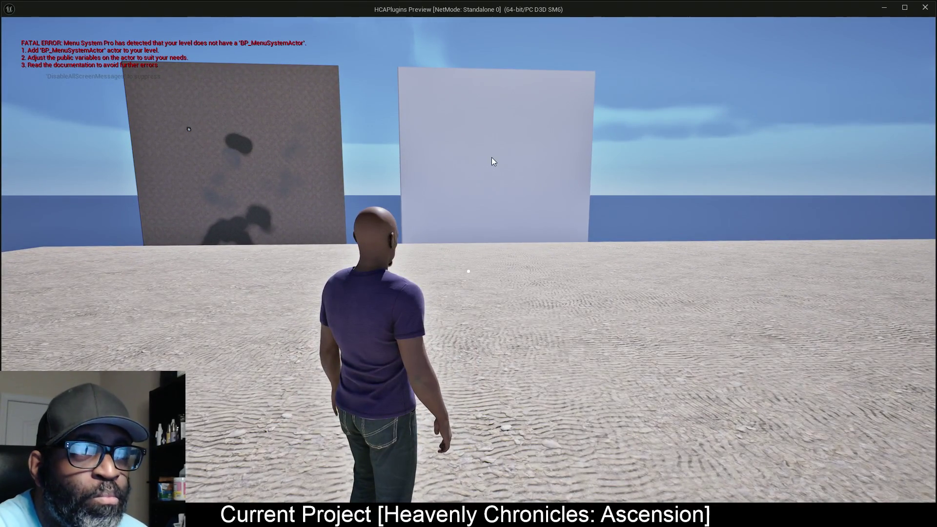
pyautogui.press('Escape')
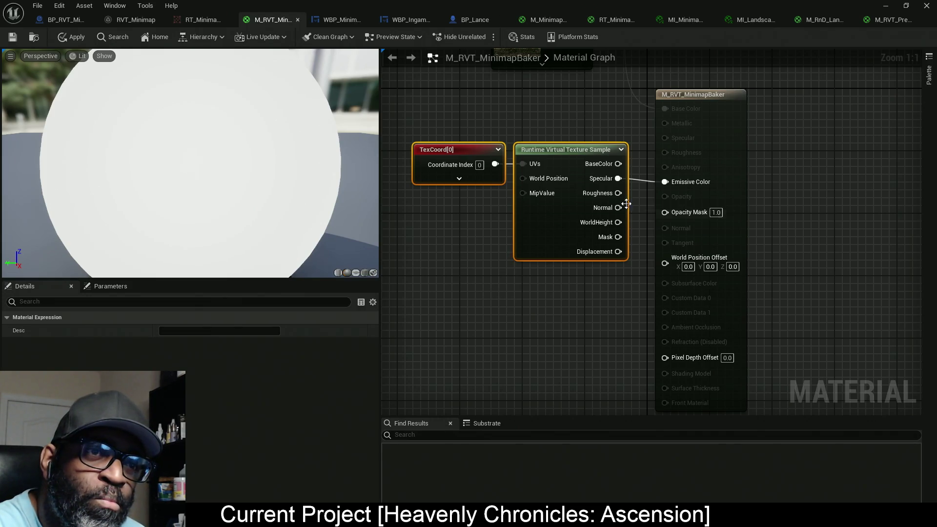
# Connect the RVT sample's BaseColor to Emissive Color in M_RVT_MinimapBaker, then apply and save.
pyautogui.moveTo(620, 164); pyautogui.dragTo(664, 181)
pyautogui.click(86, 42)
pyautogui.hotkey('ctrl', 's')
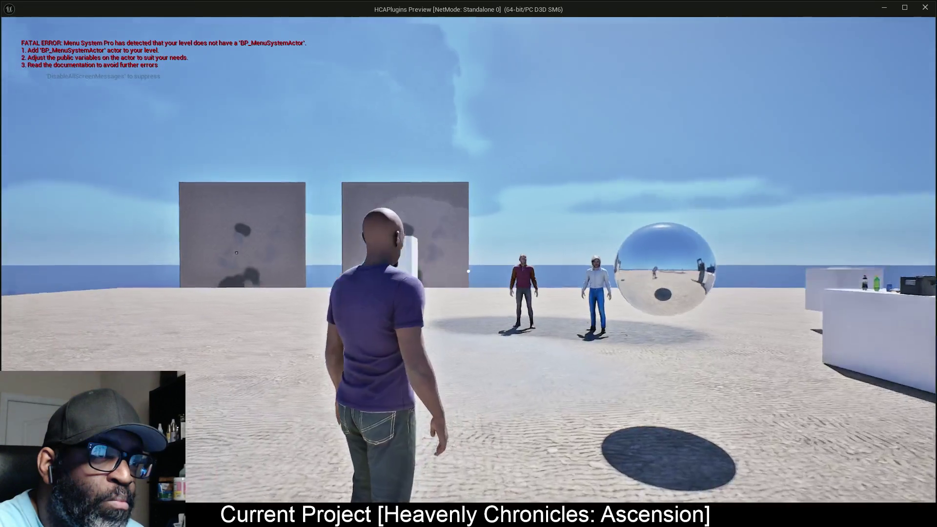
# Walk the character up to both minimap walls to confirm they show the terrain, then exit.
pyautogui.press('w')
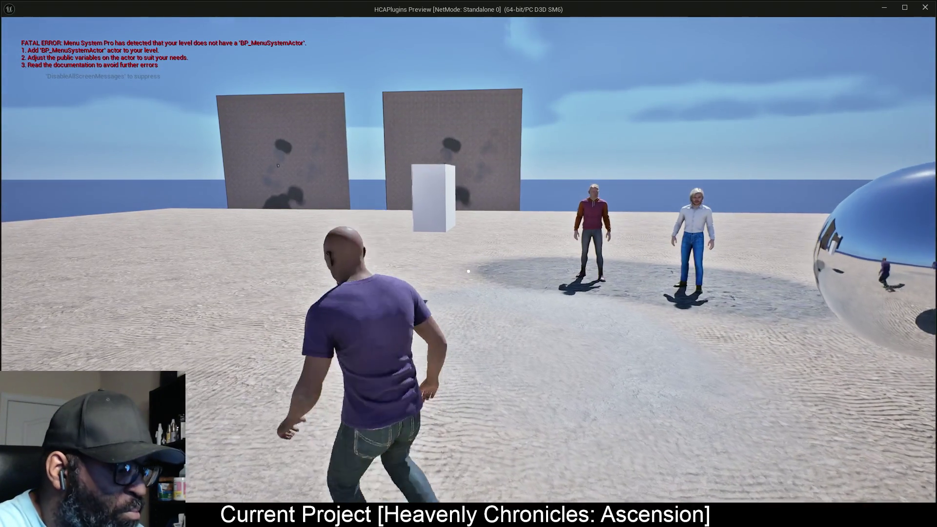
pyautogui.press('w')
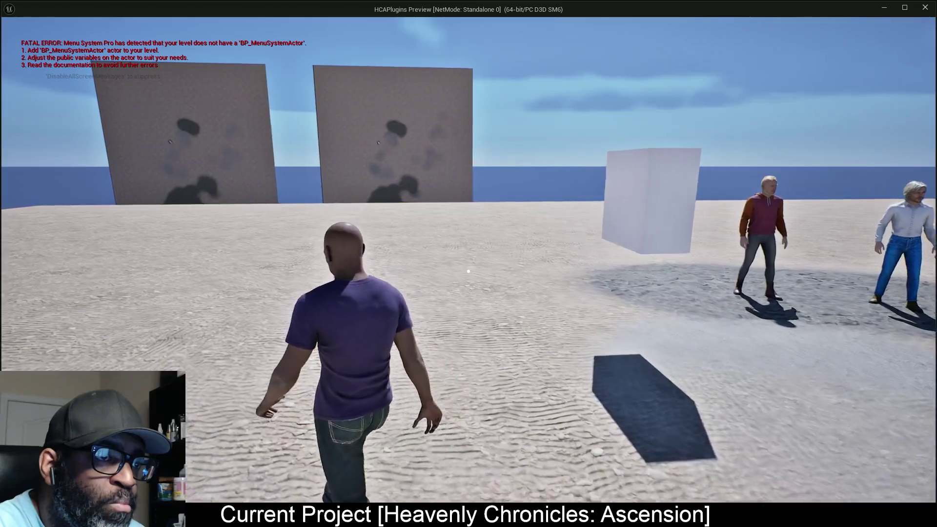
pyautogui.press('w')
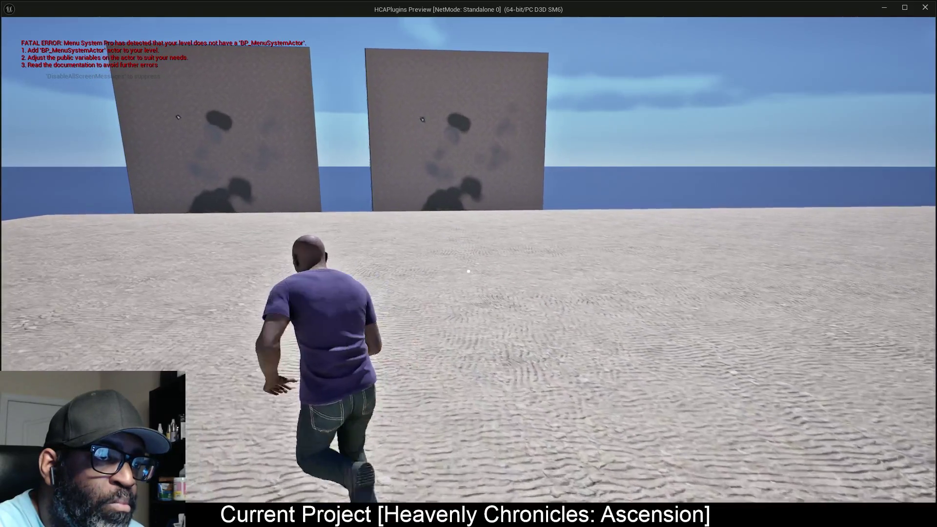
pyautogui.press('w')
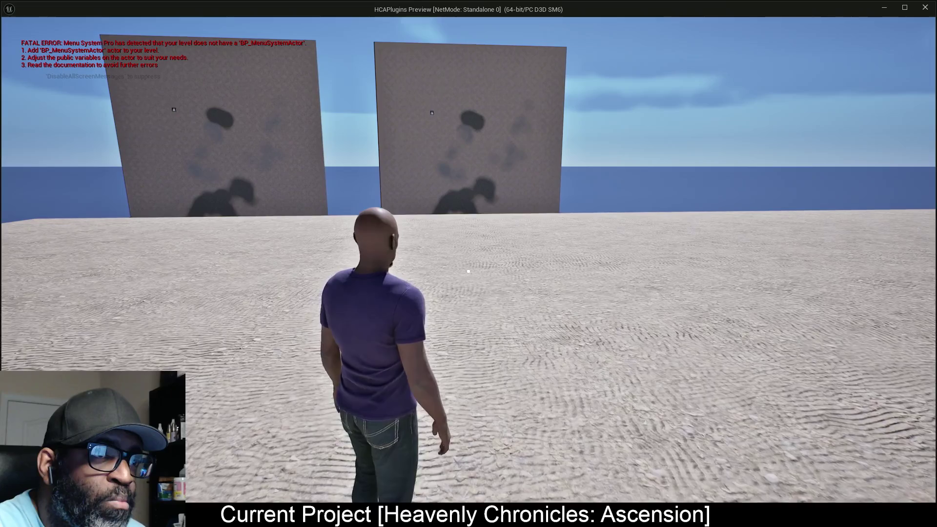
pyautogui.press('Escape')
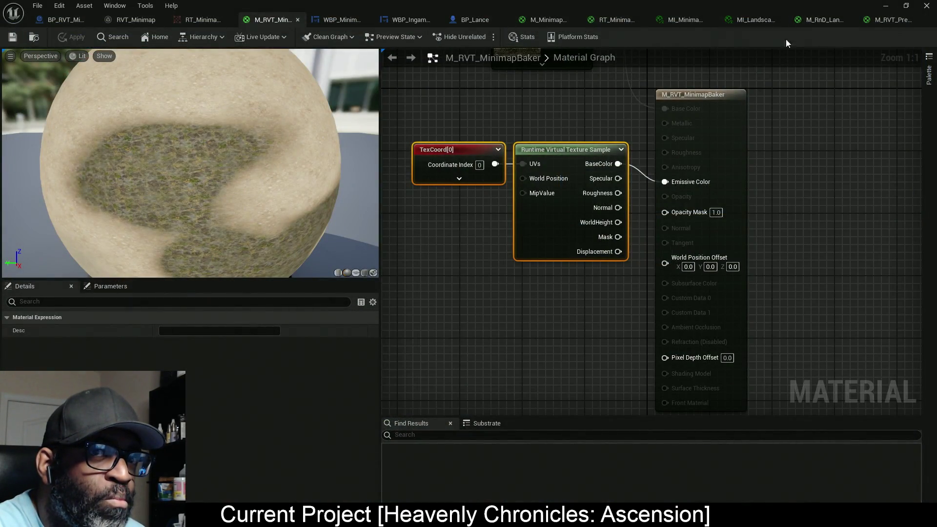
# In M_MinimapMarker, bring the MarkerIcon and MarkerColor parameter nodes into view.
pyautogui.click(546, 20)
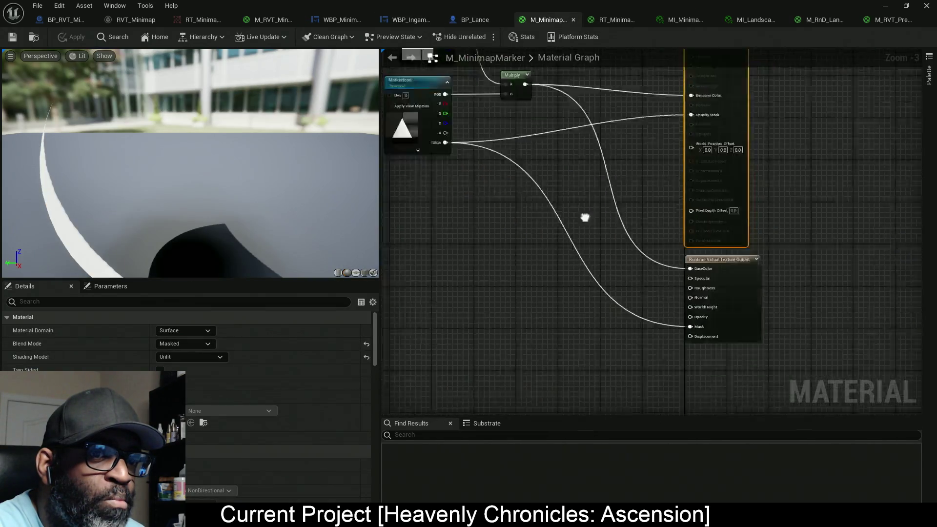
pyautogui.scroll(2, 604, 274)
pyautogui.scroll(-1, 601, 276)
pyautogui.moveTo(507, 240)
pyautogui.mouseDown()
pyautogui.moveTo(606, 270)
pyautogui.moveTo(631, 289)
pyautogui.moveTo(645, 351)
pyautogui.mouseUp()
pyautogui.moveTo(478, 213); pyautogui.dragTo(509, 222)
pyautogui.click(451, 163)
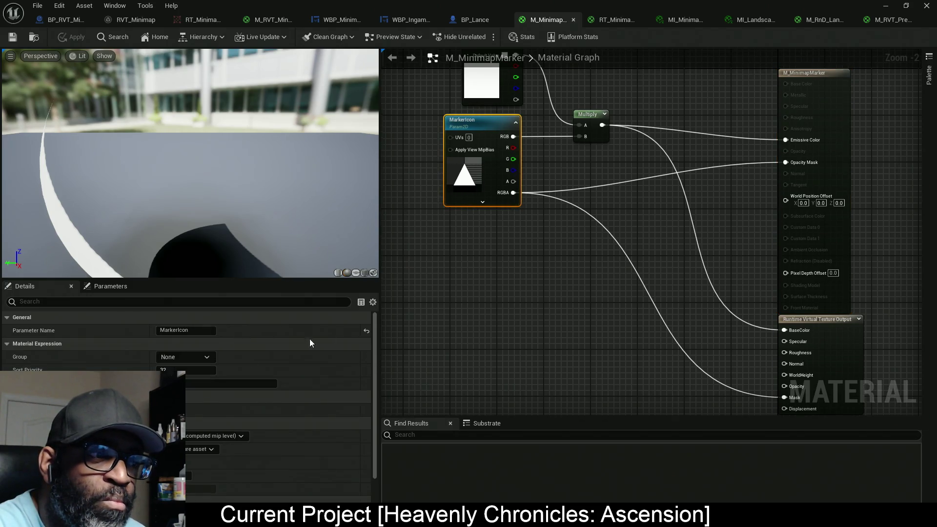
pyautogui.scroll(-3, 201, 407)
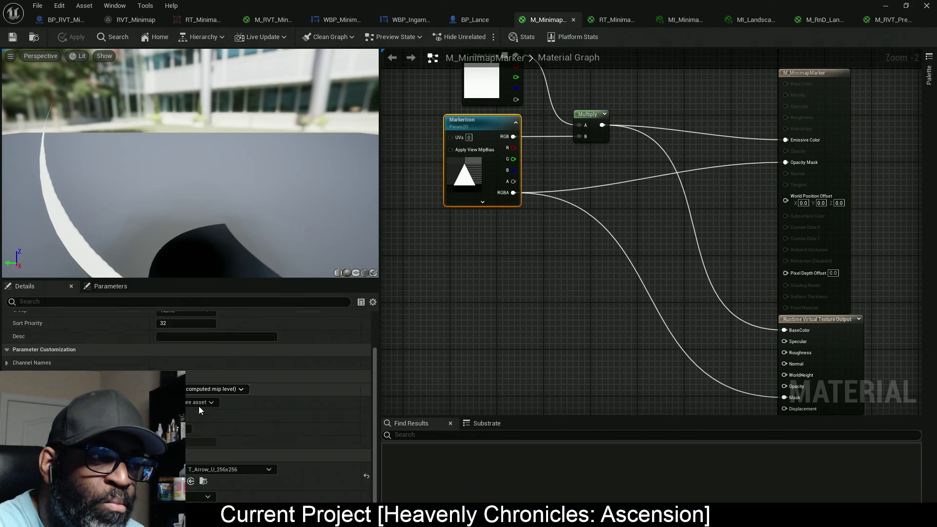
pyautogui.scroll(3, 190, 415)
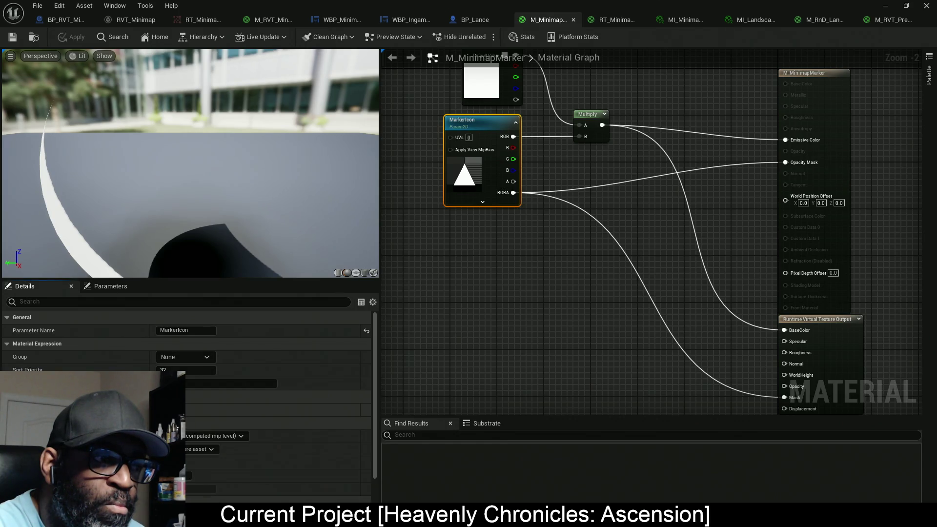
pyautogui.moveTo(610, 249)
pyautogui.mouseDown()
pyautogui.moveTo(623, 257)
pyautogui.moveTo(640, 307)
pyautogui.moveTo(757, 318)
pyautogui.mouseUp()
pyautogui.scroll(2, 572, 195)
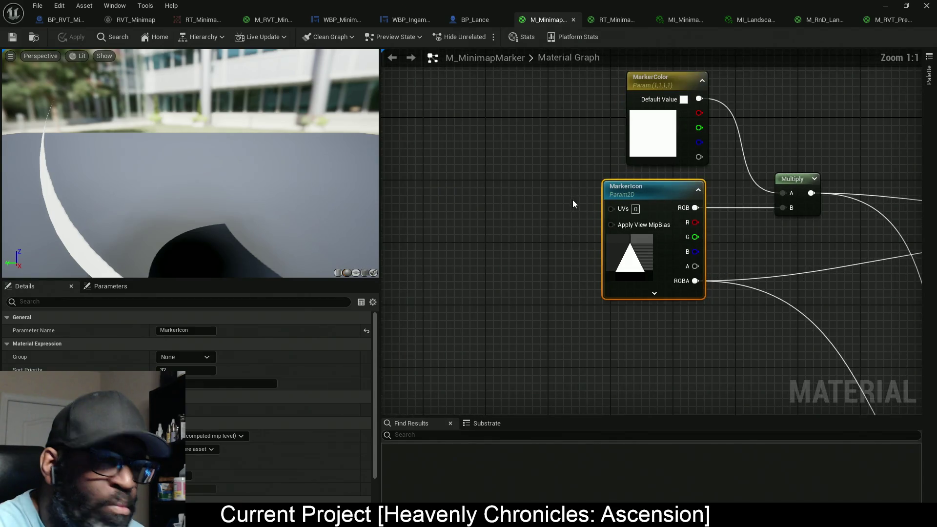
# Add a TextureCoordinate node and place TexCoord[0] beside MarkerIcon.
pyautogui.rightClick(542, 199)
pyautogui.write('tex')
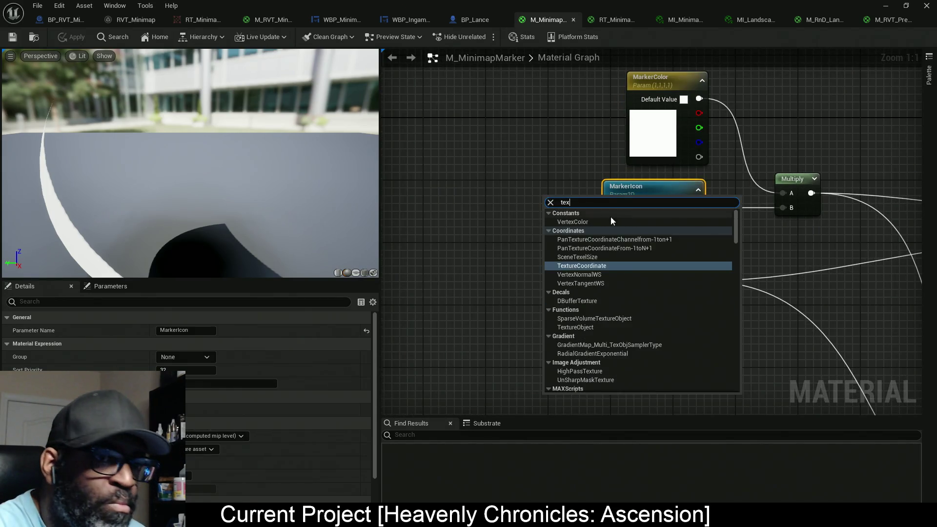
pyautogui.write('coord')
pyautogui.click(585, 239)
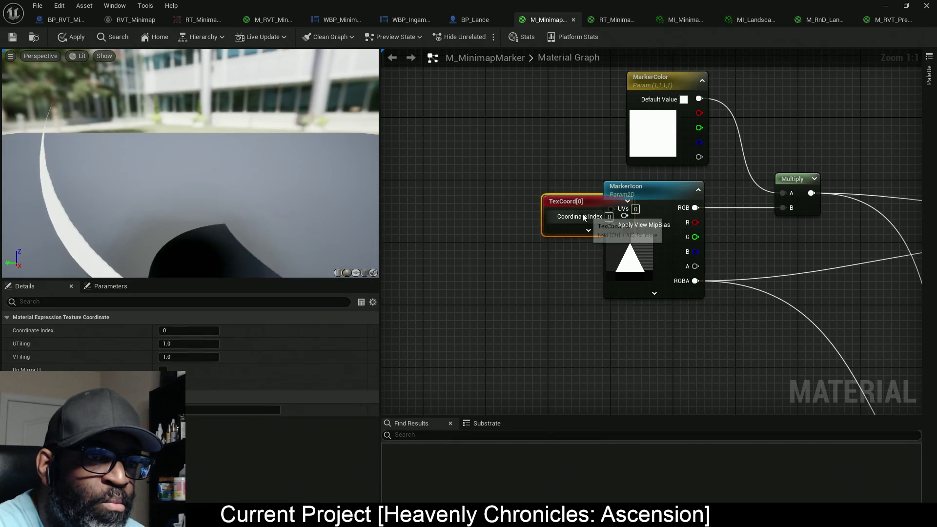
pyautogui.moveTo(584, 218); pyautogui.dragTo(496, 195)
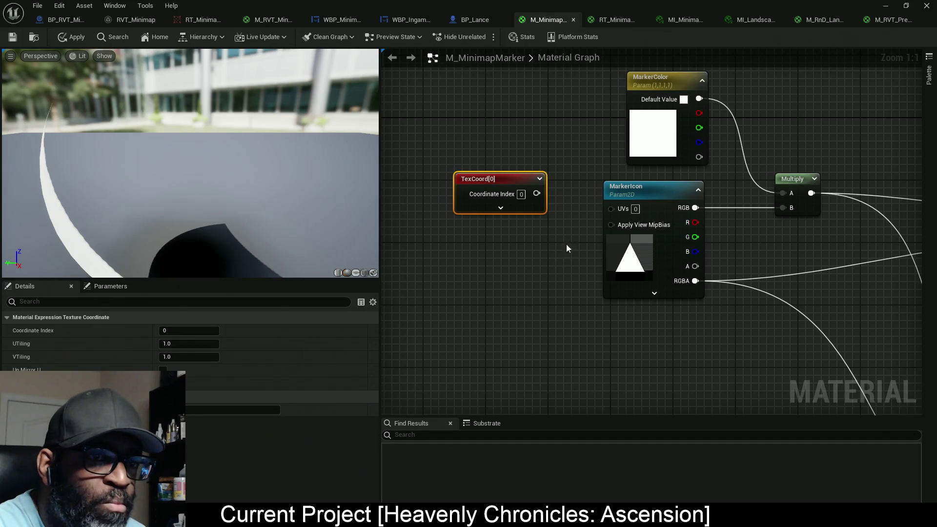
# Set the MarkerIcon texture's sampler source to Clamp.
pyautogui.click(619, 191)
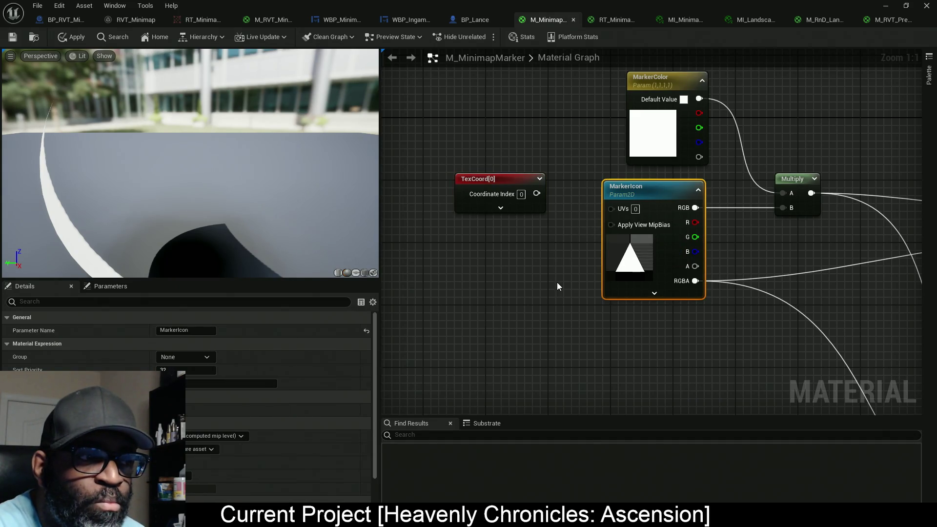
pyautogui.scroll(-1, 205, 439)
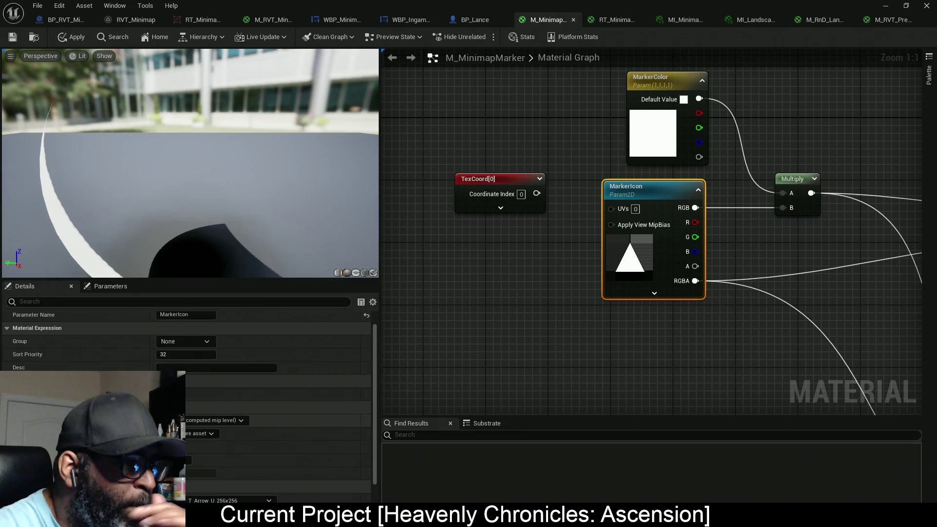
pyautogui.click(200, 433)
pyautogui.click(190, 461)
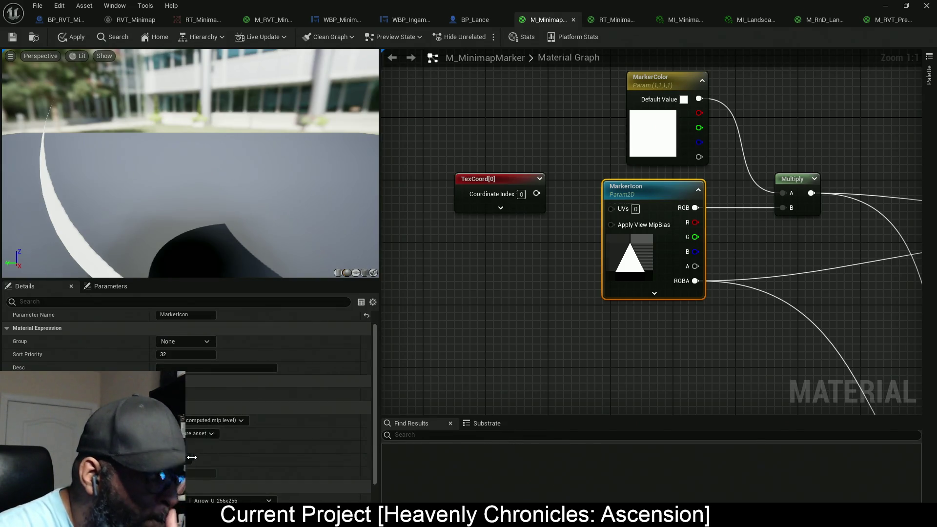
# Wire TexCoord[0] into MarkerIcon's UVs, tidy the node, and apply the material.
pyautogui.moveTo(536, 193); pyautogui.dragTo(610, 209)
pyautogui.moveTo(507, 189); pyautogui.dragTo(545, 196)
pyautogui.press('q')
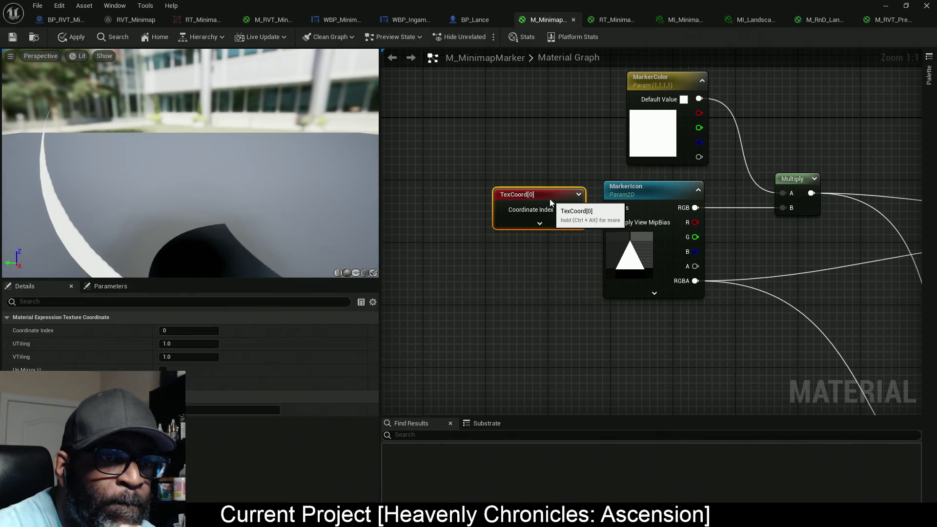
pyautogui.click(71, 37)
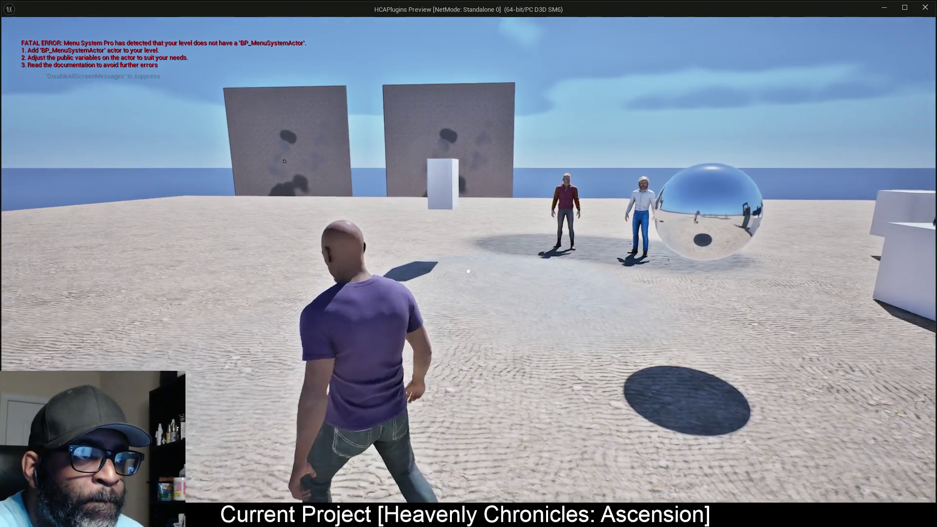
# End the play test and bring the marker's Runtime Virtual Texture Output node into view.
pyautogui.press('w')
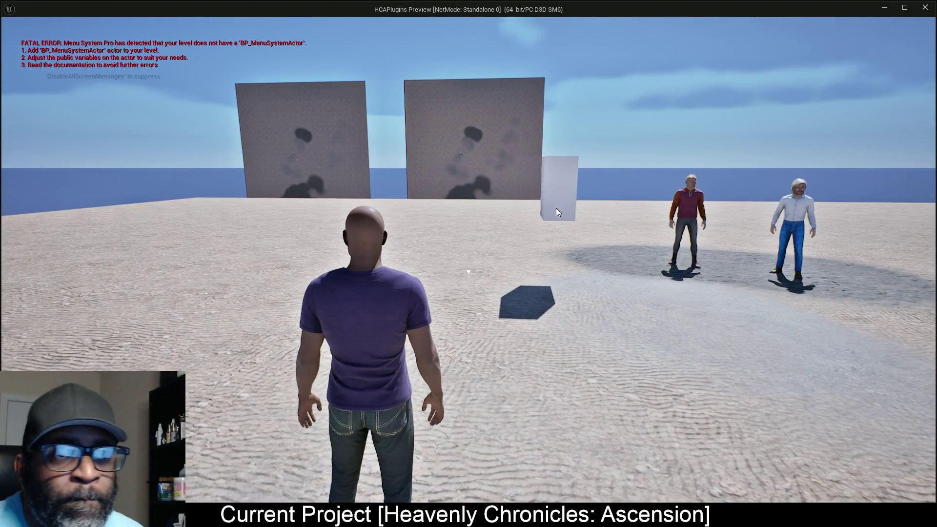
pyautogui.press('Escape')
pyautogui.moveTo(592, 238); pyautogui.dragTo(656, 262)
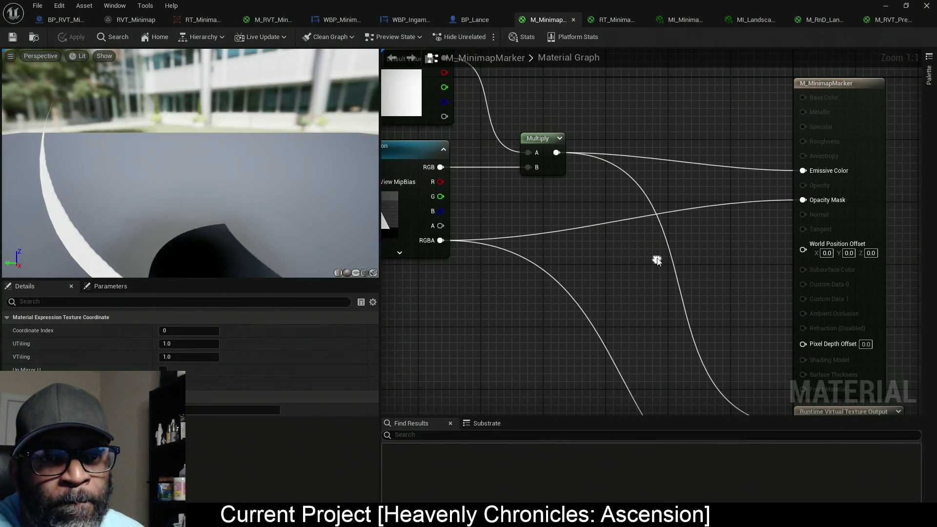
pyautogui.scroll(-3, 639, 253)
pyautogui.moveTo(572, 264)
pyautogui.mouseDown()
pyautogui.moveTo(619, 240)
pyautogui.moveTo(621, 226)
pyautogui.moveTo(575, 159)
pyautogui.moveTo(588, 214)
pyautogui.mouseUp()
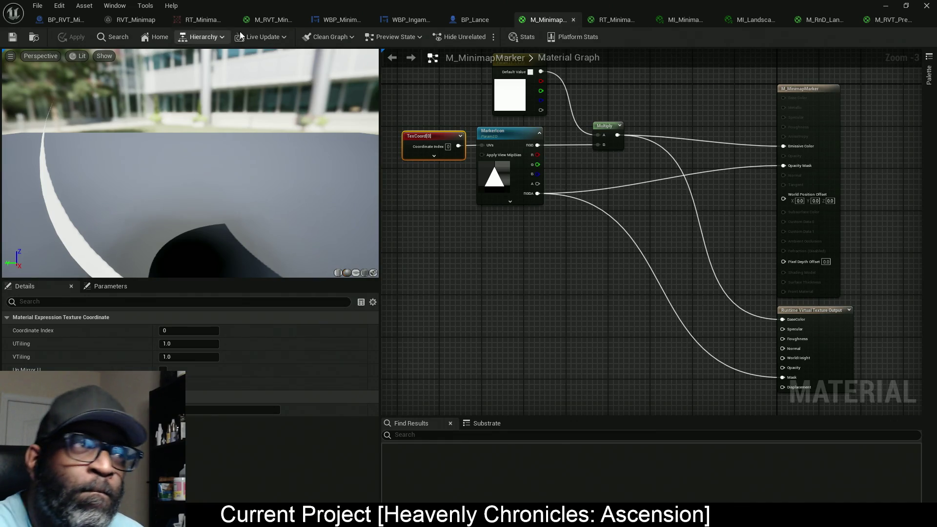
# Connect the RVT sample's Mask to Opacity Mask in M_RVT_MinimapBaker and apply.
pyautogui.click(263, 20)
pyautogui.moveTo(448, 251); pyautogui.dragTo(505, 257)
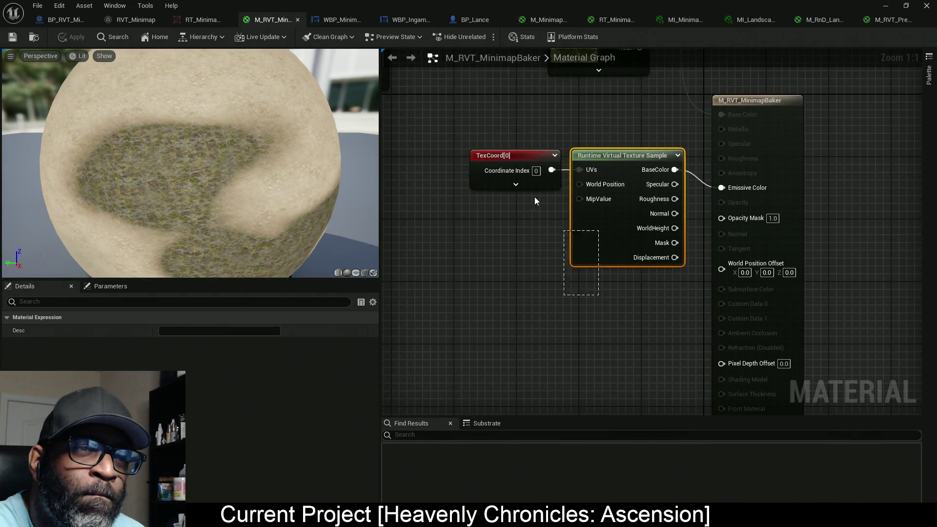
pyautogui.moveTo(604, 224)
pyautogui.mouseDown()
pyautogui.moveTo(558, 251)
pyautogui.moveTo(528, 246)
pyautogui.mouseUp()
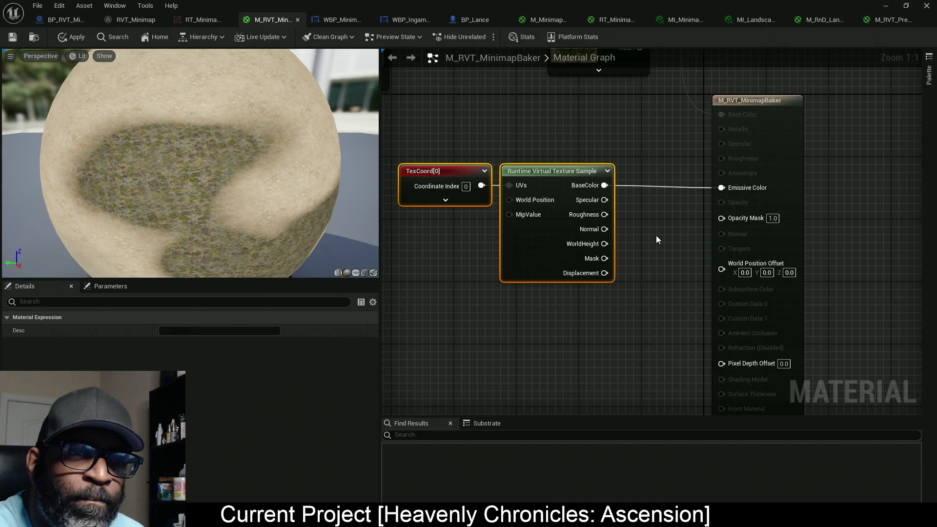
pyautogui.moveTo(604, 258)
pyautogui.mouseDown()
pyautogui.moveTo(634, 265)
pyautogui.moveTo(727, 218)
pyautogui.mouseUp()
pyautogui.click(71, 37)
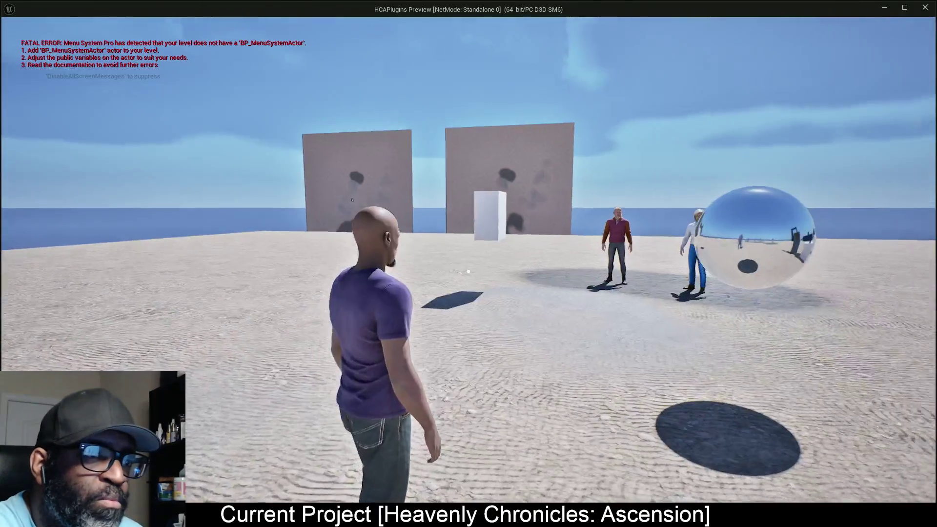
# Leave the running game, wire the virtual texture Mask into Emissive Color, and apply.
pyautogui.press('w')
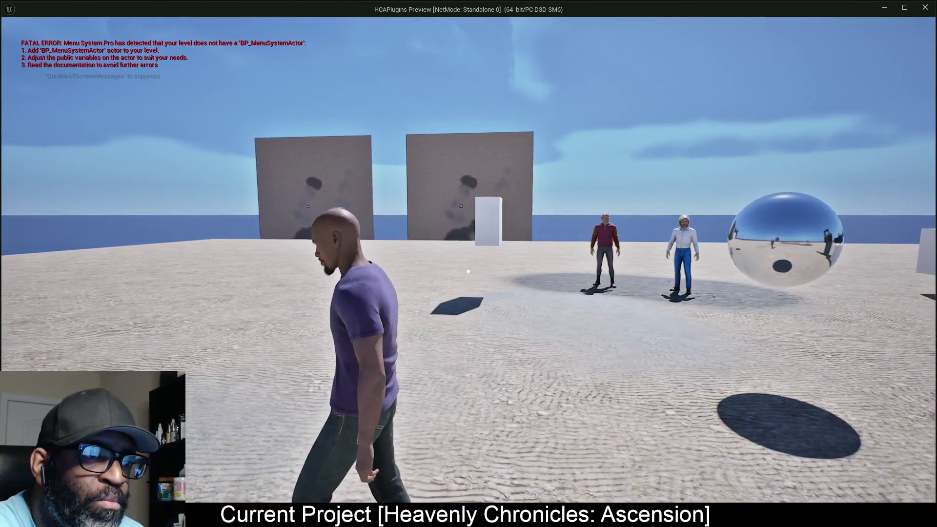
pyautogui.hotkey('shift', 'F1')
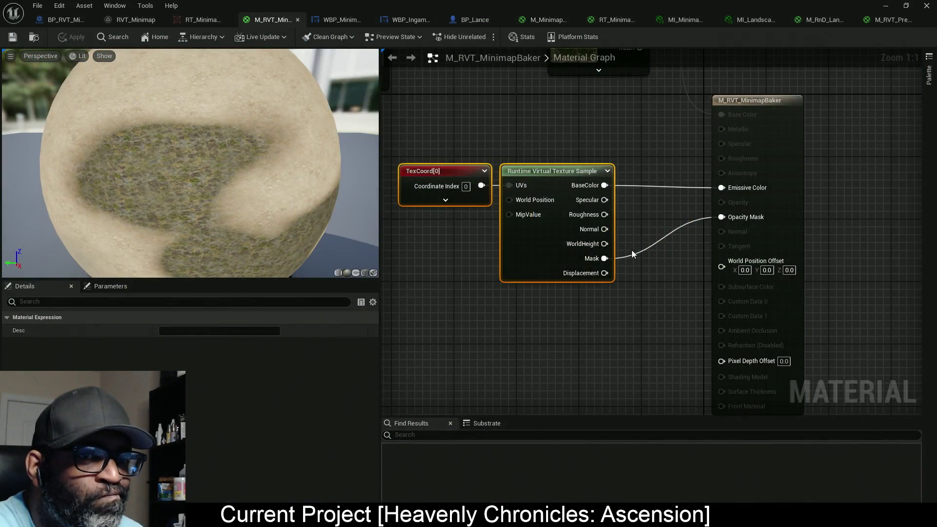
pyautogui.moveTo(605, 259)
pyautogui.mouseDown()
pyautogui.moveTo(629, 269)
pyautogui.moveTo(722, 188)
pyautogui.mouseUp()
pyautogui.click(73, 36)
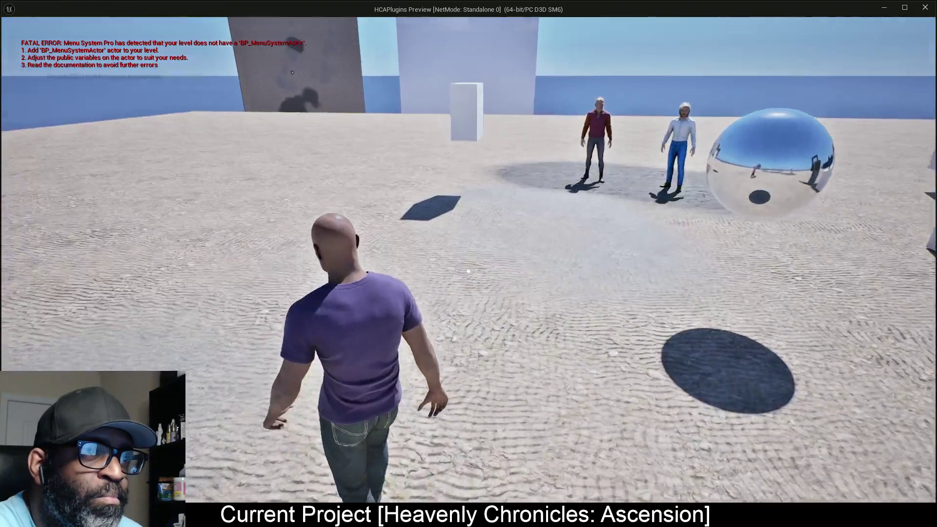
# Play-test by walking toward both minimap walls, then exit and switch to MI_MinimapMarker.
pyautogui.press('w')
pyautogui.press('s')
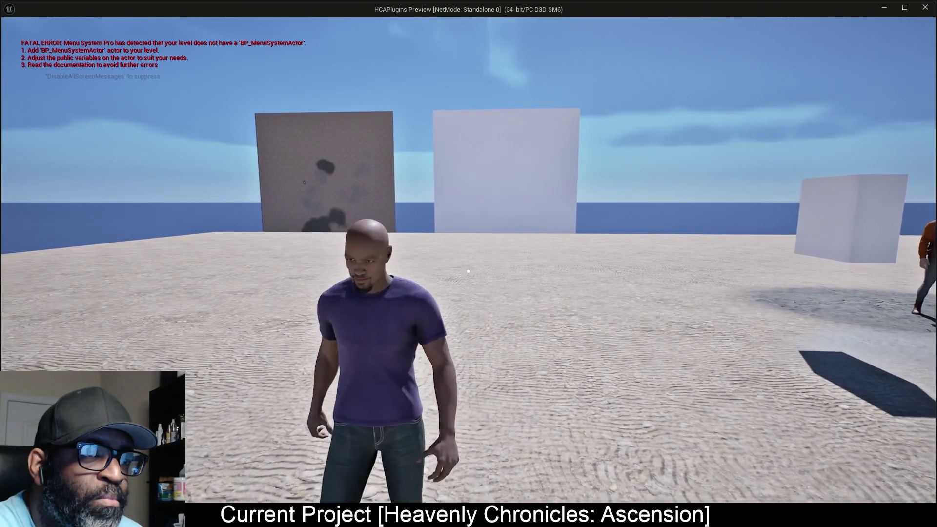
pyautogui.press('w')
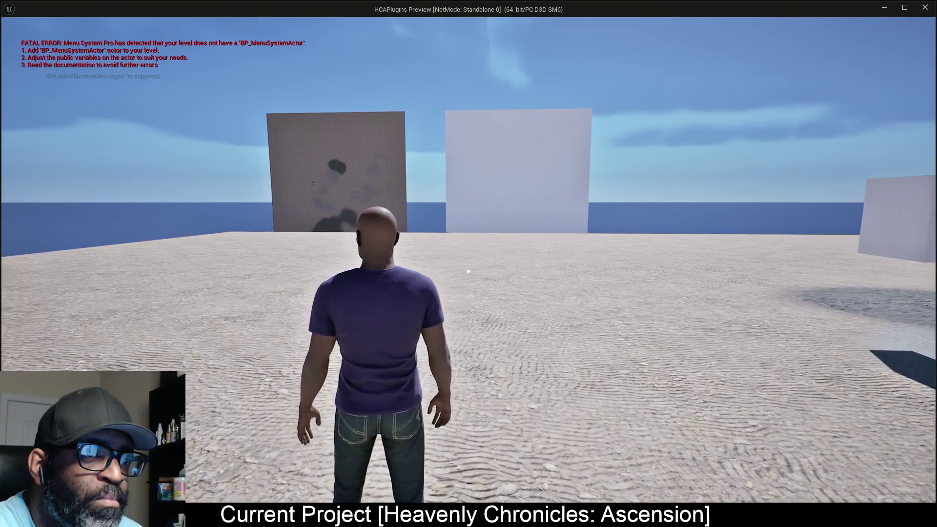
pyautogui.press('a')
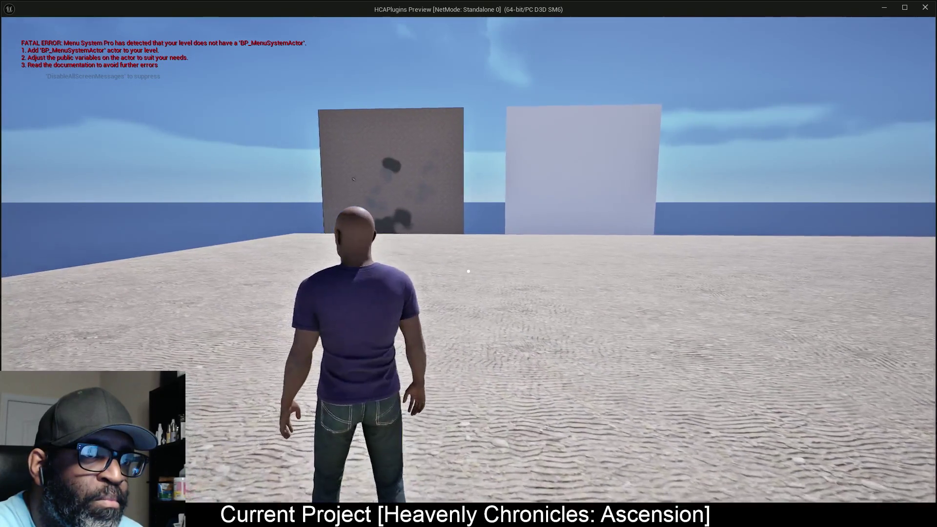
pyautogui.press('Escape')
pyautogui.click(677, 21)
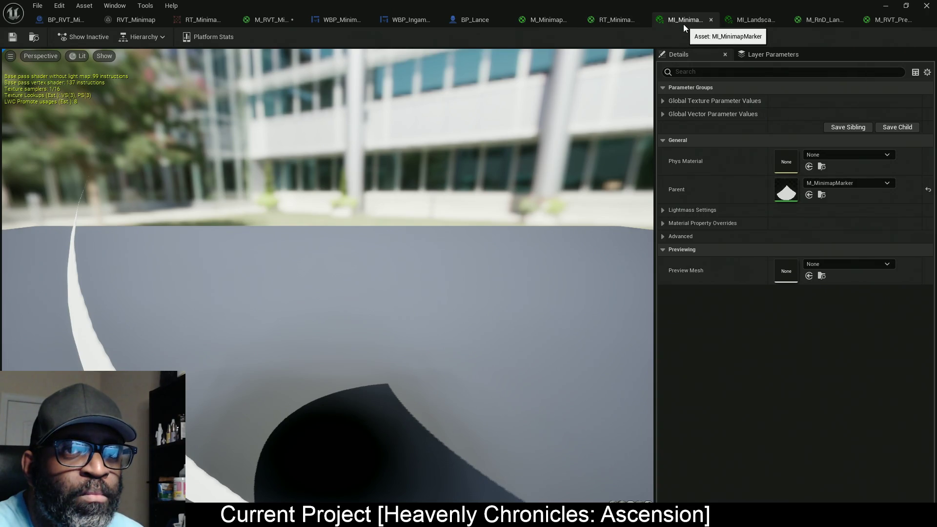
# Override the instance's MarkerColor with fully saturated red and save MI_MinimapMarker.
pyautogui.click(663, 114)
pyautogui.click(662, 101)
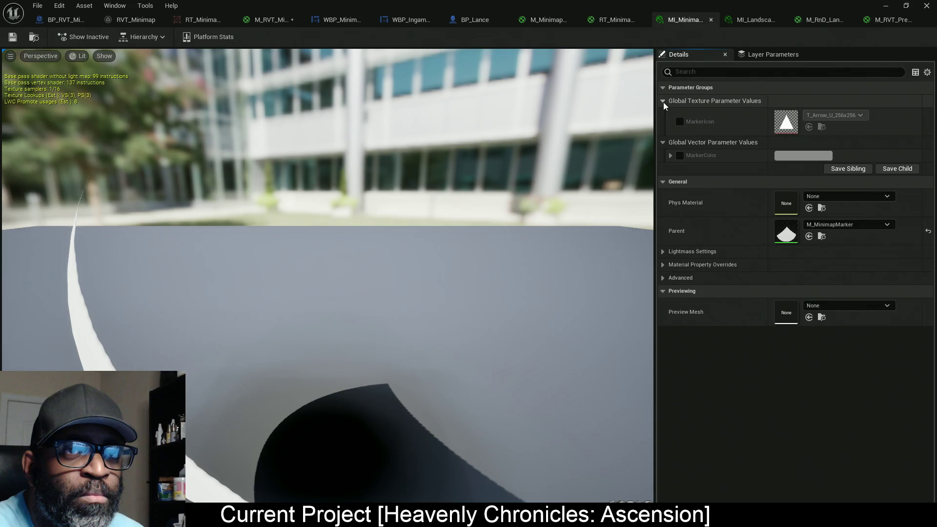
pyautogui.click(679, 155)
pyautogui.click(670, 155)
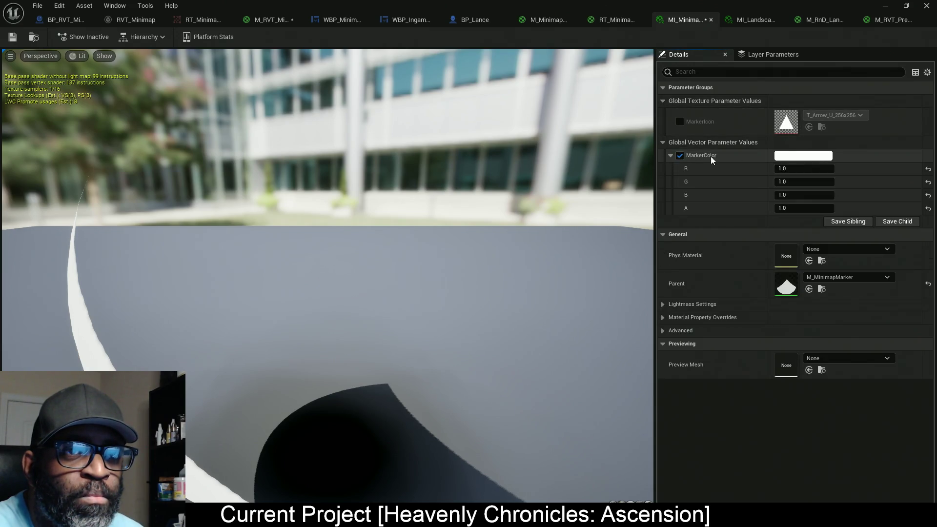
pyautogui.click(803, 156)
pyautogui.click(706, 195)
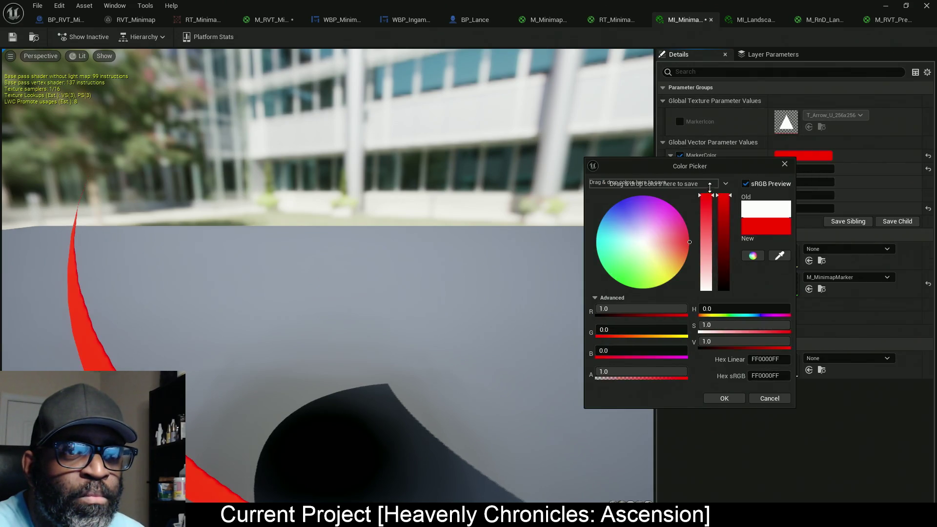
pyautogui.click(724, 398)
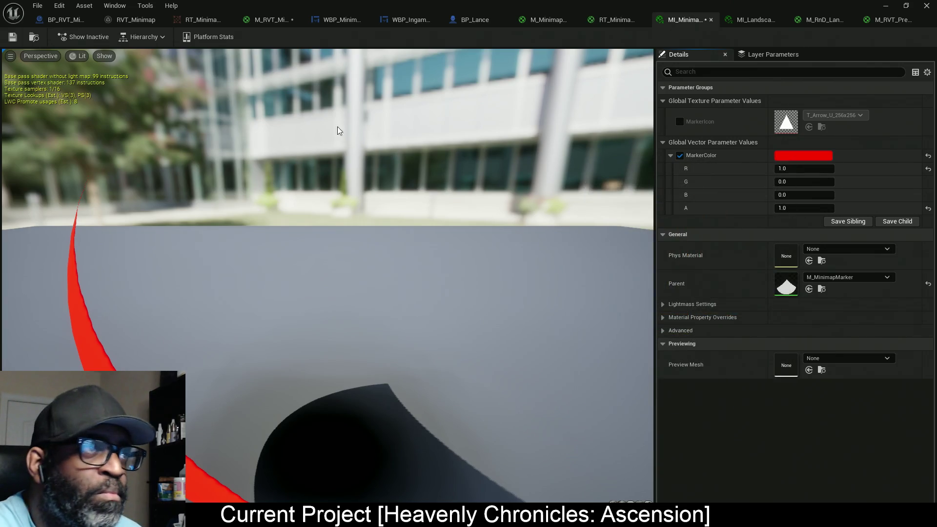
pyautogui.hotkey('ctrl', 's')
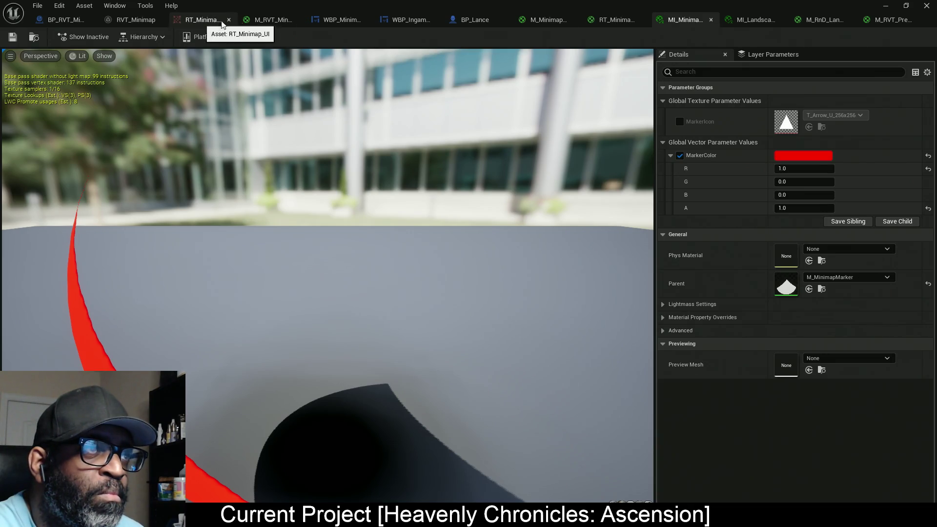
# Return to M_RVT_MinimapBaker, walk the character around the play-test, then end it.
pyautogui.click(263, 19)
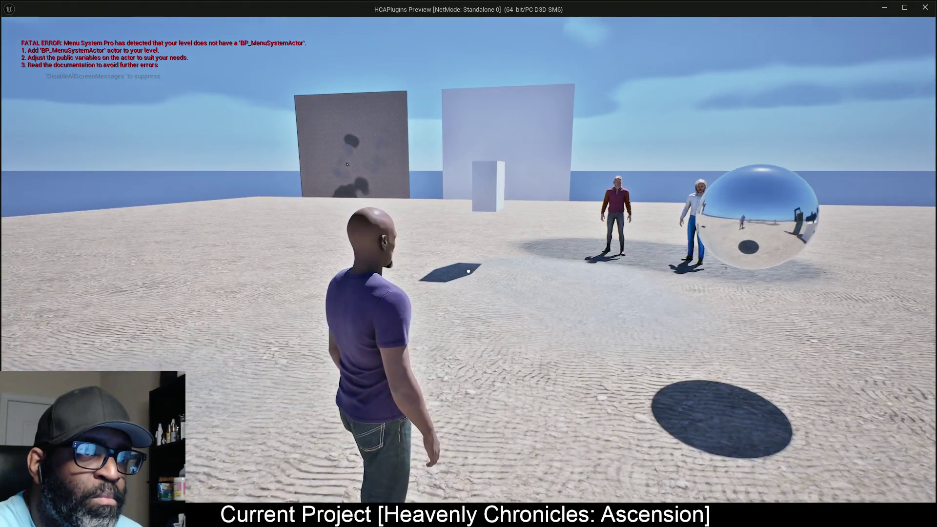
pyautogui.press('a')
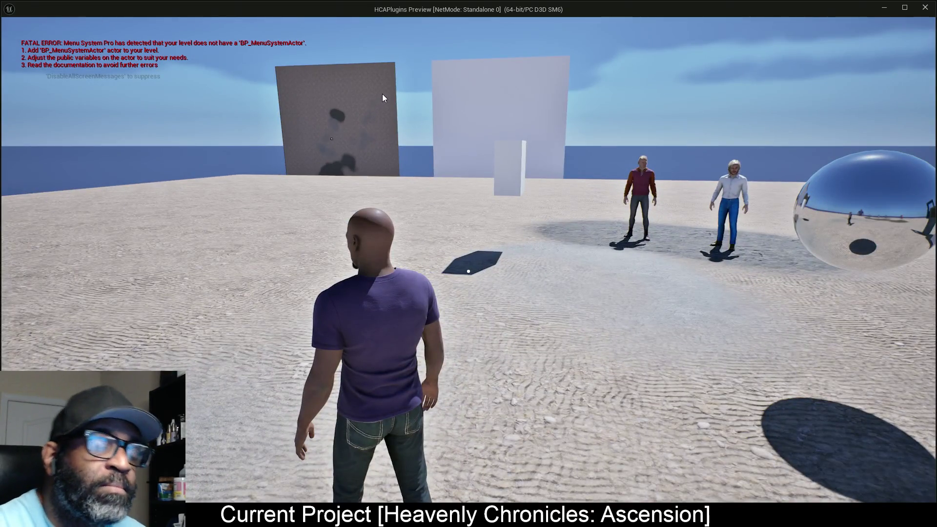
pyautogui.press('Escape')
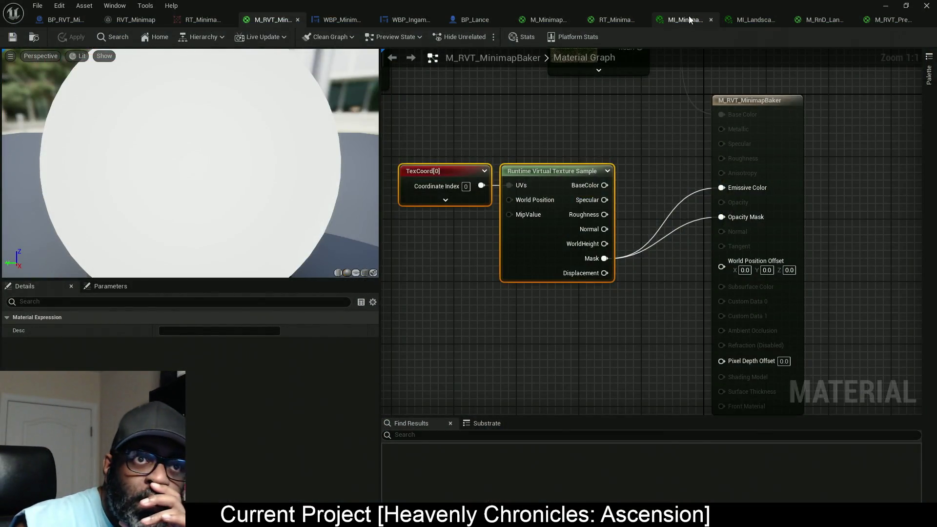
# Open MI_MinimapMarker from the Element 0 material of BP_Lance's Plane component.
pyautogui.click(689, 21)
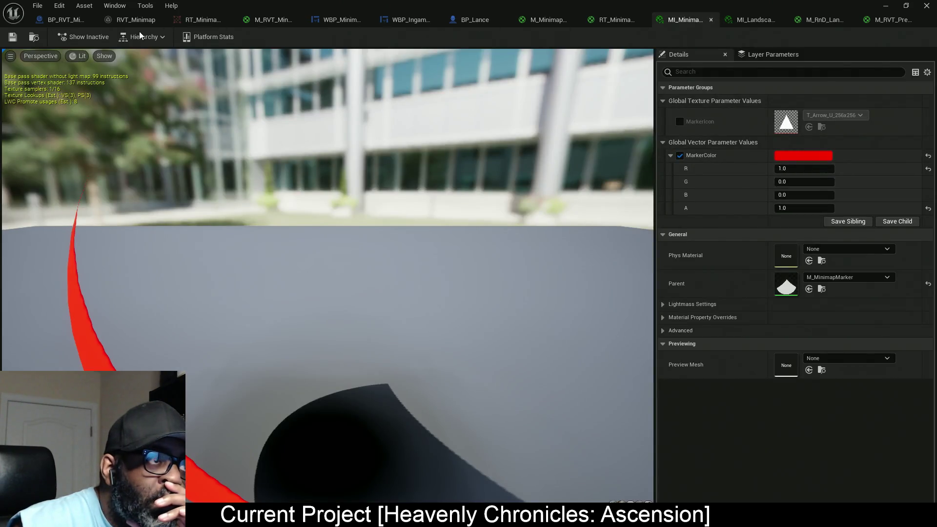
pyautogui.click(470, 19)
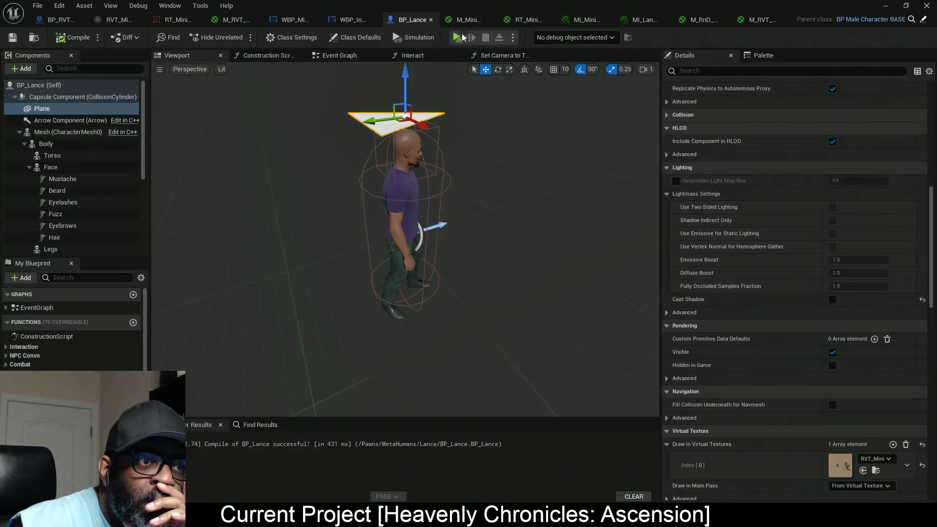
pyautogui.scroll(10, 852, 394)
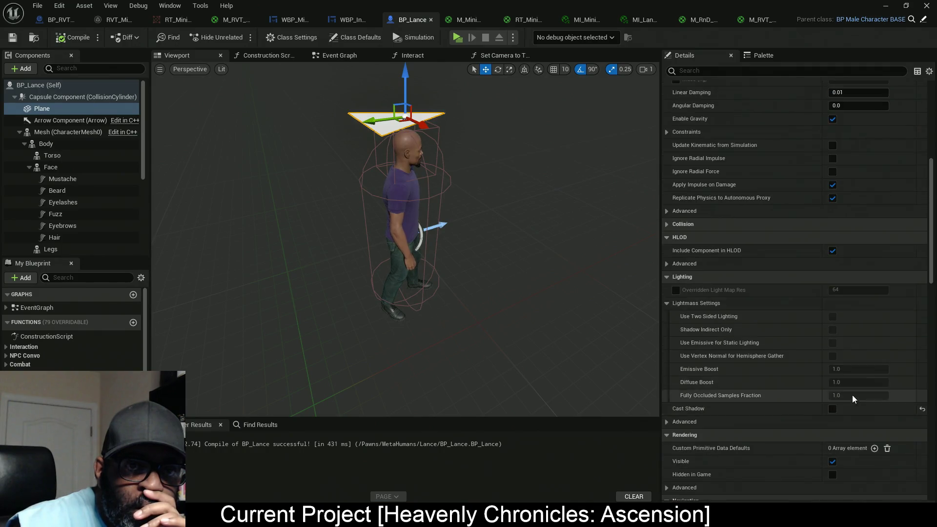
pyautogui.click(863, 177)
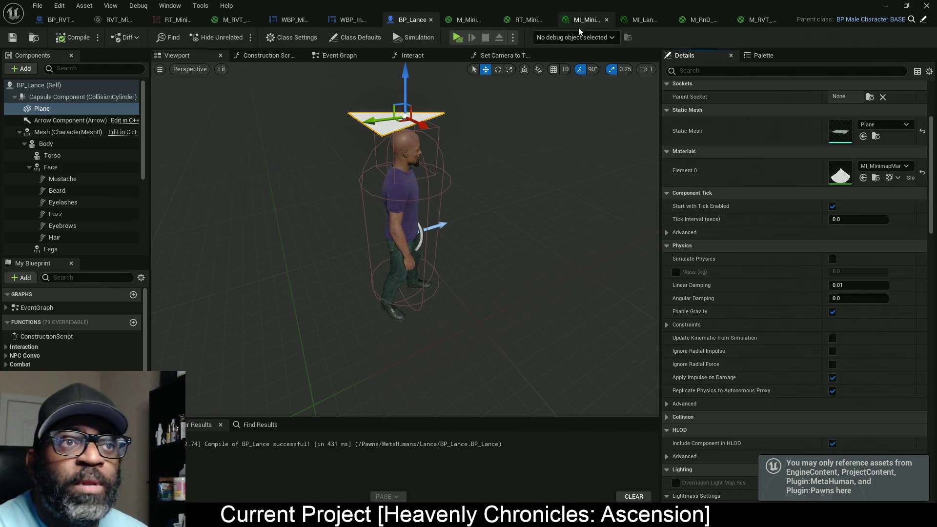
pyautogui.doubleClick(841, 174)
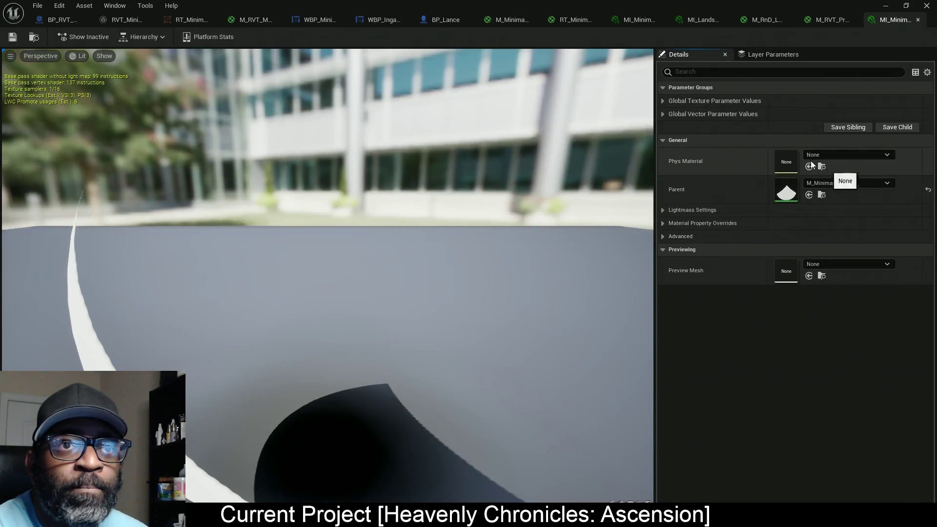
# Close the duplicate editor and set the instance's MarkerColor override to red.
pyautogui.click(662, 19)
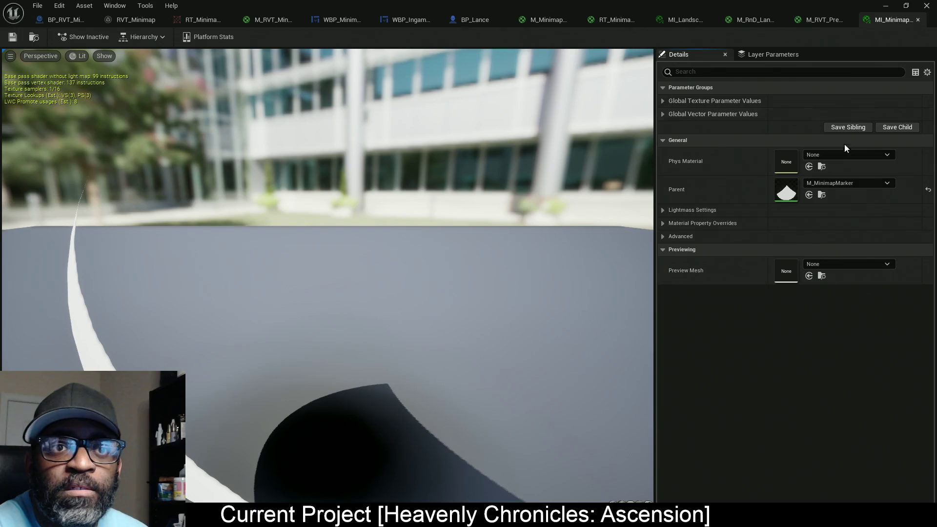
pyautogui.click(663, 114)
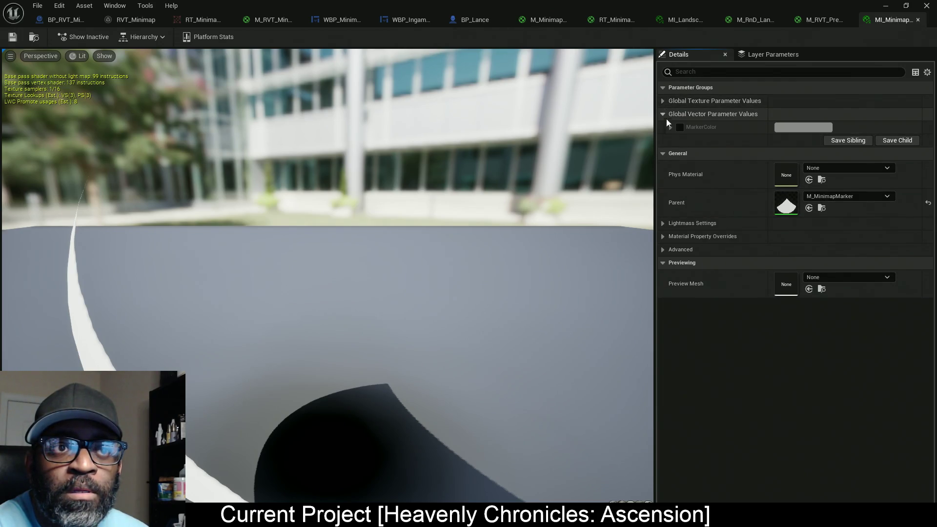
pyautogui.click(679, 127)
pyautogui.click(803, 127)
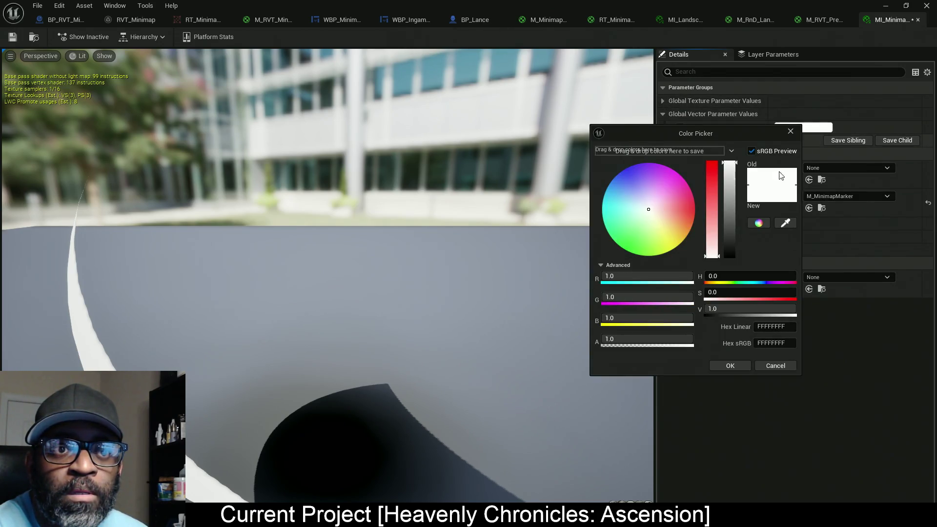
pyautogui.click(715, 188)
pyautogui.click(730, 365)
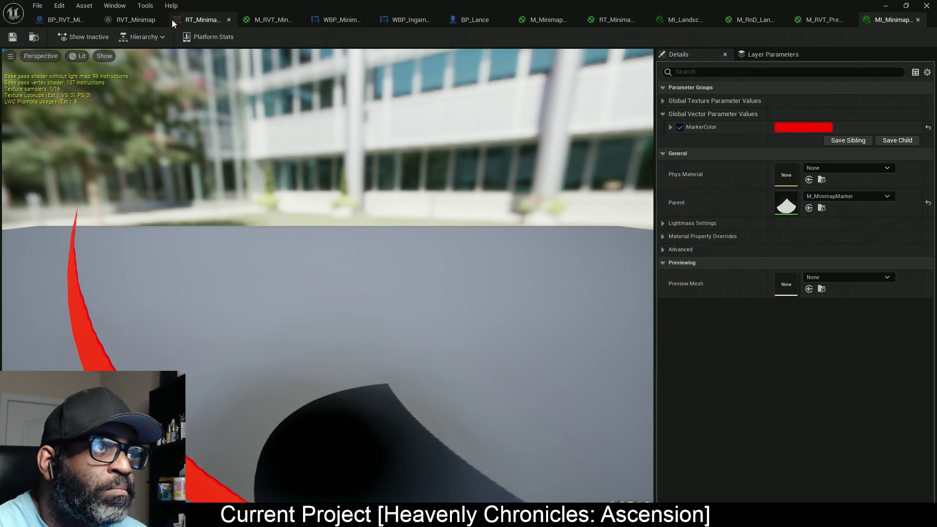
# Check the RVT_Minimap assets, play-test the character, then return to the marker instance.
pyautogui.click(151, 19)
pyautogui.click(210, 20)
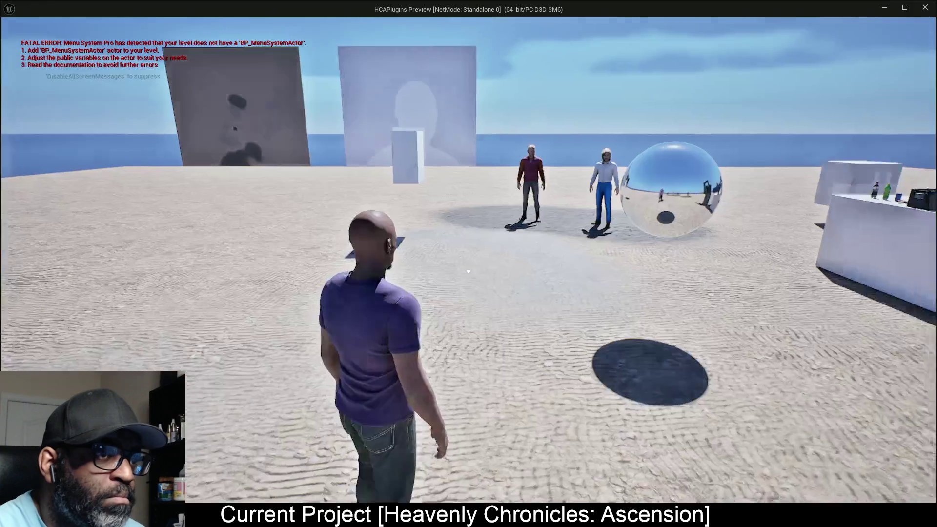
pyautogui.press('a')
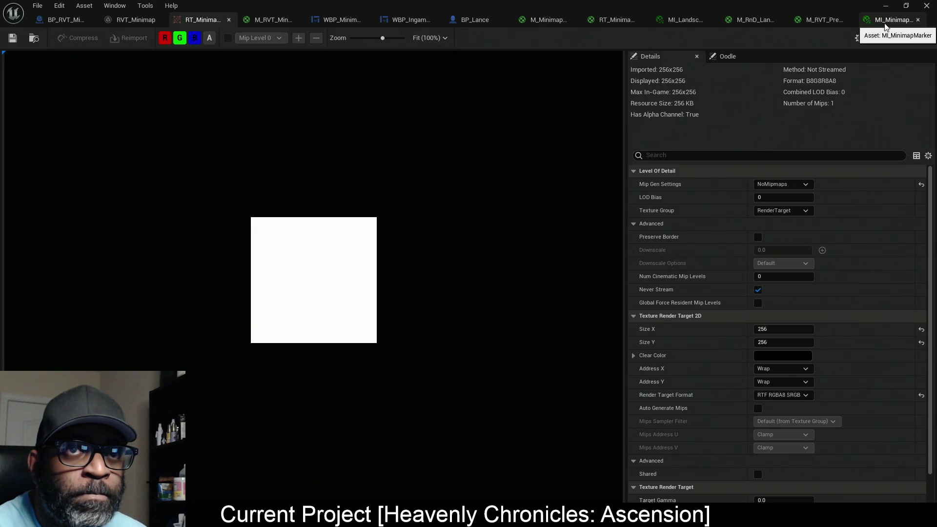
pyautogui.click(885, 24)
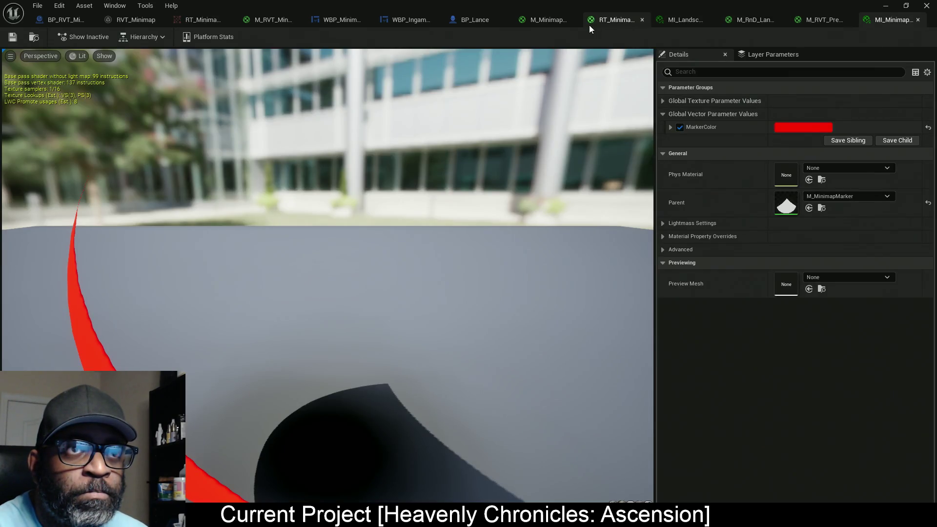
# Review the RT_Minimap_UI_Mat and M_MinimapMarker graphs, panning to see all marker nodes.
pyautogui.click(620, 21)
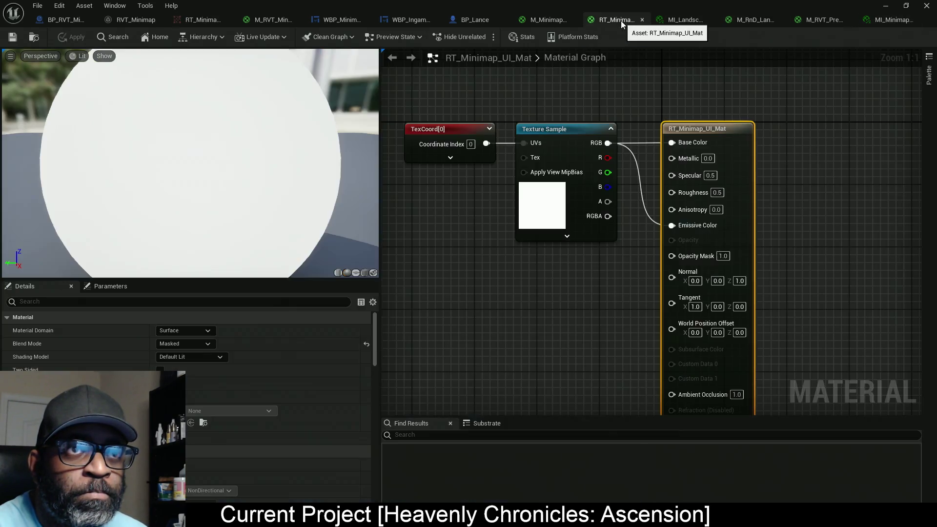
pyautogui.click(544, 20)
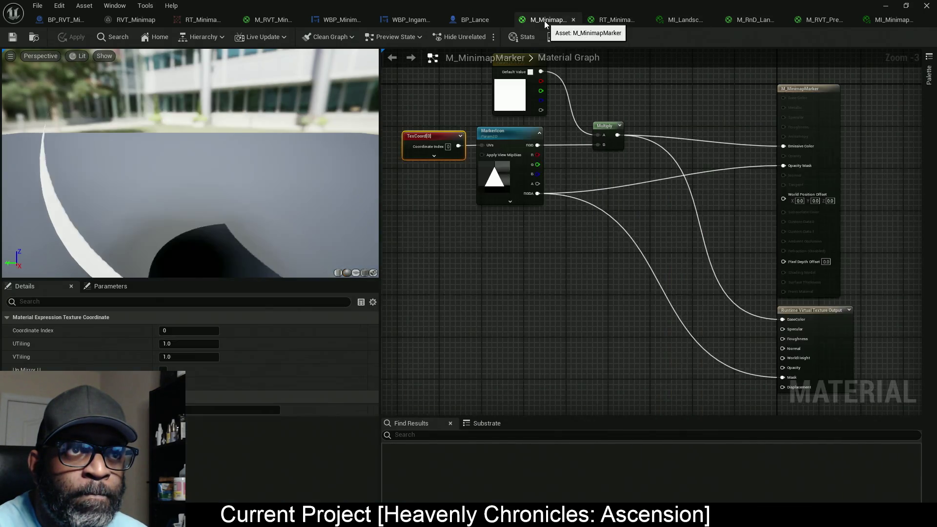
pyautogui.moveTo(548, 262)
pyautogui.mouseDown()
pyautogui.moveTo(558, 223)
pyautogui.moveTo(613, 280)
pyautogui.moveTo(601, 289)
pyautogui.moveTo(550, 244)
pyautogui.moveTo(590, 276)
pyautogui.mouseUp()
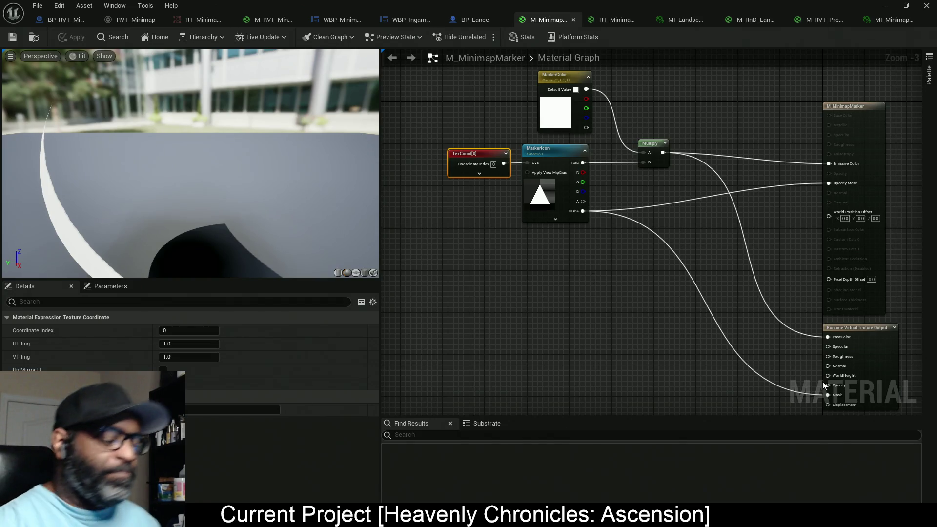
pyautogui.moveTo(478, 114)
pyautogui.mouseDown()
pyautogui.moveTo(539, 115)
pyautogui.moveTo(486, 118)
pyautogui.mouseUp()
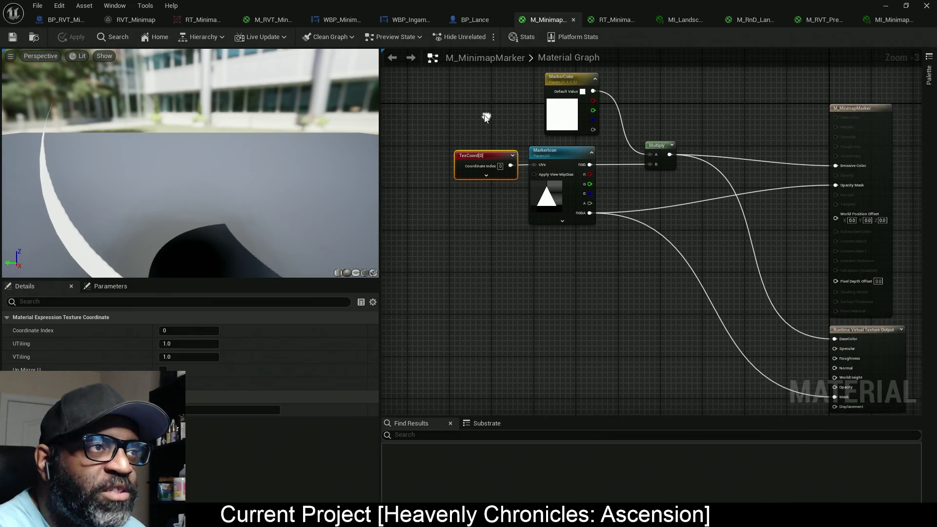
pyautogui.click(261, 24)
# Wire the virtual-texture BaseColor into Emissive Color and shift the TexCoord and sample nodes left.
pyautogui.moveTo(456, 126)
pyautogui.mouseDown()
pyautogui.moveTo(575, 130)
pyautogui.moveTo(498, 133)
pyautogui.mouseUp()
pyautogui.moveTo(654, 196); pyautogui.dragTo(777, 199)
pyautogui.moveTo(571, 175); pyautogui.dragTo(626, 168)
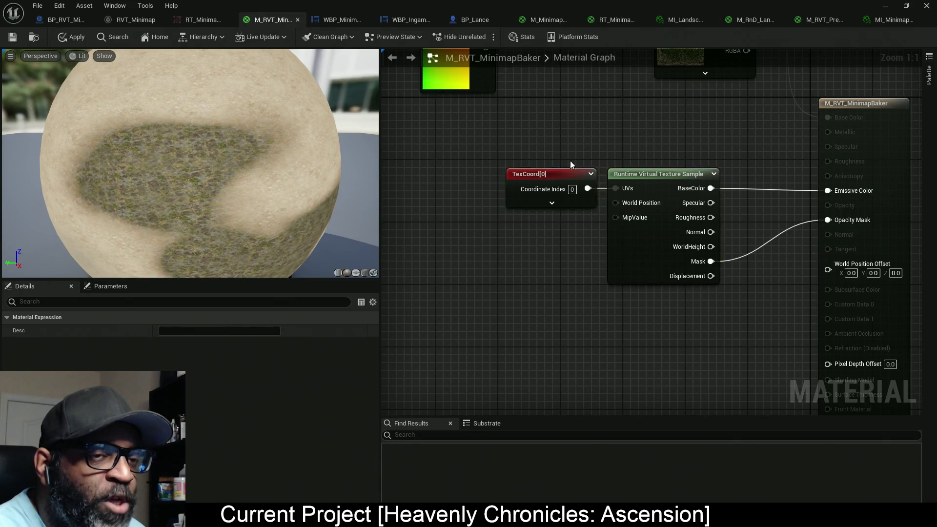
pyautogui.moveTo(649, 259)
pyautogui.mouseDown()
pyautogui.moveTo(594, 274)
pyautogui.moveTo(561, 264)
pyautogui.mouseUp()
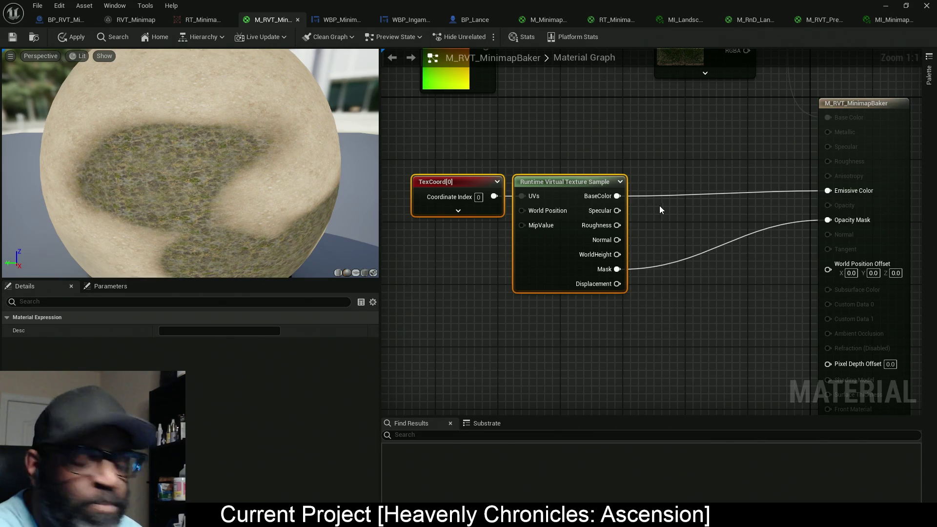
# Add a Lerp node, try routing BaseColor through it to Emissive Color, then disconnect it.
pyautogui.click(678, 193)
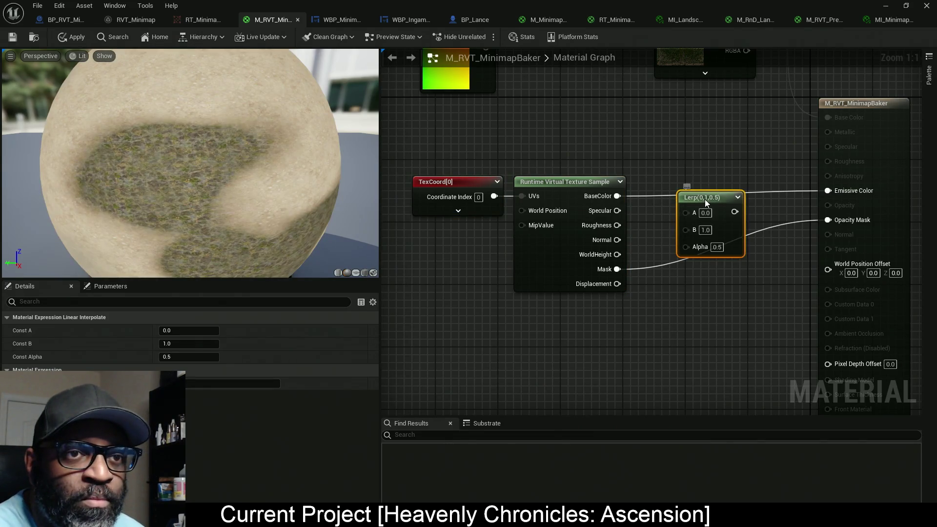
pyautogui.moveTo(704, 199); pyautogui.dragTo(707, 183)
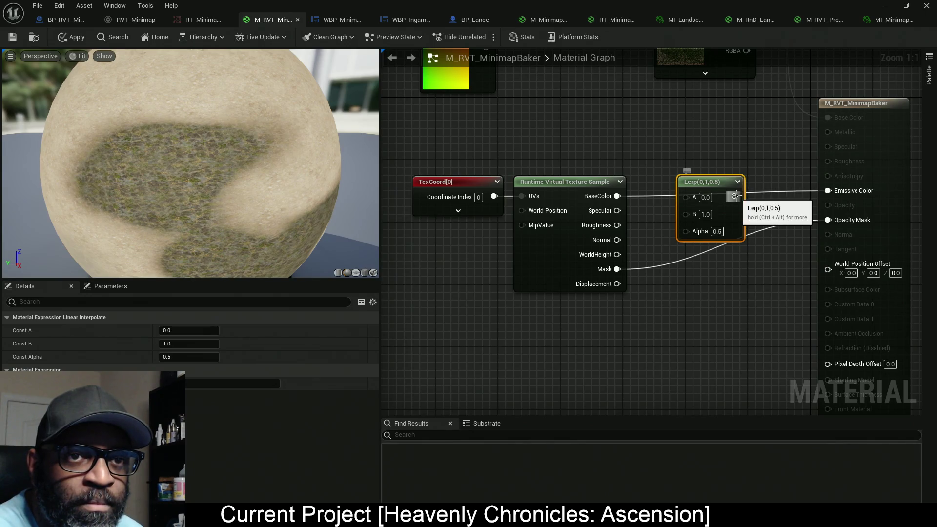
pyautogui.moveTo(735, 196); pyautogui.dragTo(833, 195)
pyautogui.moveTo(618, 196); pyautogui.dragTo(687, 196)
pyautogui.moveTo(687, 230)
pyautogui.mouseDown()
pyautogui.moveTo(628, 273)
pyautogui.moveTo(617, 269)
pyautogui.mouseUp()
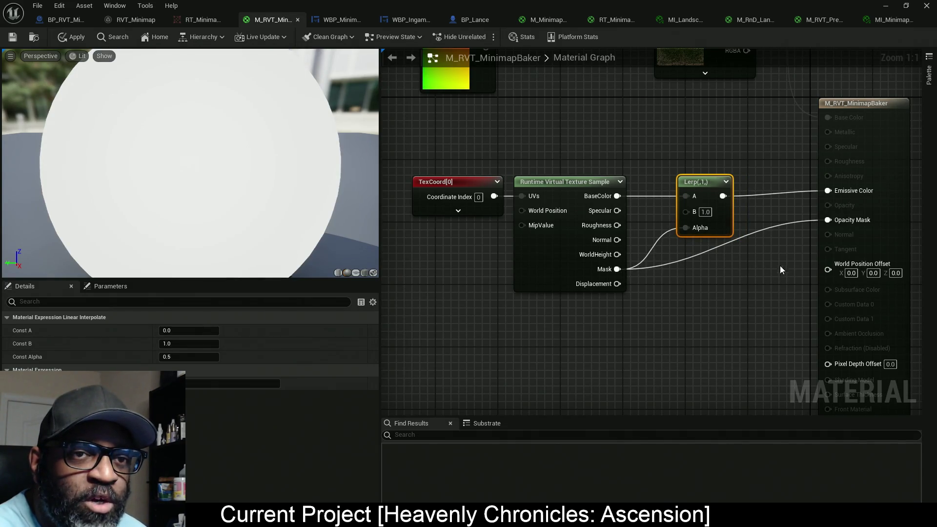
pyautogui.moveTo(722, 224); pyautogui.dragTo(730, 223)
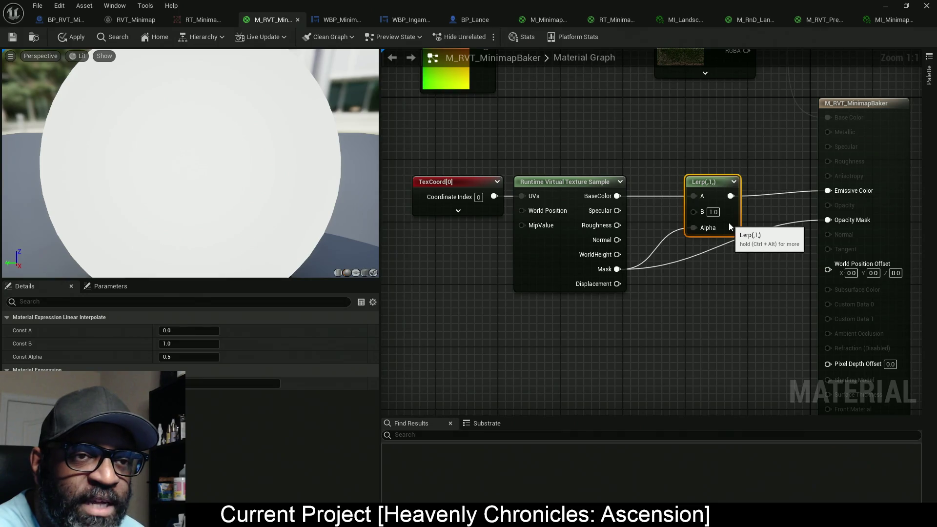
pyautogui.keyDown('alt'); pyautogui.click(703, 229); pyautogui.keyUp('alt')
pyautogui.keyDown('alt'); pyautogui.click(697, 195); pyautogui.keyUp('alt')
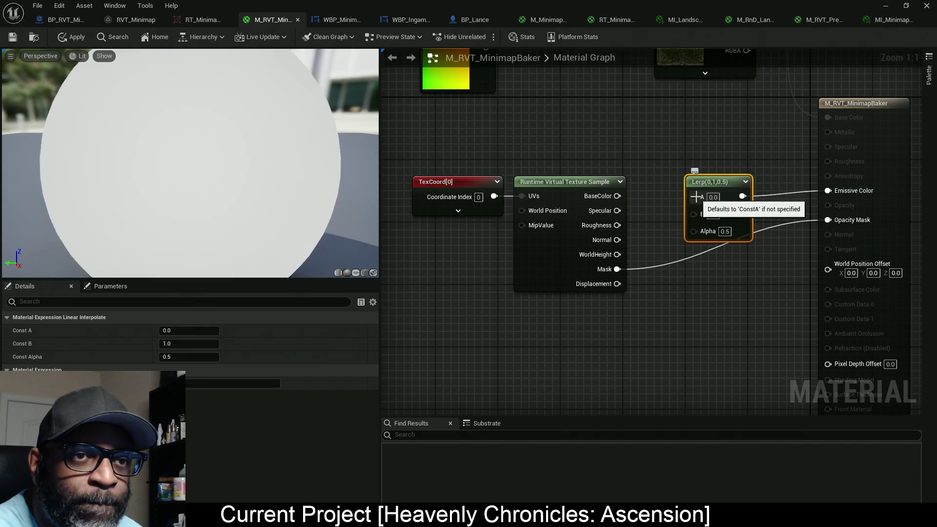
# Reconnect BaseColor directly to Emissive Color and park the unconnected Lerp below the texture sample.
pyautogui.moveTo(625, 199)
pyautogui.mouseDown()
pyautogui.moveTo(847, 188)
pyautogui.moveTo(829, 190)
pyautogui.mouseUp()
pyautogui.moveTo(731, 201)
pyautogui.mouseDown()
pyautogui.moveTo(739, 294)
pyautogui.moveTo(717, 317)
pyautogui.mouseUp()
pyautogui.moveTo(458, 171); pyautogui.dragTo(595, 253)
pyautogui.moveTo(555, 284)
pyautogui.mouseDown()
pyautogui.moveTo(610, 276)
pyautogui.moveTo(572, 271)
pyautogui.moveTo(628, 269)
pyautogui.mouseUp()
pyautogui.moveTo(717, 324)
pyautogui.mouseDown()
pyautogui.moveTo(617, 354)
pyautogui.moveTo(646, 339)
pyautogui.moveTo(636, 337)
pyautogui.mouseUp()
pyautogui.click(673, 326)
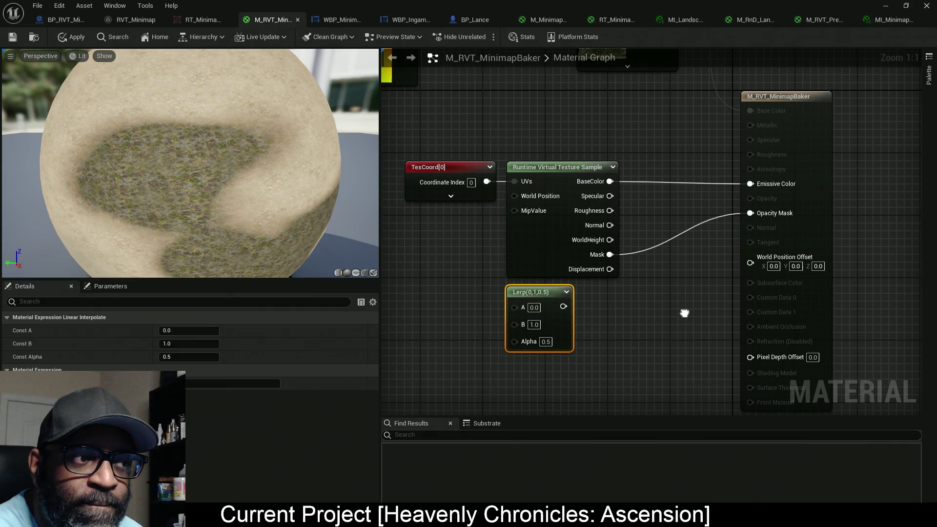
# Disable Cast Ray Traced Shadows, keep Color Normal Roughness decal response, and enable Dither Opacity Mask.
pyautogui.click(713, 157)
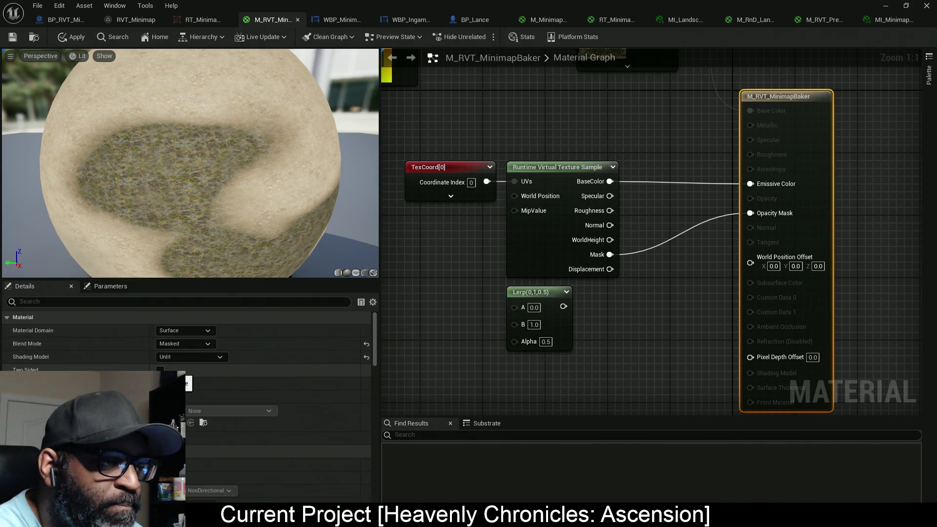
pyautogui.scroll(-2, 209, 359)
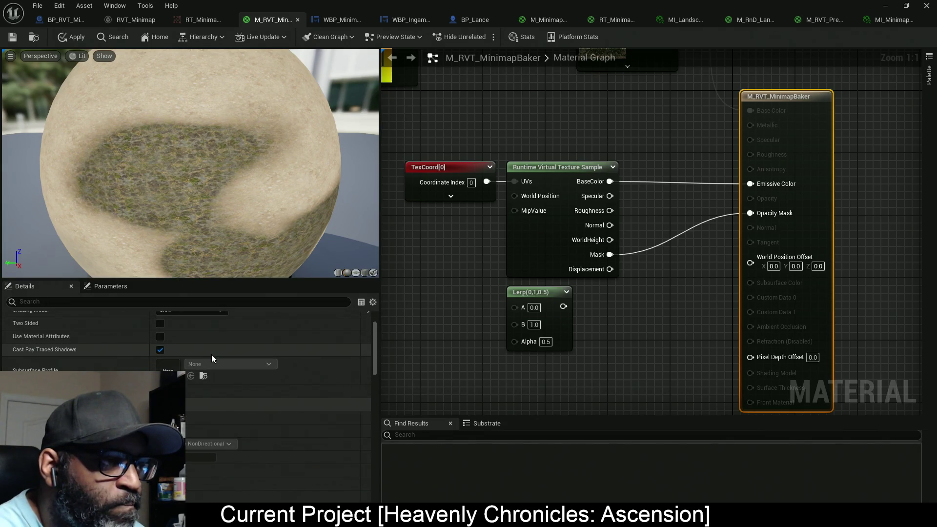
pyautogui.click(159, 350)
pyautogui.scroll(-3, 127, 335)
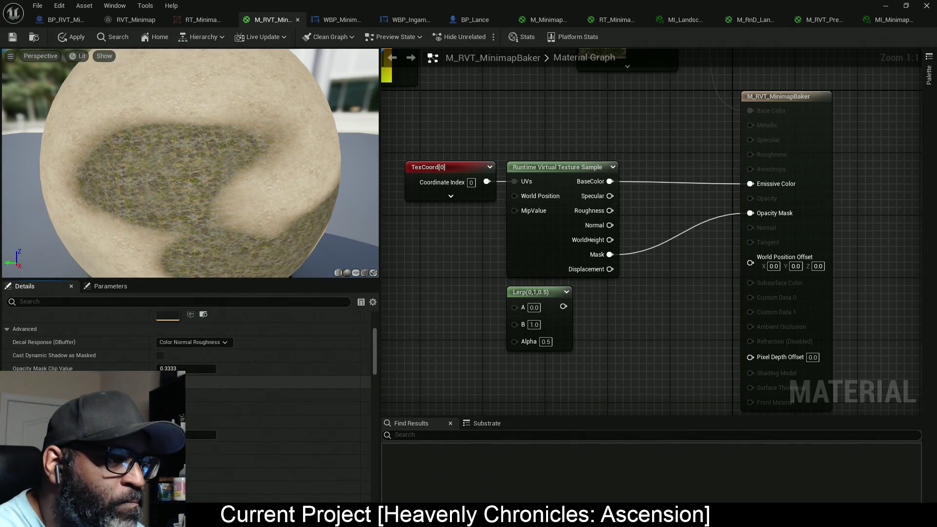
pyautogui.click(201, 344)
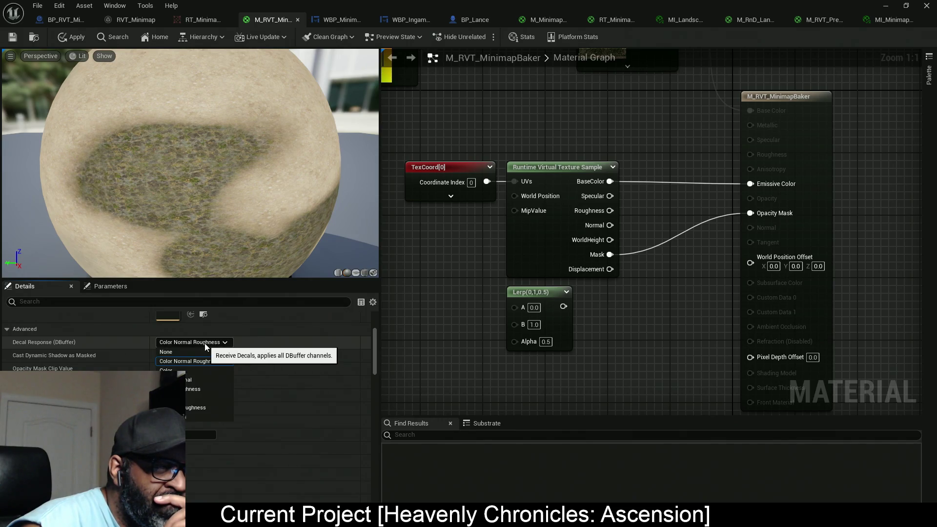
pyautogui.click(220, 343)
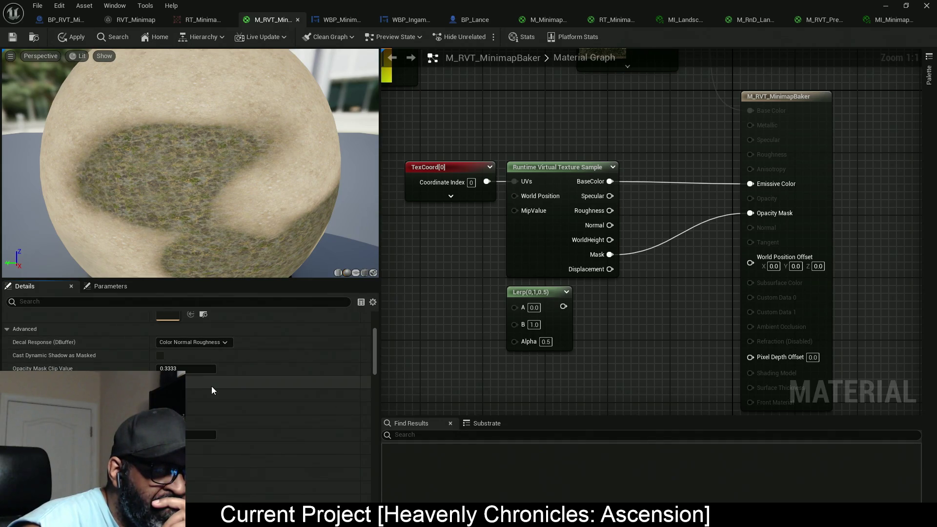
pyautogui.click(160, 395)
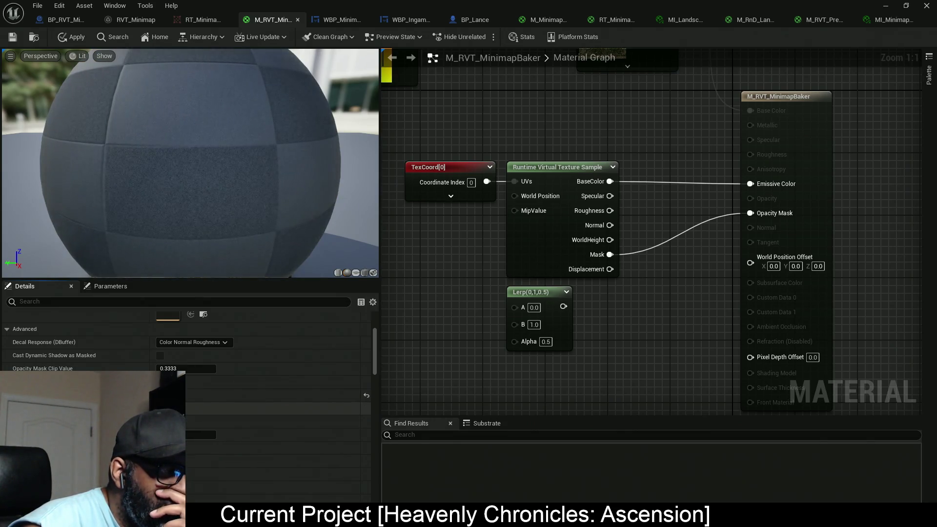
# Scroll through the remaining baker material details and apply the changes.
pyautogui.scroll(-3, 193, 410)
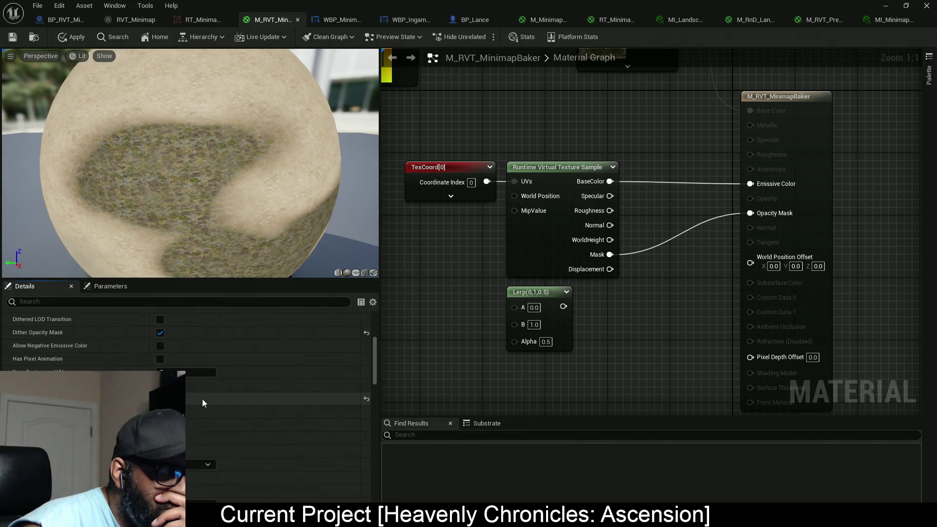
pyautogui.scroll(-2, 199, 403)
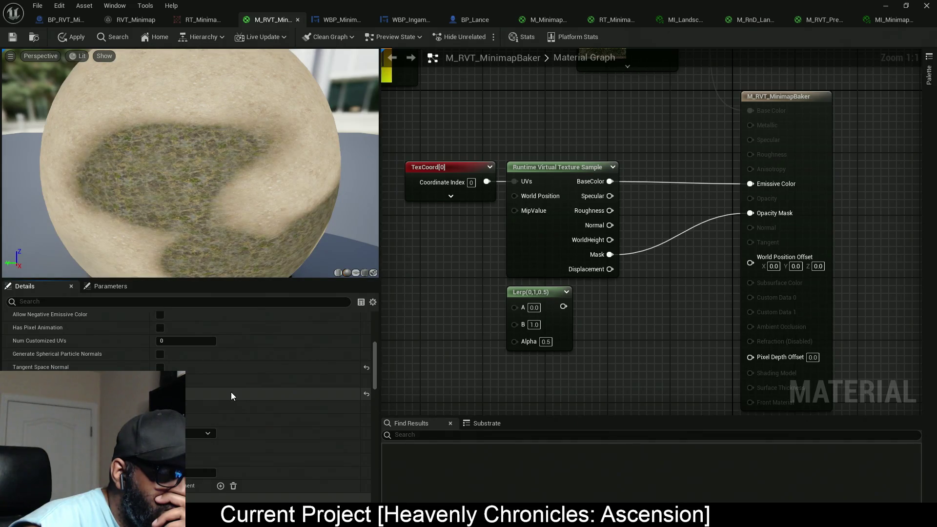
pyautogui.scroll(-3, 230, 393)
pyautogui.scroll(-8, 230, 394)
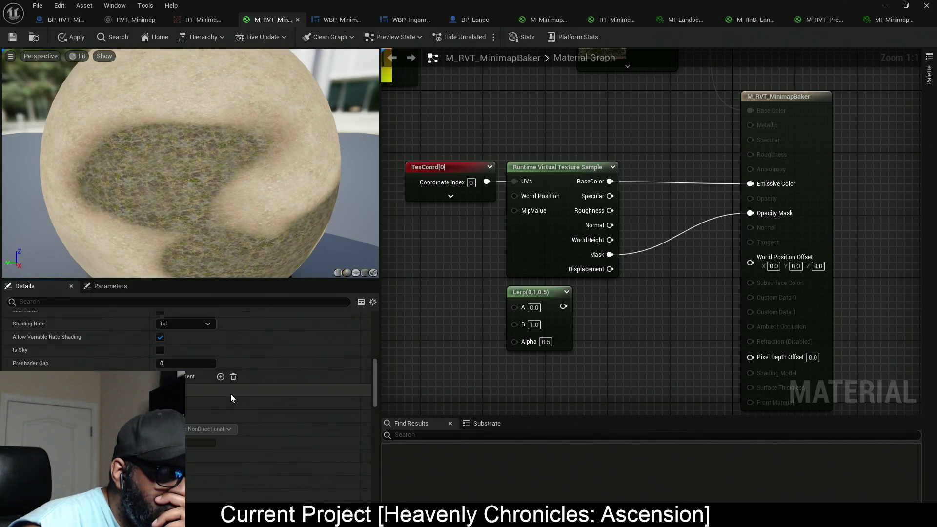
pyautogui.scroll(-5, 226, 398)
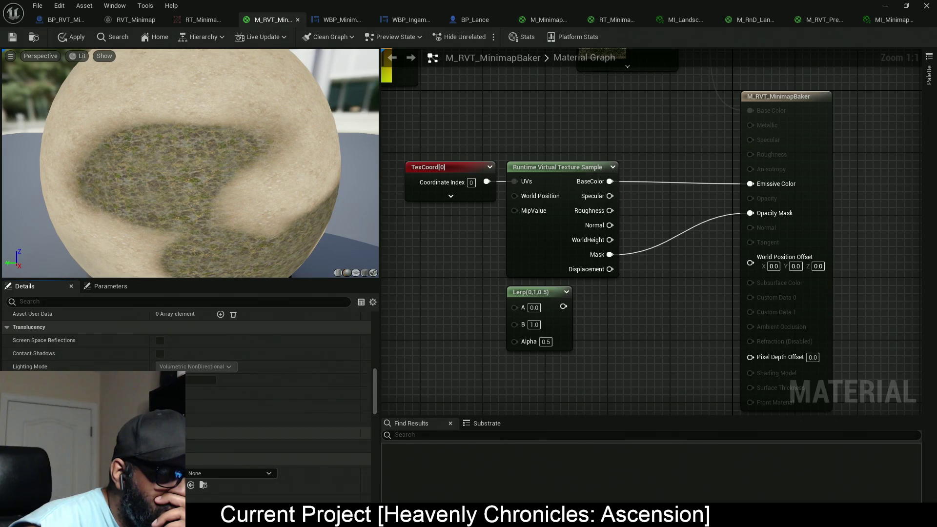
pyautogui.scroll(-5, 208, 375)
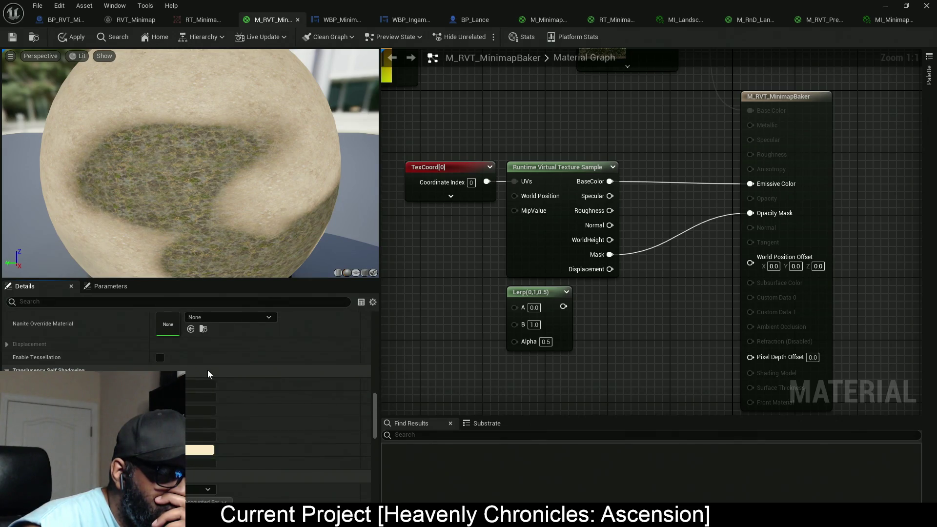
pyautogui.scroll(-4, 218, 372)
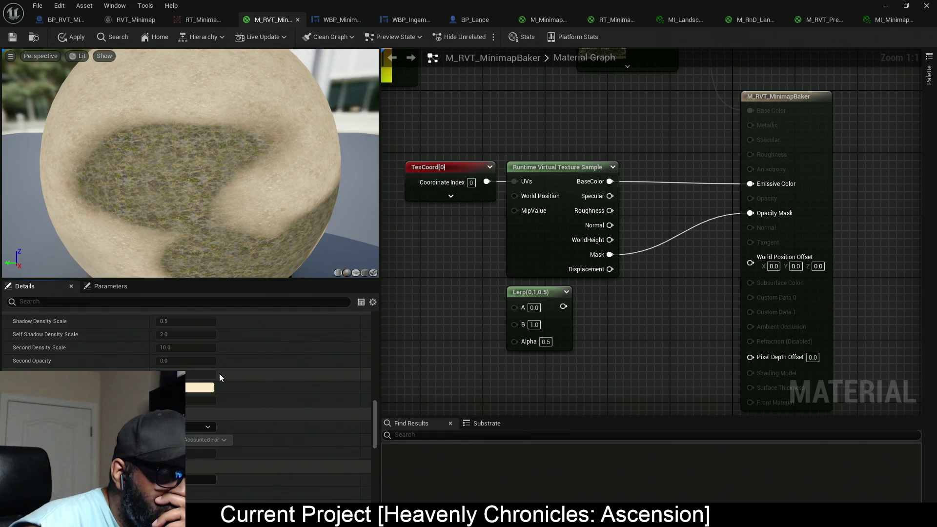
pyautogui.scroll(-8, 219, 373)
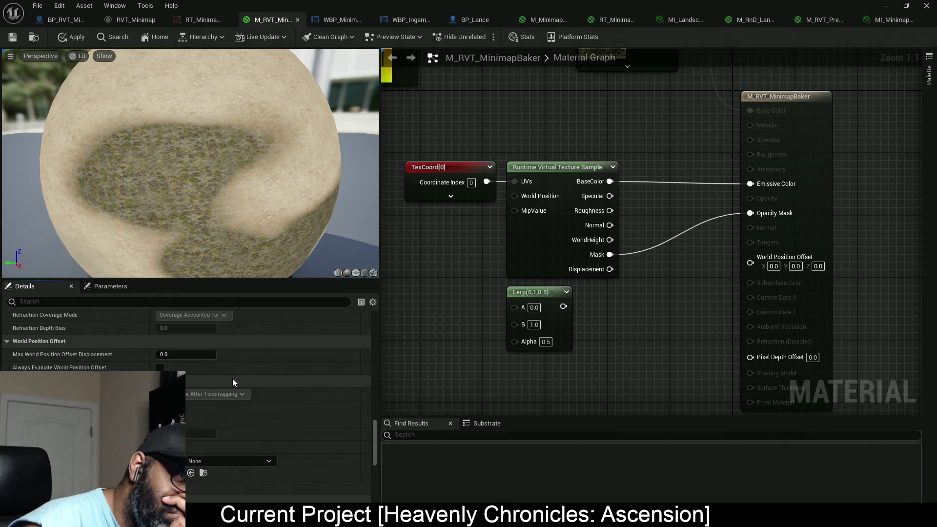
pyautogui.scroll(-3, 232, 379)
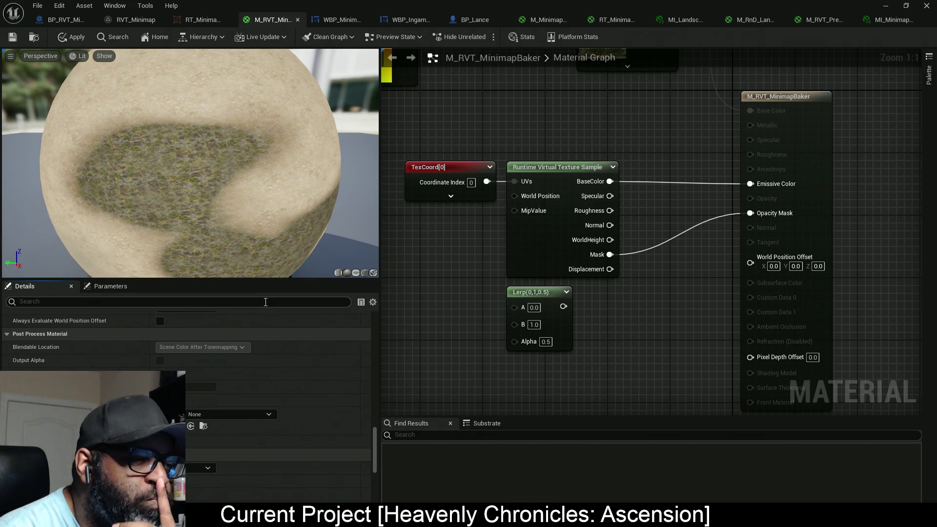
pyautogui.scroll(-5, 218, 350)
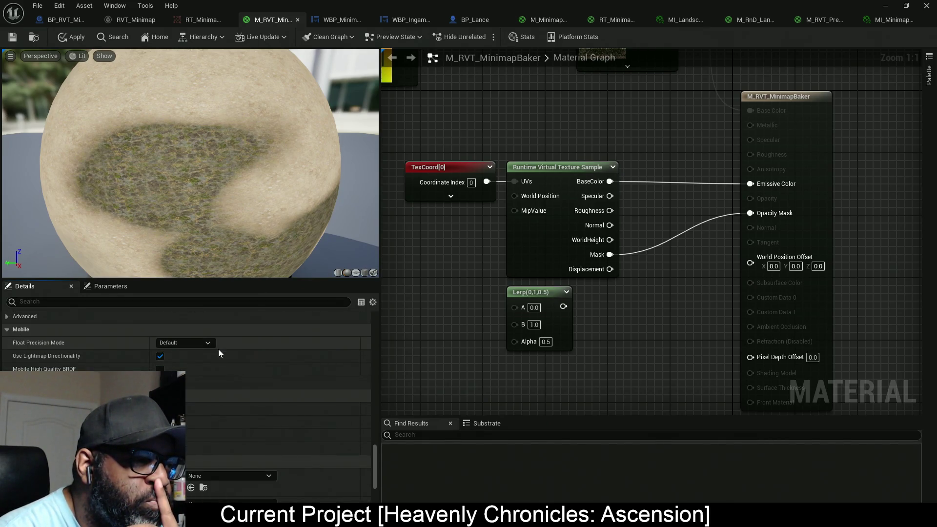
pyautogui.click(73, 39)
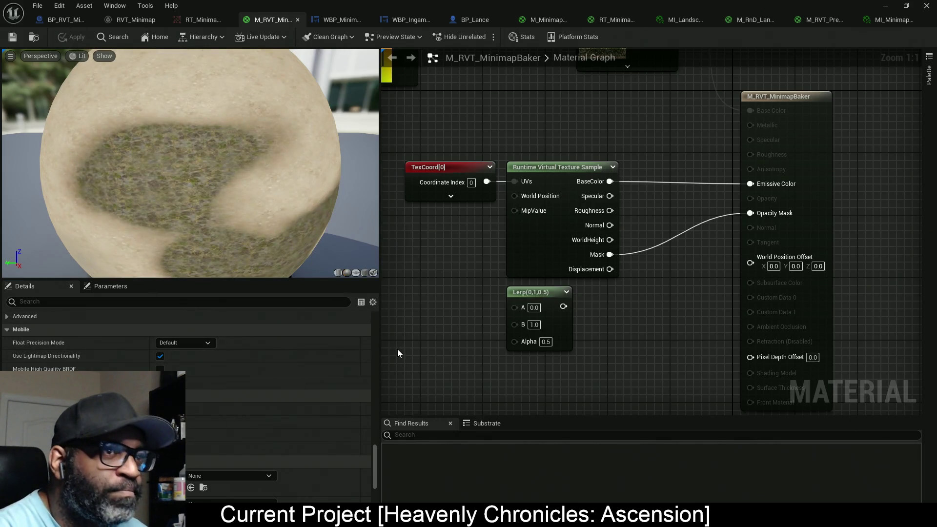
# Run the character up to the two minimap walls and reposition in front of them.
pyautogui.press('w')
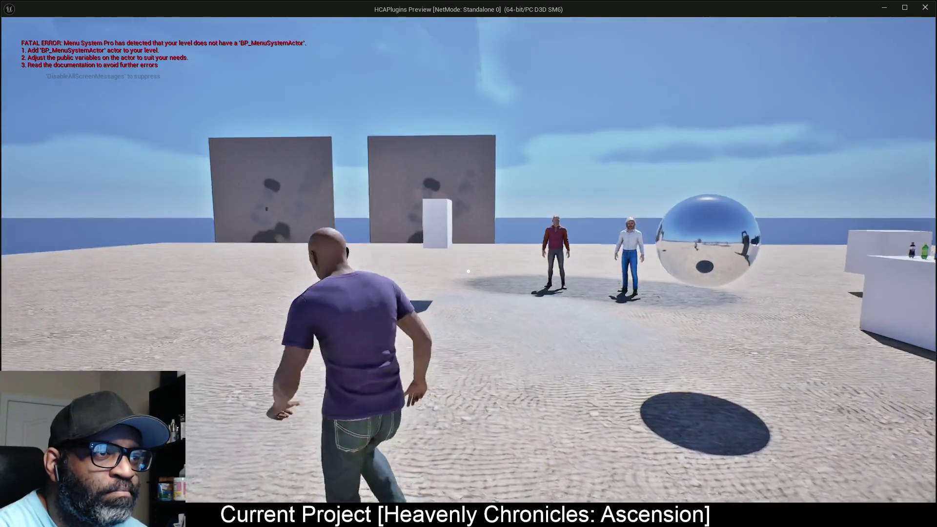
pyautogui.press('w')
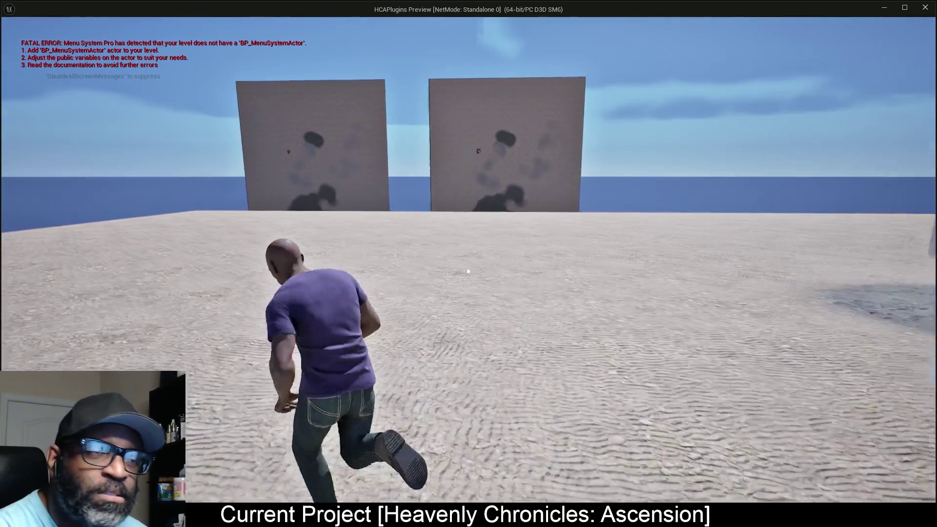
pyautogui.press('w')
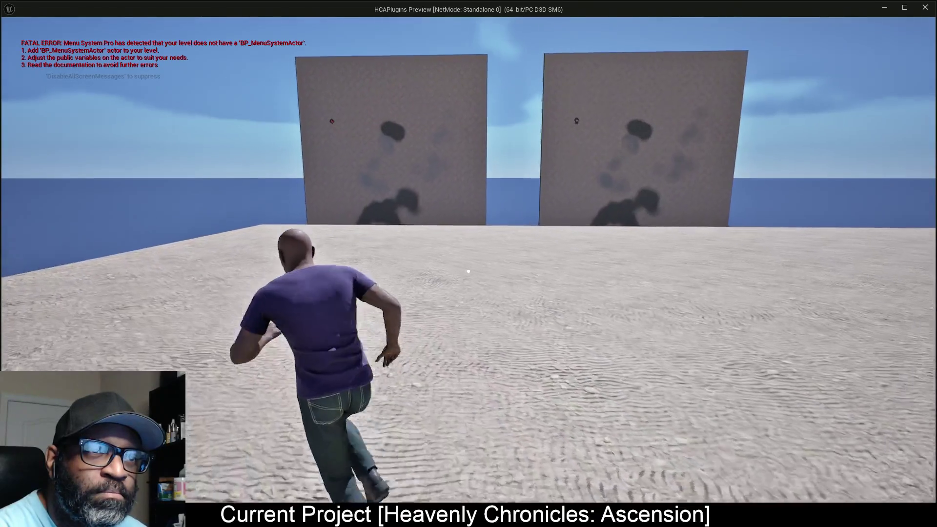
pyautogui.press('w')
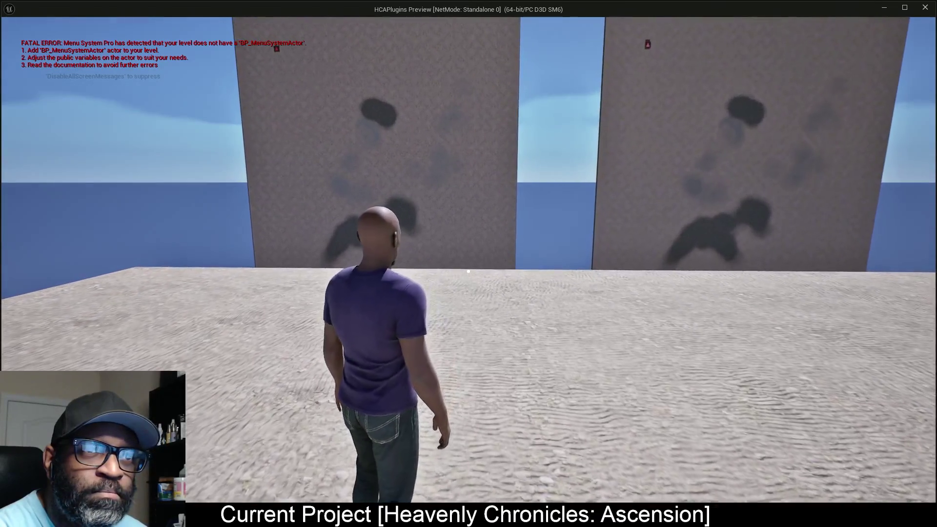
pyautogui.press('s')
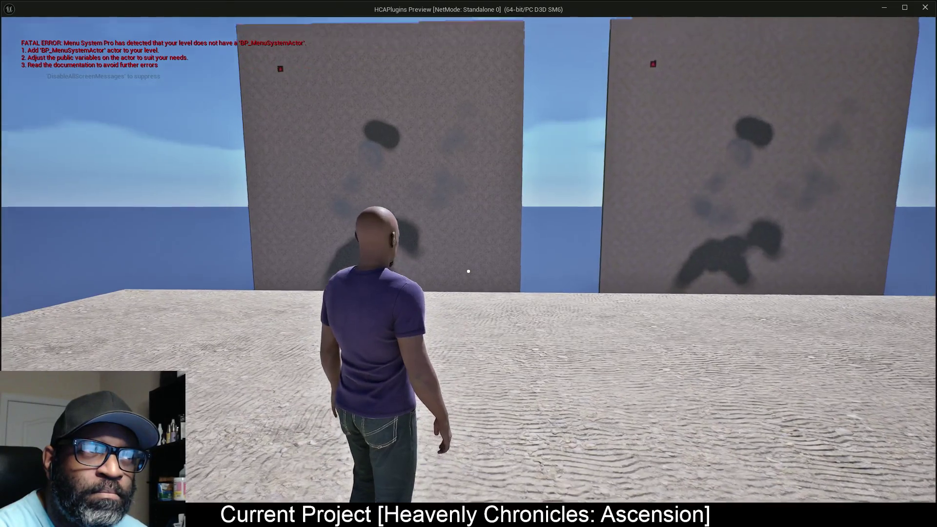
pyautogui.press('d')
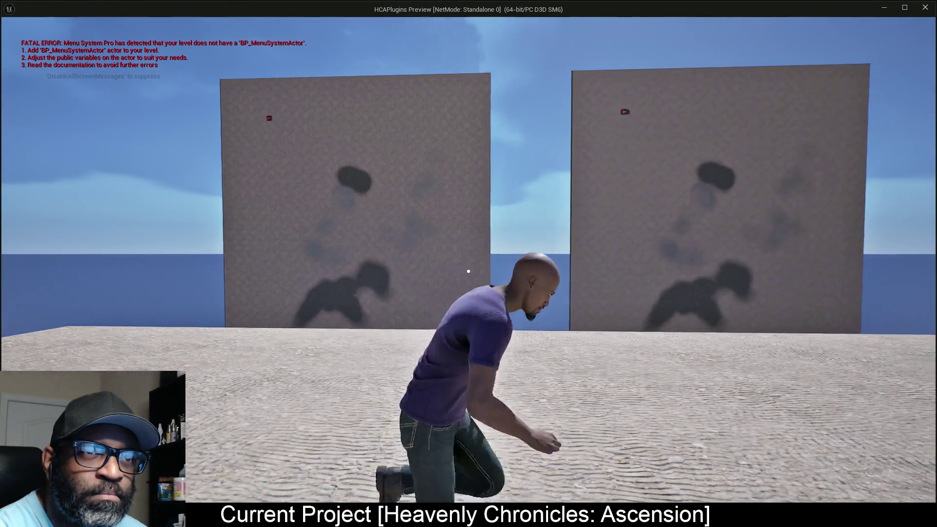
pyautogui.press('w')
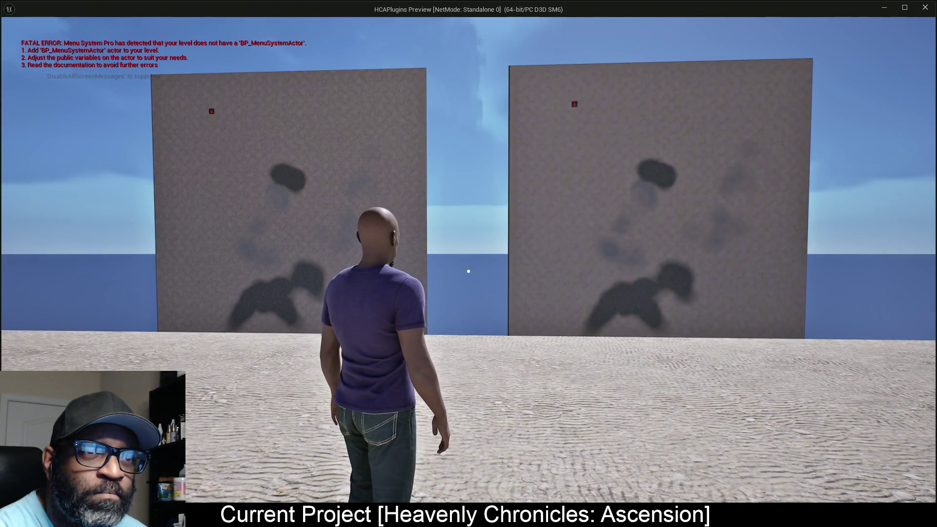
# Approach the left wall closely, back off to view both walls, then walk past them.
pyautogui.press('d')
pyautogui.press('w')
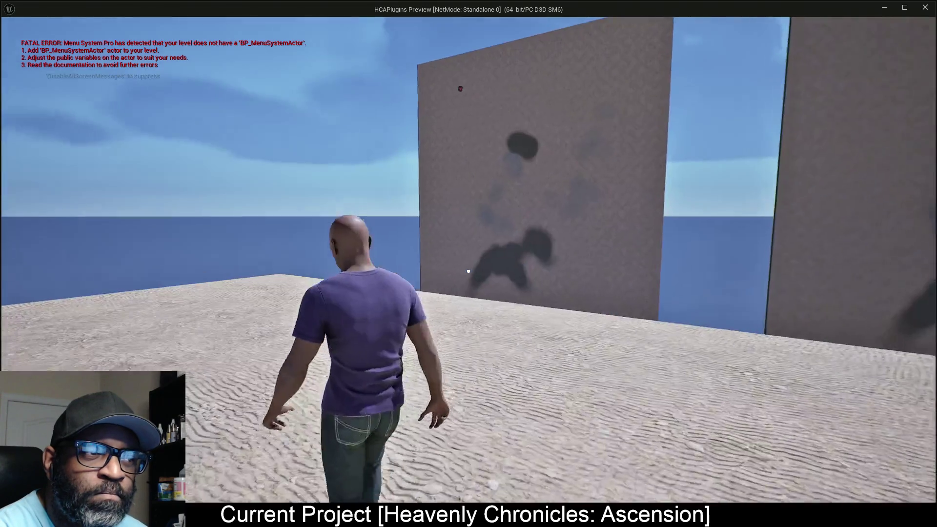
pyautogui.press('w')
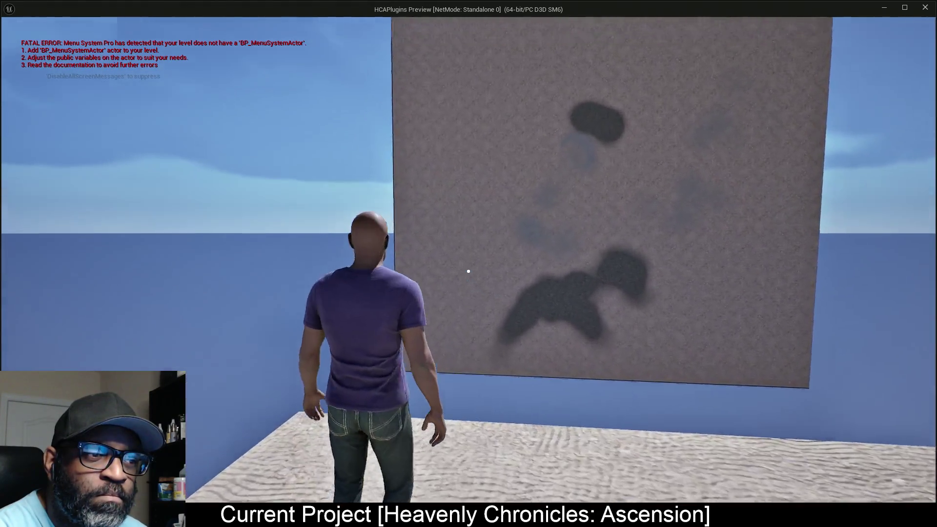
pyautogui.moveTo(468, 271)
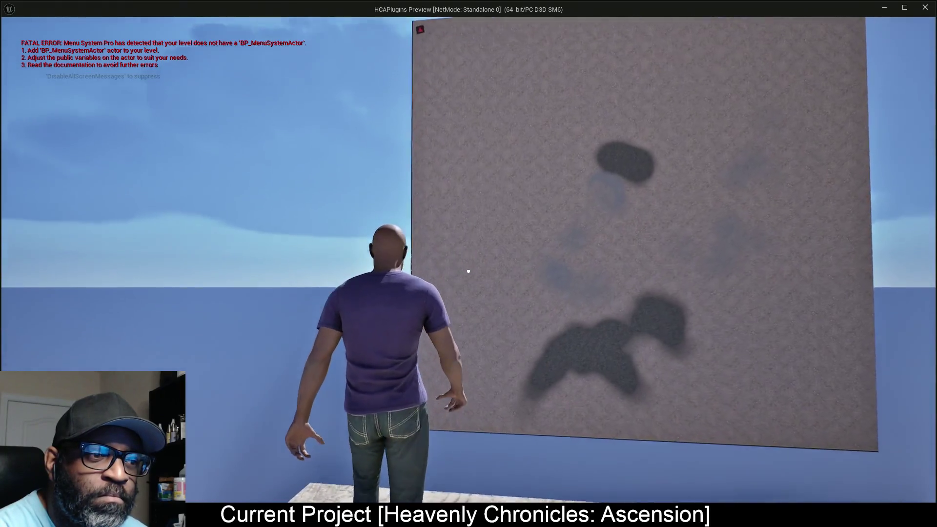
pyautogui.press('s')
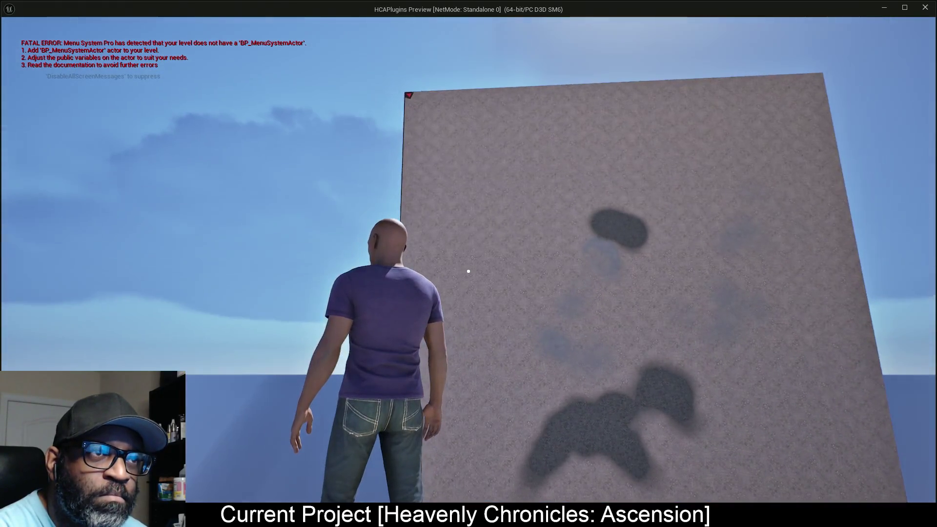
pyautogui.press('s')
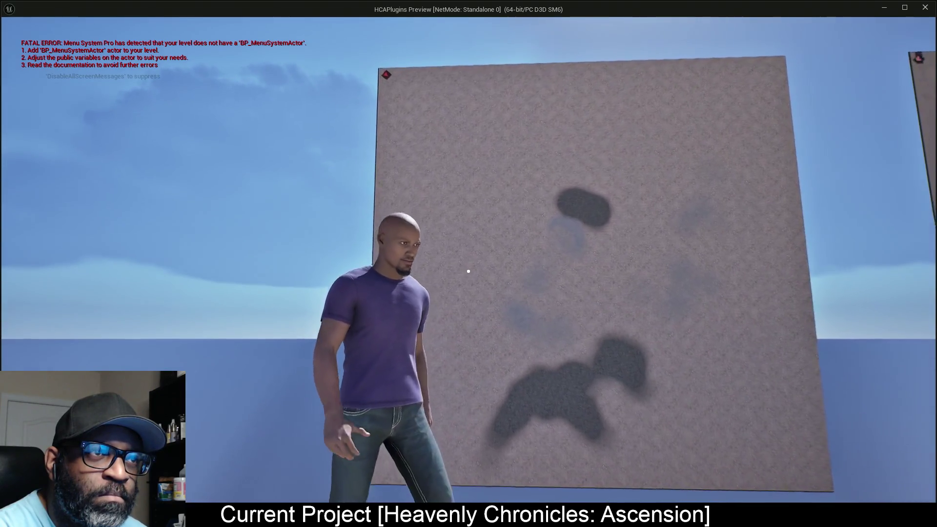
pyautogui.press('s')
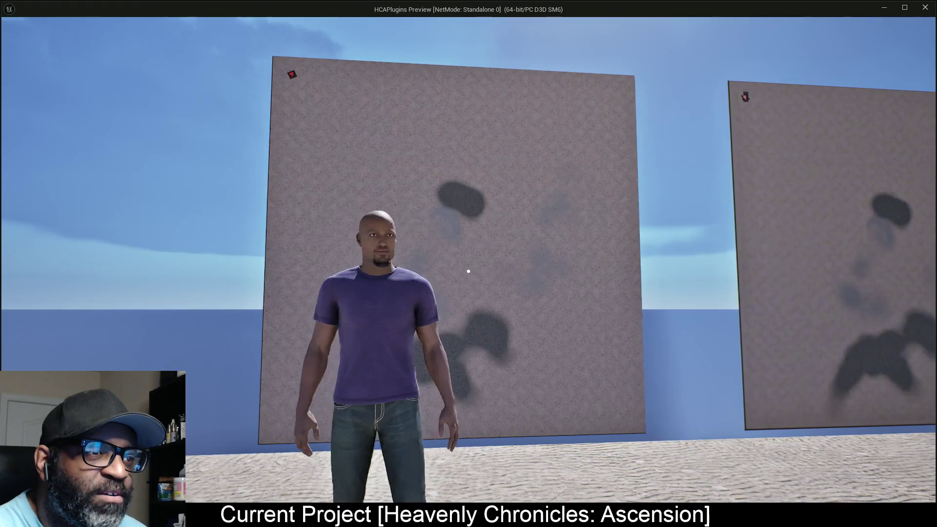
pyautogui.press('d')
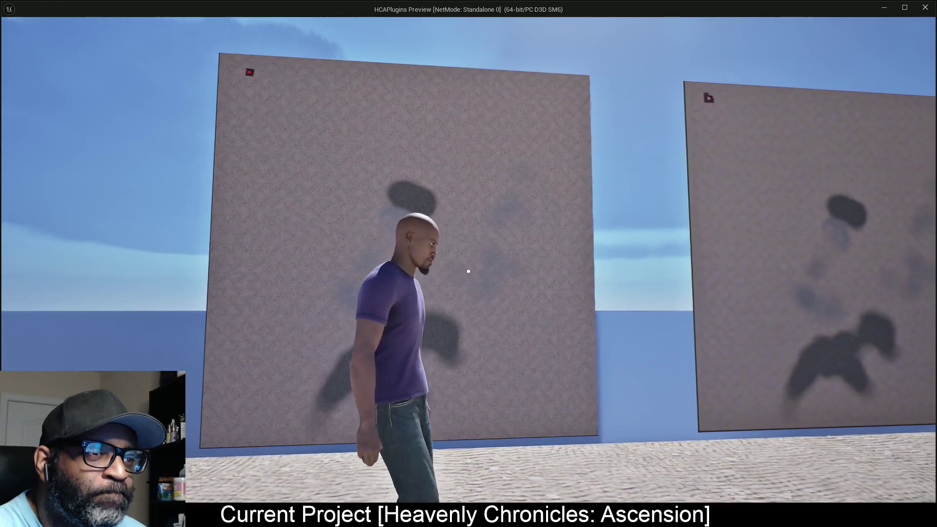